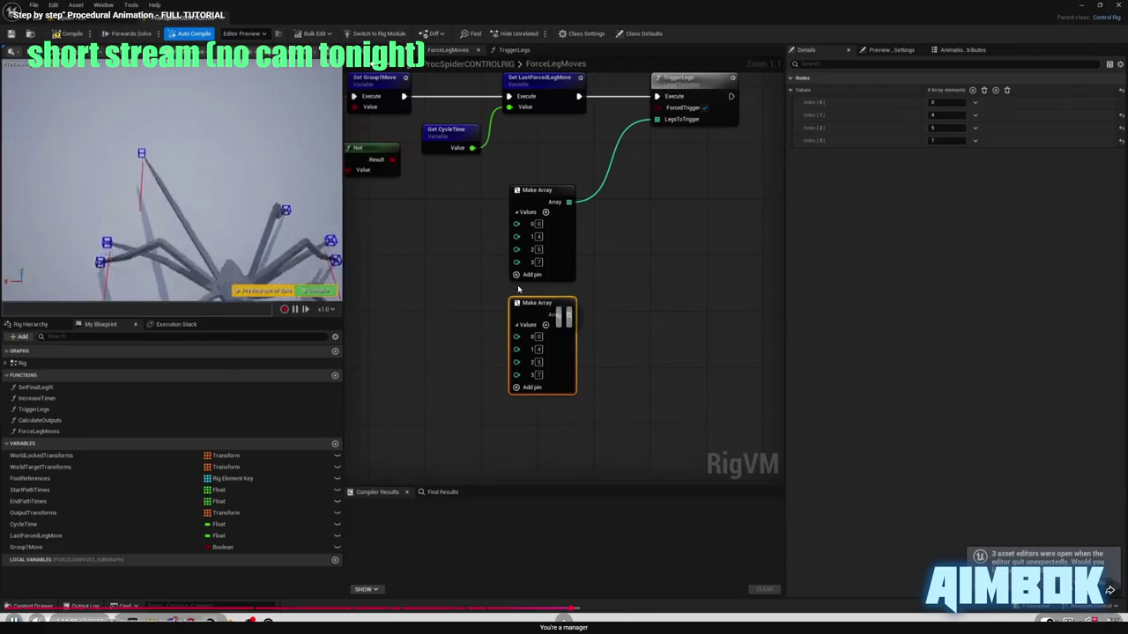
# - Leave the tutorial and paste a copy of the Make Array node (0, 4, 5, 7) below the original
pyautogui.press('Escape')
pyautogui.click(759, 141)
pyautogui.moveTo(561, 457)
pyautogui.mouseDown()
pyautogui.moveTo(590, 484)
pyautogui.moveTo(575, 499)
pyautogui.mouseUp()
pyautogui.hotkey('ctrl', 'c')
pyautogui.hotkey('ctrl', 'v')
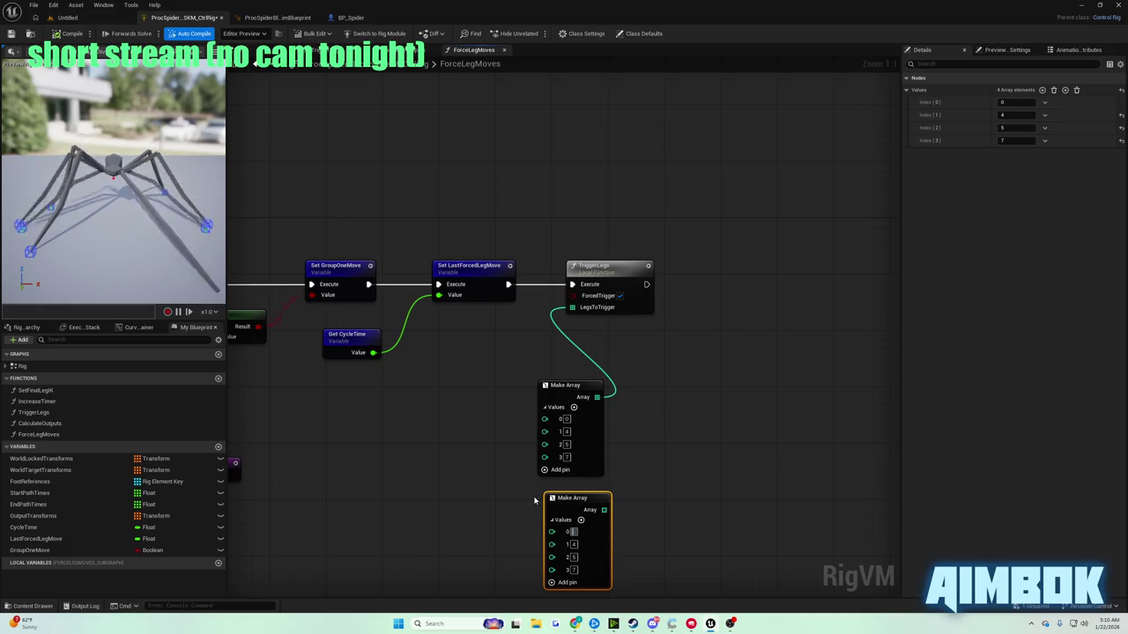
pyautogui.write('1')
# - Change the duplicated Make Array's values to 1, 2, 3, 6
pyautogui.moveTo(540, 502); pyautogui.dragTo(563, 435)
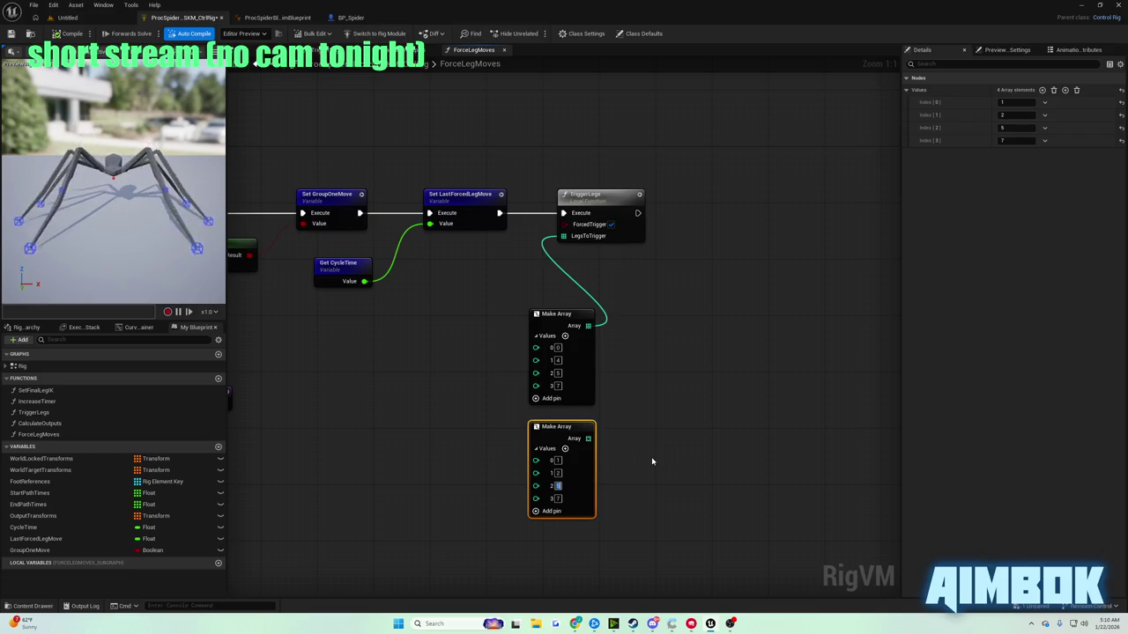
pyautogui.write('6')
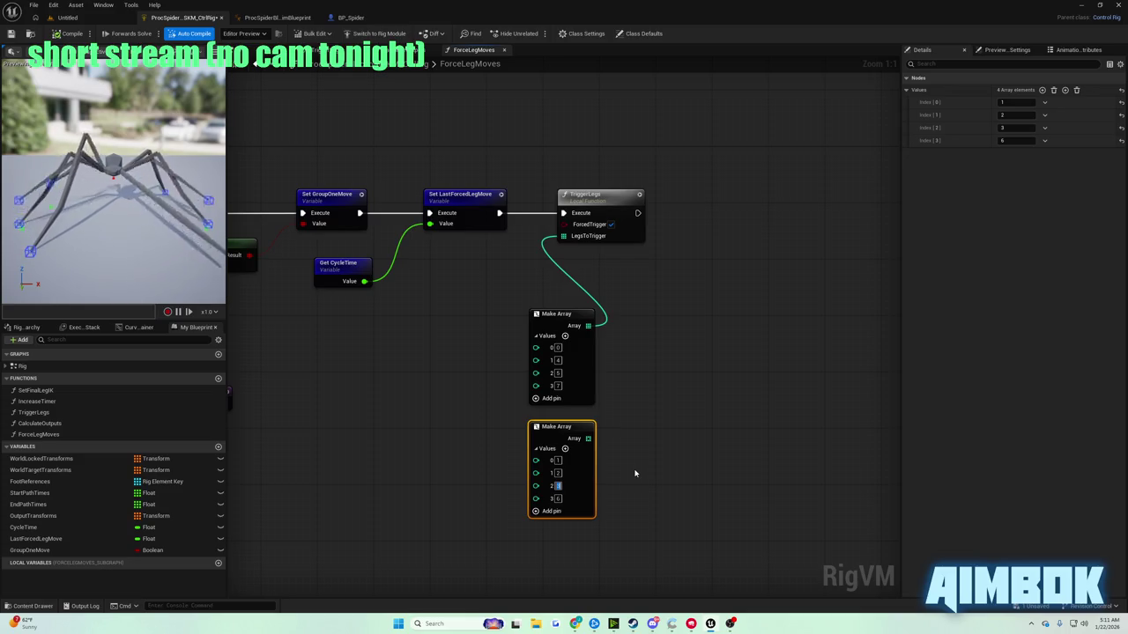
# - Watch the next tutorial step fullscreen, then go back to the ForceLegMoves graph
pyautogui.moveTo(594, 622)
pyautogui.click(541, 591)
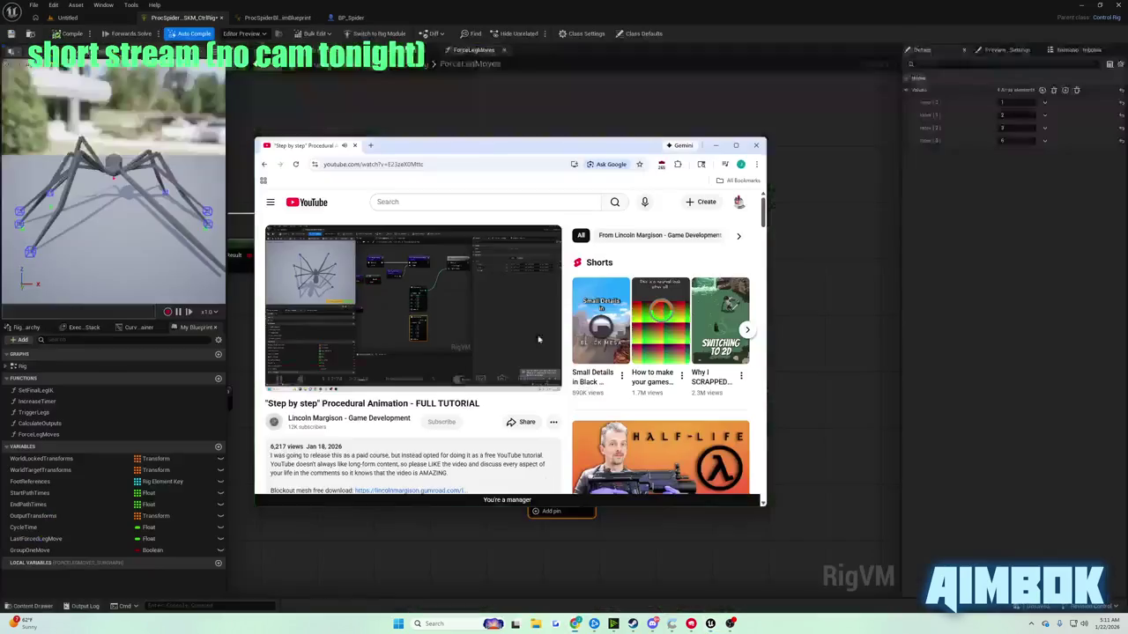
pyautogui.doubleClick(467, 289)
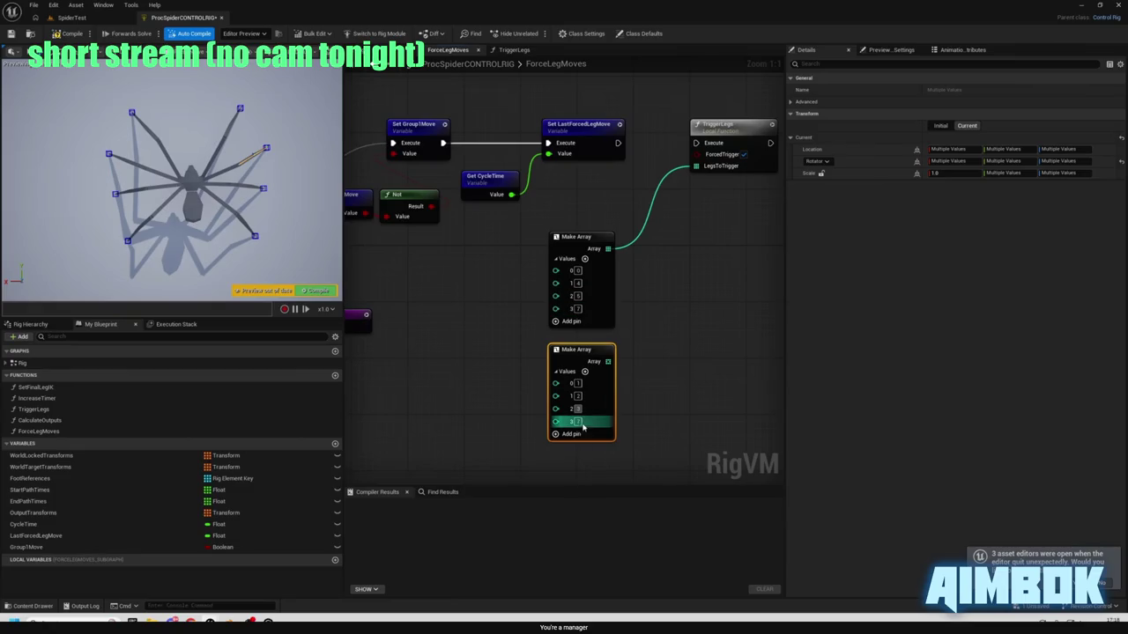
pyautogui.press('Escape')
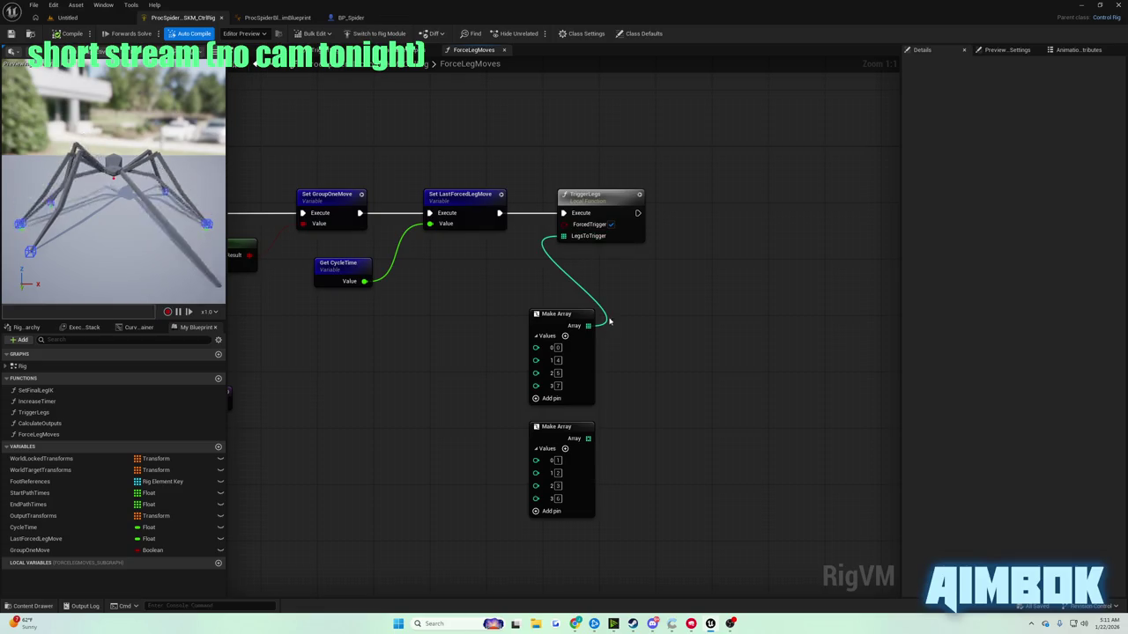
# - Add an If node feeding LegsToTrigger, with the lower Make Array wired to False
pyautogui.moveTo(570, 243)
pyautogui.mouseDown()
pyautogui.moveTo(547, 265)
pyautogui.moveTo(624, 304)
pyautogui.moveTo(662, 348)
pyautogui.moveTo(629, 300)
pyautogui.mouseUp()
pyautogui.write('if')
pyautogui.press('Return')
pyautogui.moveTo(587, 438); pyautogui.dragTo(645, 342)
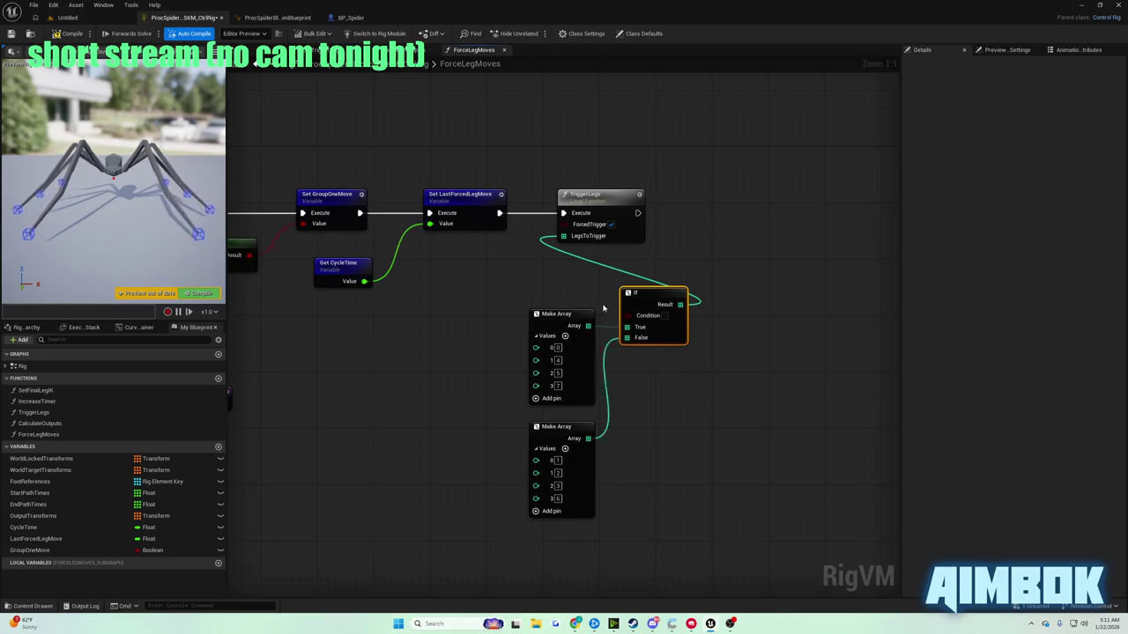
# - Watch the tutorial past the If-node step, pause it, and return to Unreal
pyautogui.moveTo(574, 622)
pyautogui.click(573, 589)
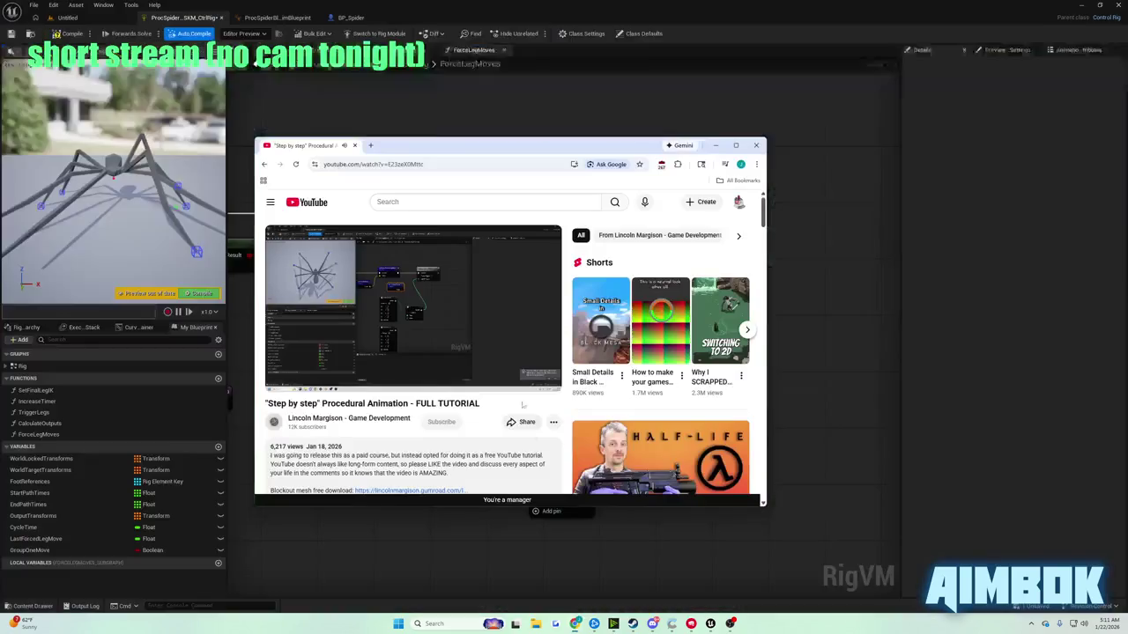
pyautogui.press('f')
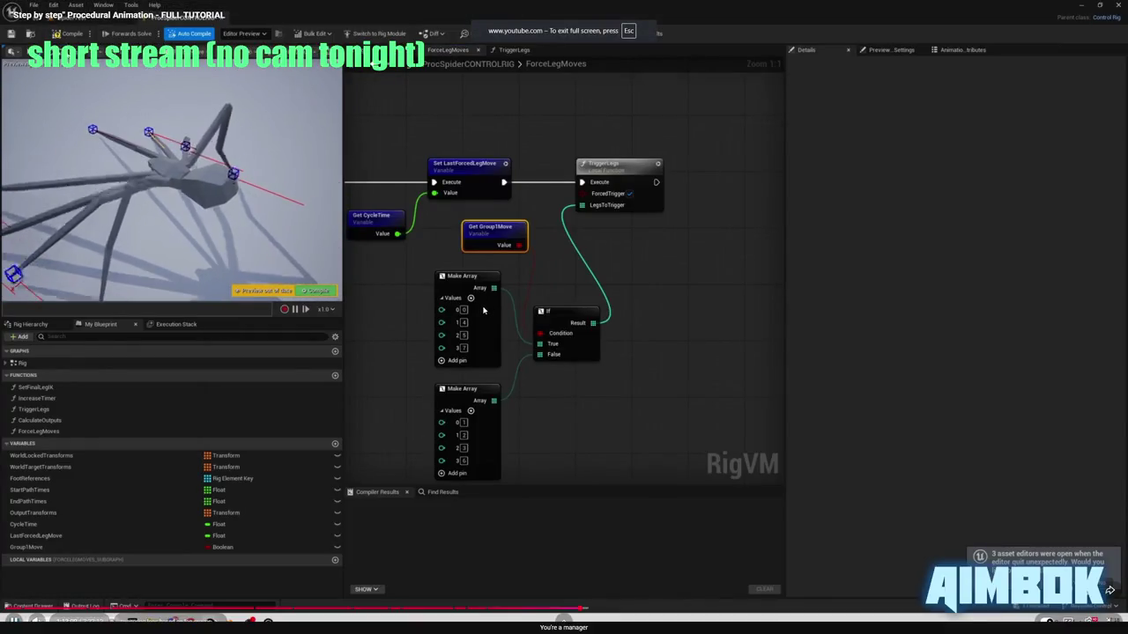
pyautogui.press('Escape')
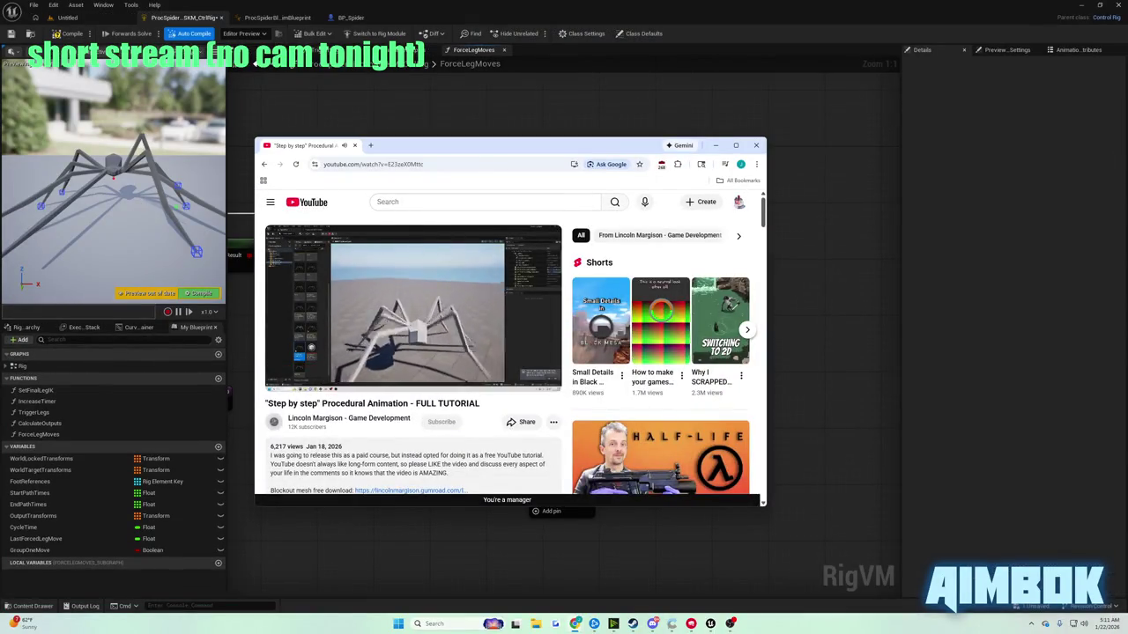
pyautogui.click(412, 308)
pyautogui.click(844, 276)
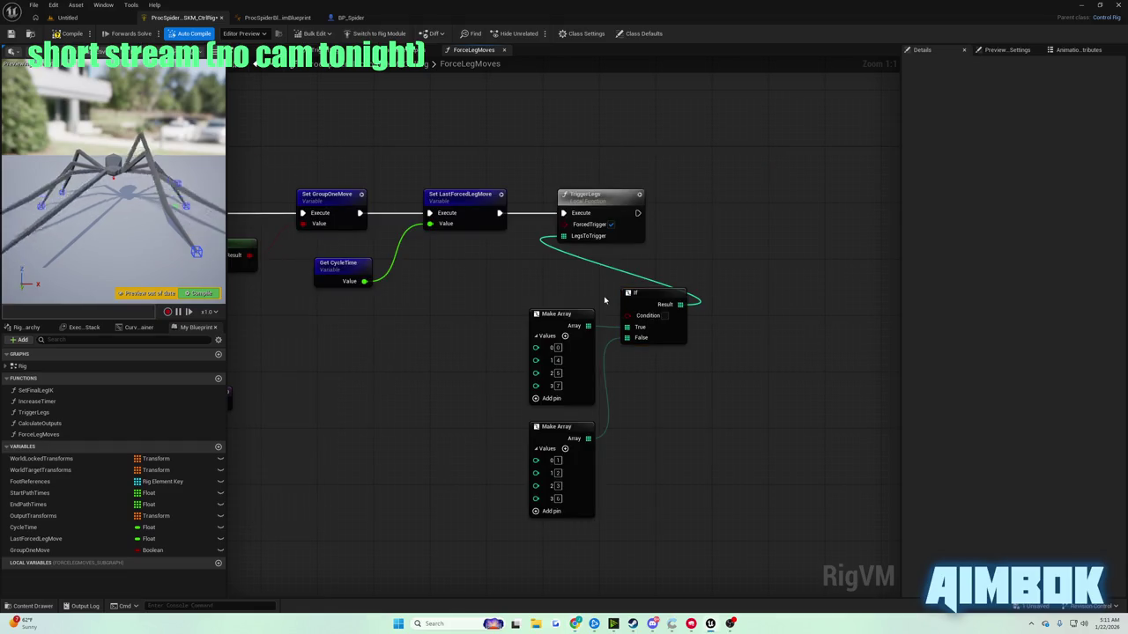
# - Move both Make Arrays lower and add a Get GroupOneMove node for the If Condition
pyautogui.moveTo(505, 359)
pyautogui.mouseDown()
pyautogui.moveTo(550, 436)
pyautogui.moveTo(544, 499)
pyautogui.mouseUp()
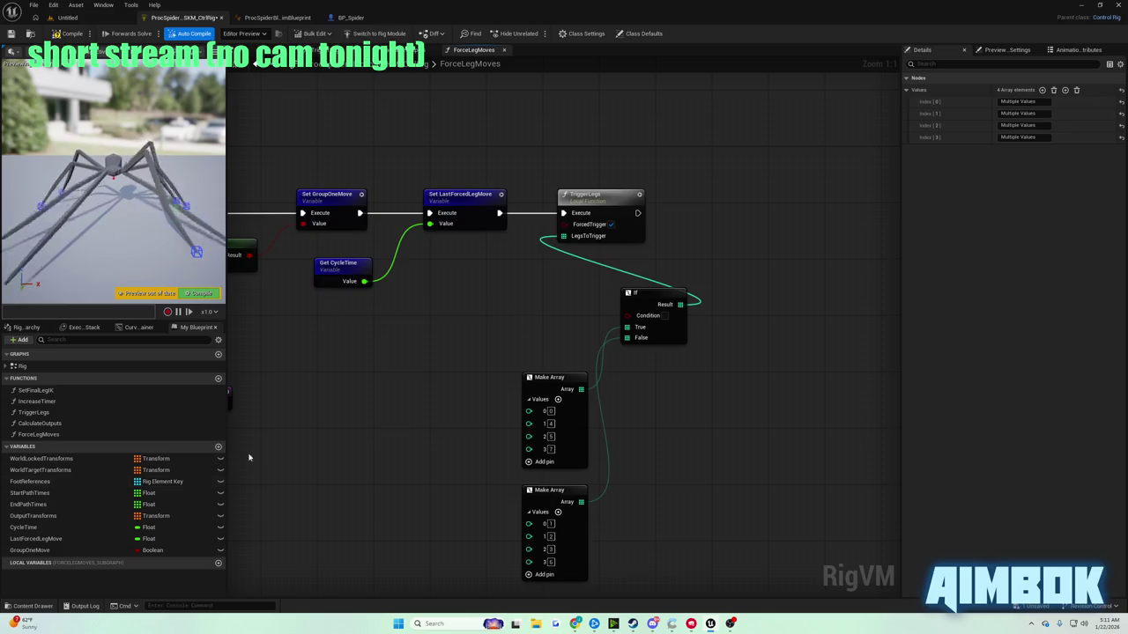
pyautogui.moveTo(30, 550)
pyautogui.mouseDown()
pyautogui.moveTo(478, 323)
pyautogui.moveTo(516, 314)
pyautogui.mouseUp()
pyautogui.click(544, 334)
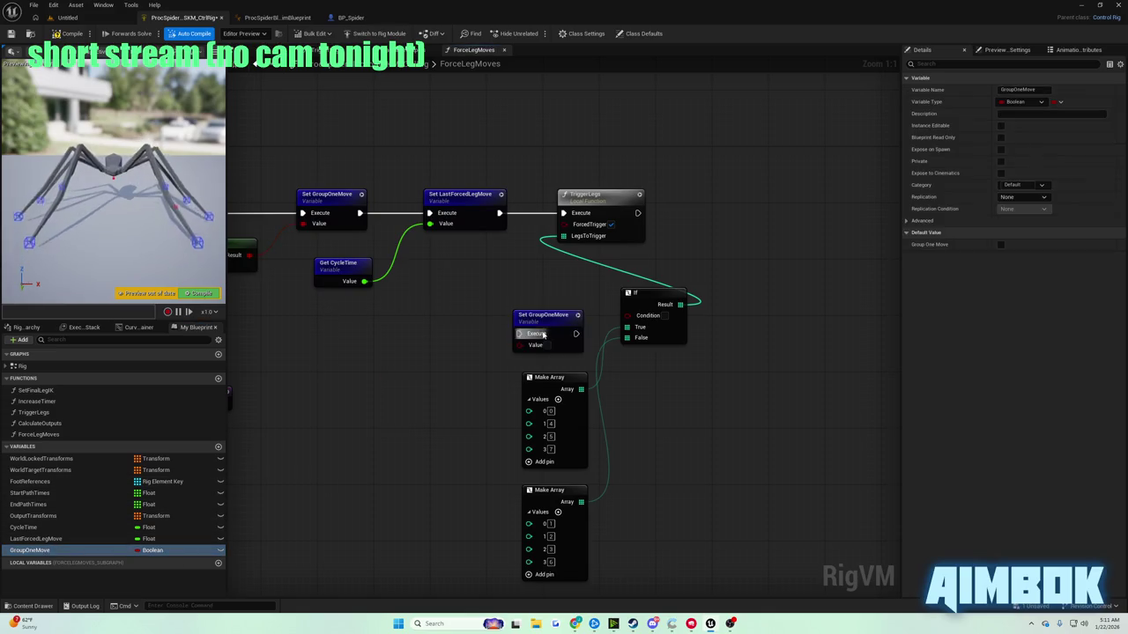
pyautogui.moveTo(30, 550)
pyautogui.mouseDown()
pyautogui.moveTo(71, 460)
pyautogui.moveTo(70, 539)
pyautogui.moveTo(335, 390)
pyautogui.moveTo(542, 317)
pyautogui.moveTo(639, 328)
pyautogui.moveTo(627, 314)
pyautogui.mouseUp()
pyautogui.press('Delete')
pyautogui.click(548, 310)
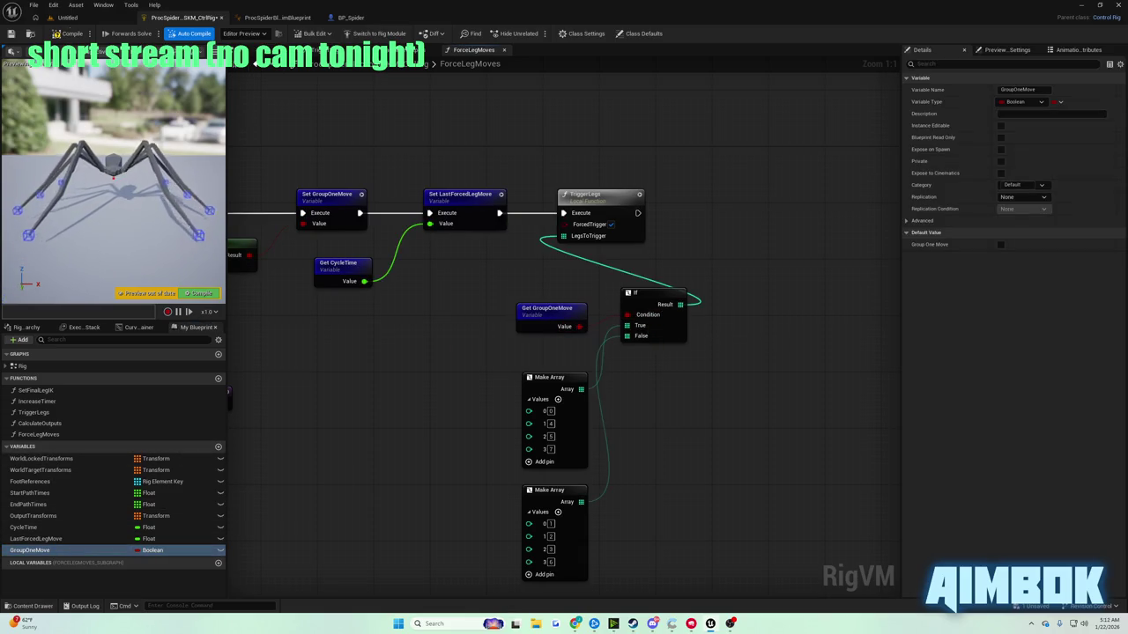
pyautogui.click(67, 18)
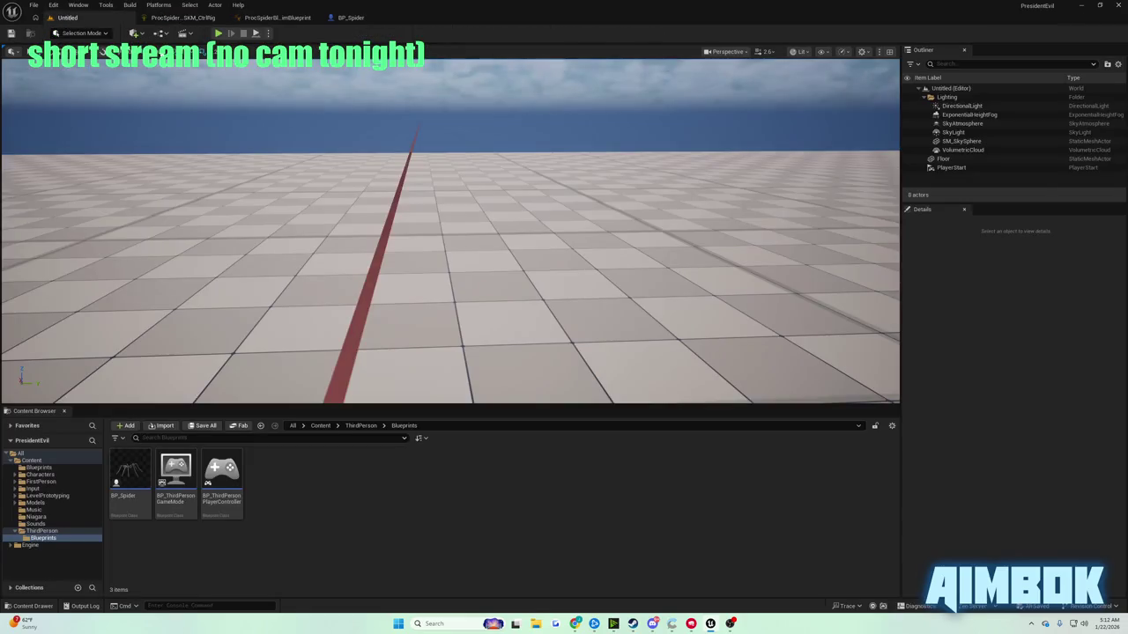
# - Play-test the spider in the Untitled level, then go back to the Control Rig
pyautogui.click(219, 34)
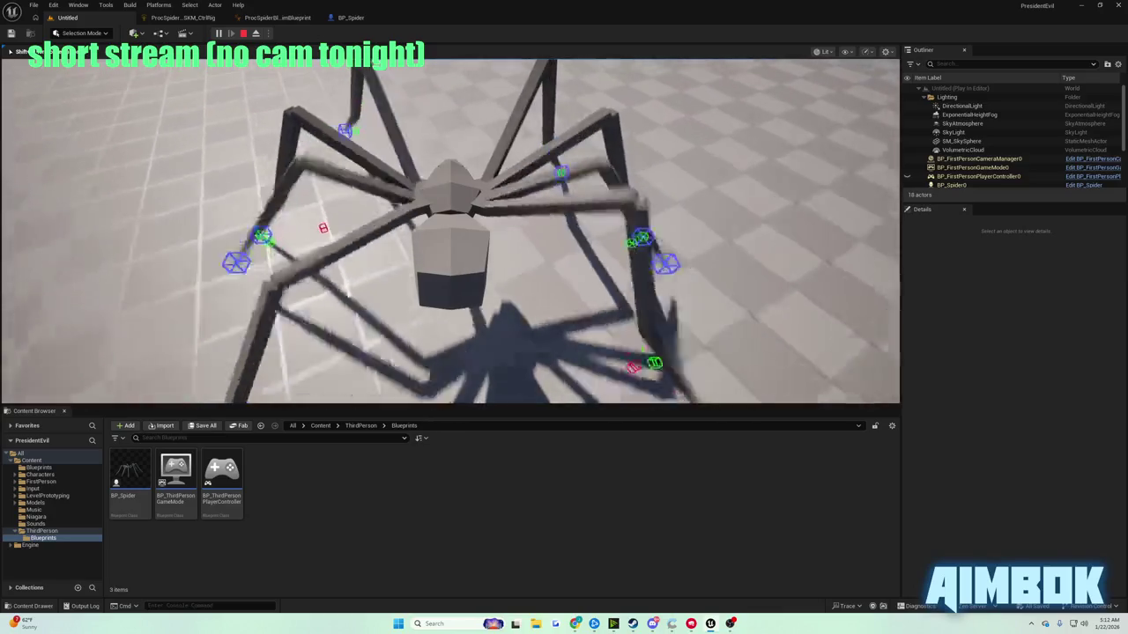
pyautogui.press('Escape')
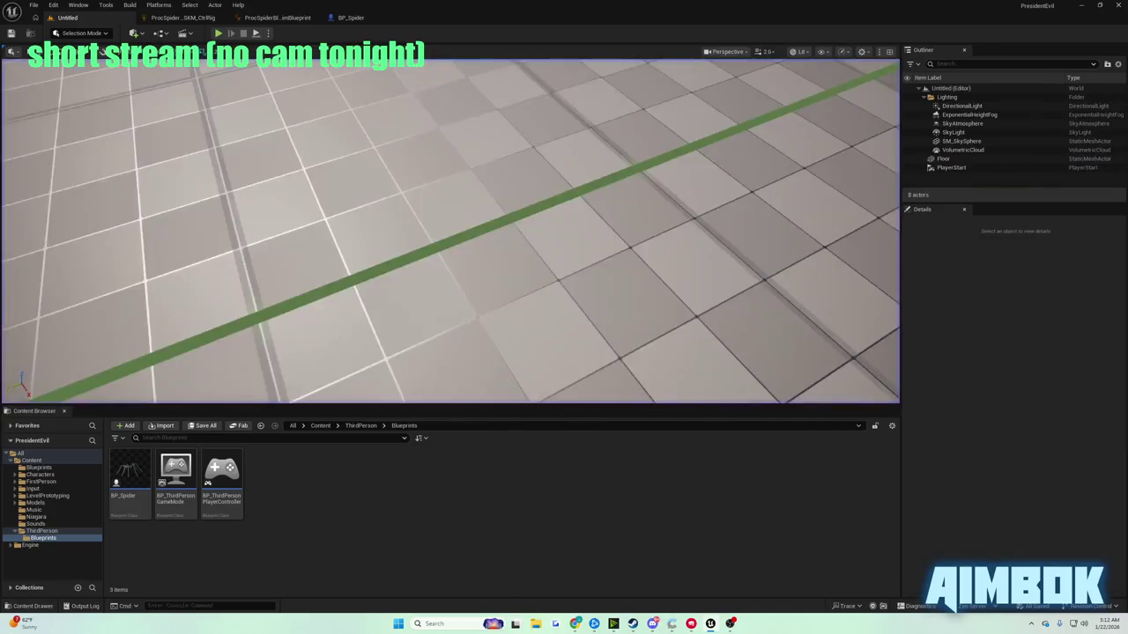
pyautogui.click(267, 17)
# - Watch the tutorial fullscreen and pause it on the array-value adjustment step
pyautogui.click(165, 19)
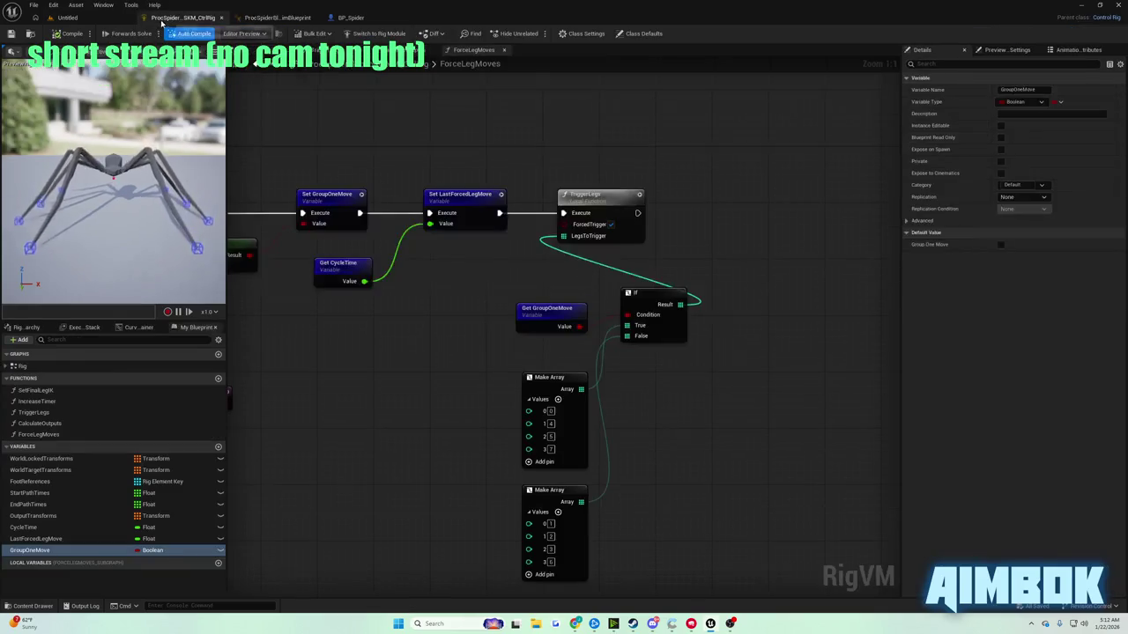
pyautogui.moveTo(575, 624)
pyautogui.click(546, 571)
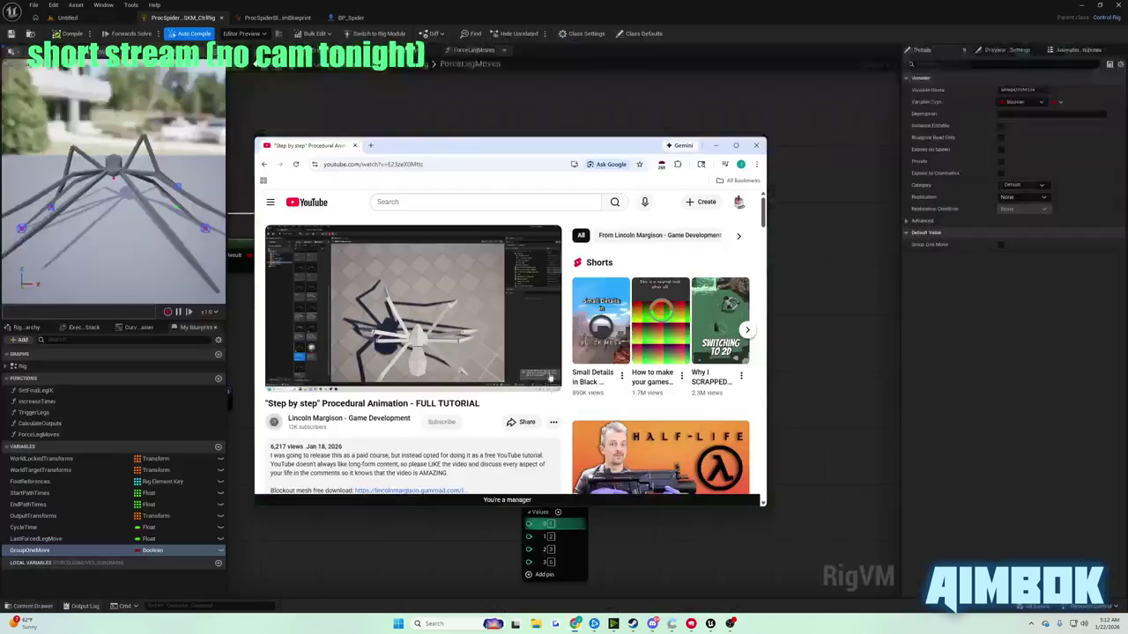
pyautogui.press('f')
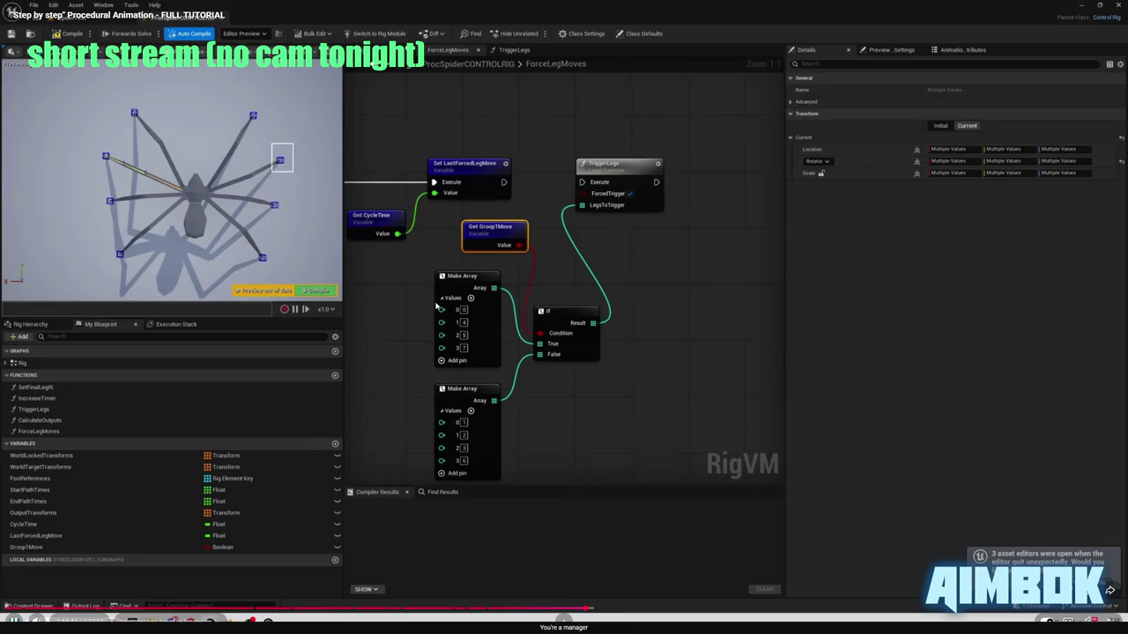
pyautogui.press('l')
pyautogui.press('l')
pyautogui.press('l')
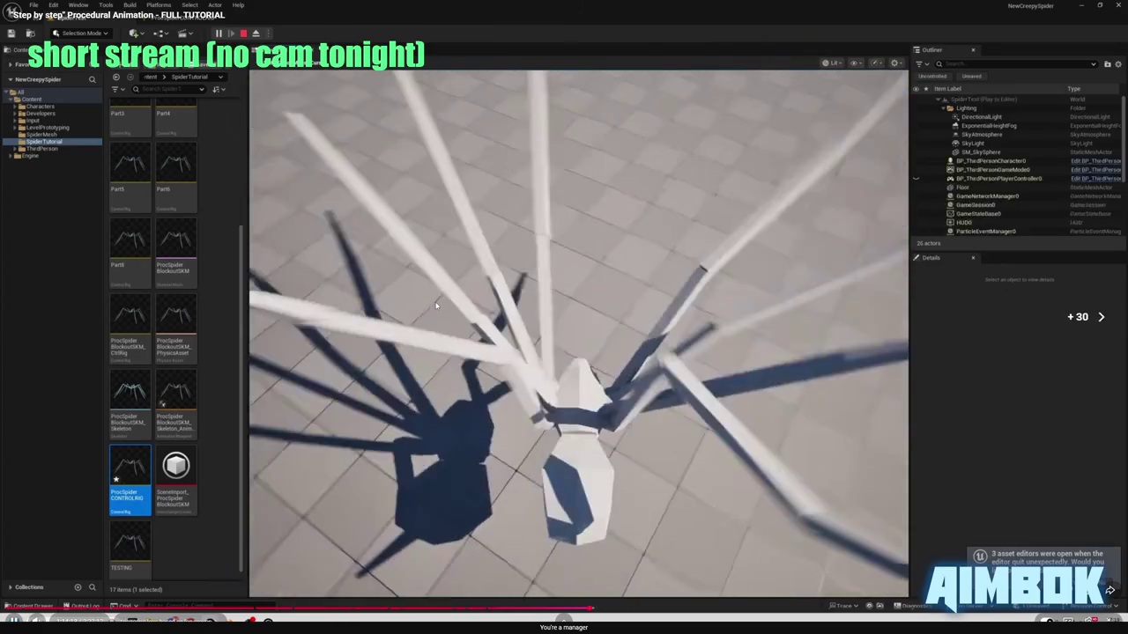
pyautogui.press('Left')
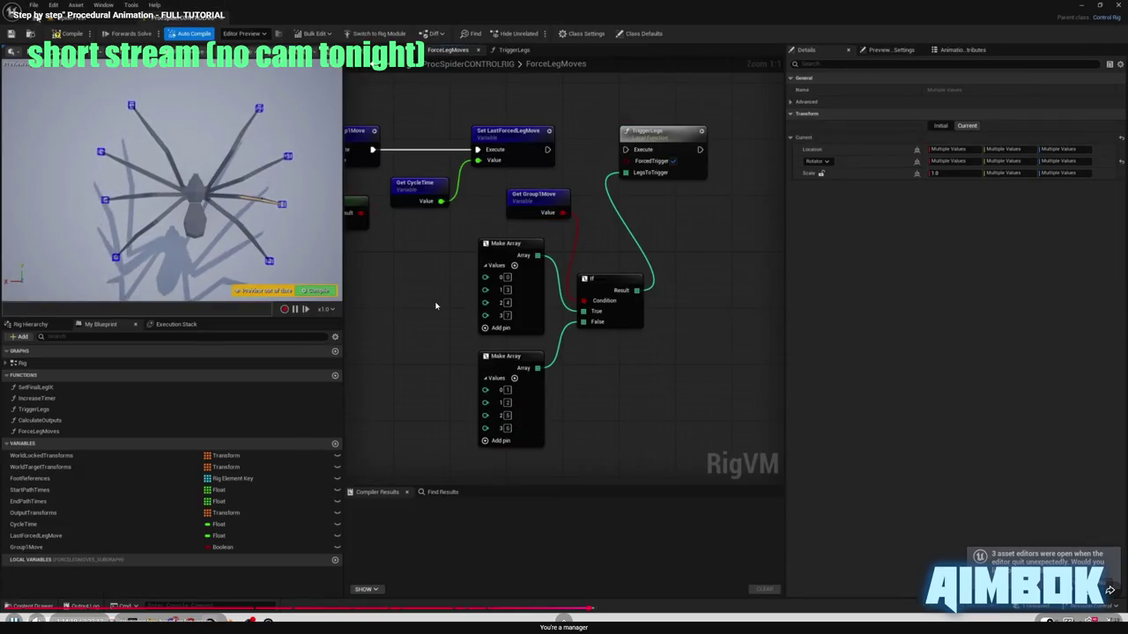
pyautogui.press('k')
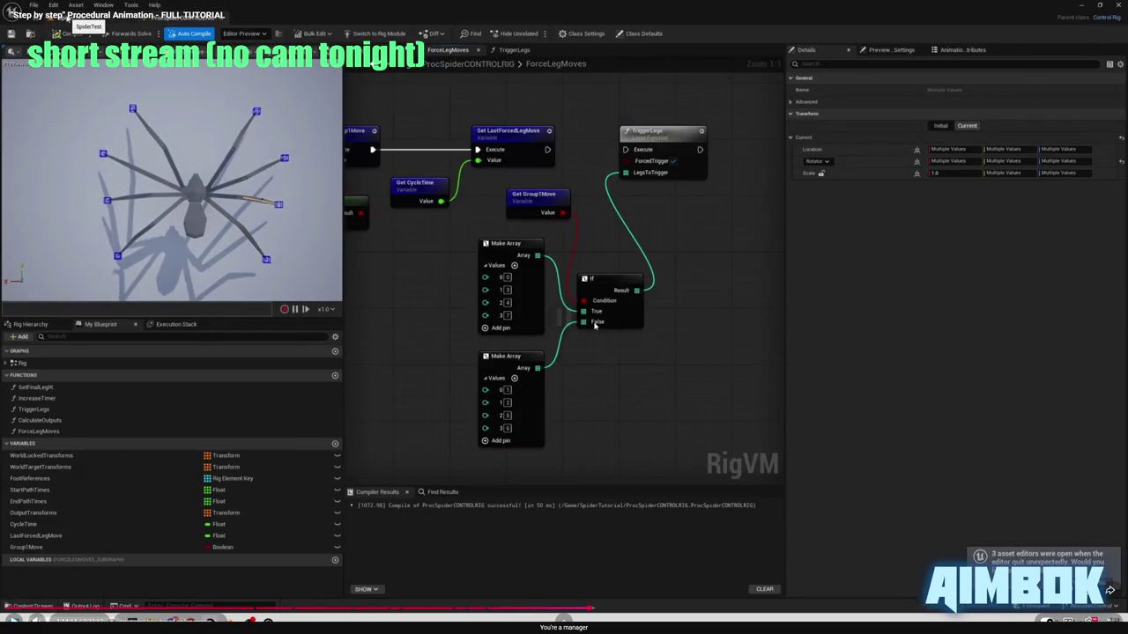
pyautogui.hotkey('alt', 'Tab')
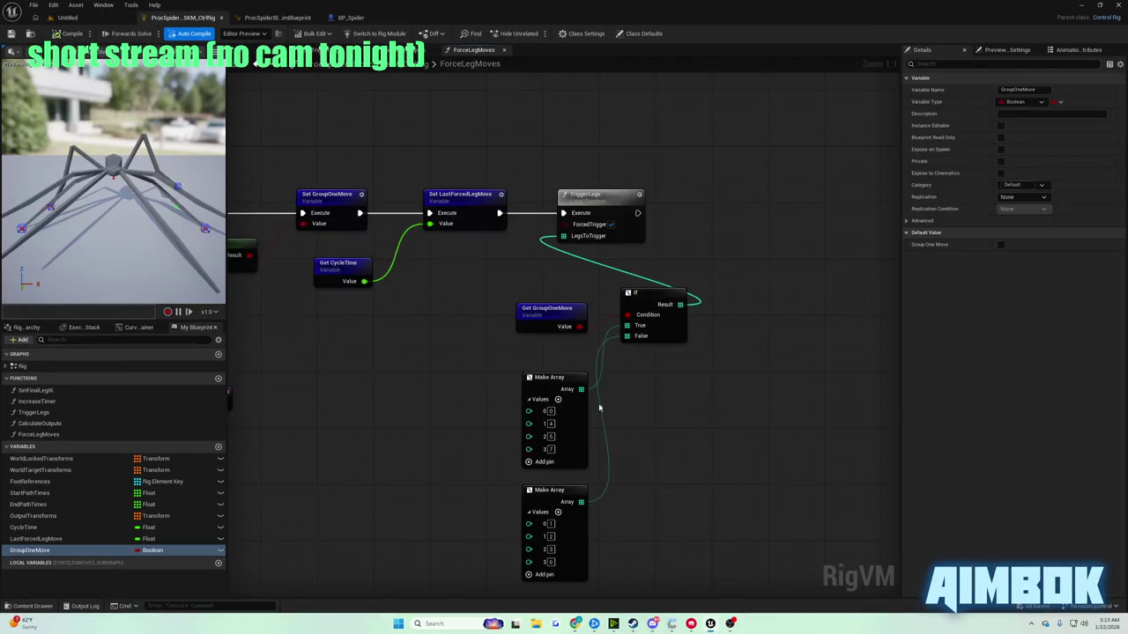
# - Set the upper Make Array's middle values to 3 and 4, checking them against the tutorial
pyautogui.write('3')
pyautogui.press('Tab')
pyautogui.write('4')
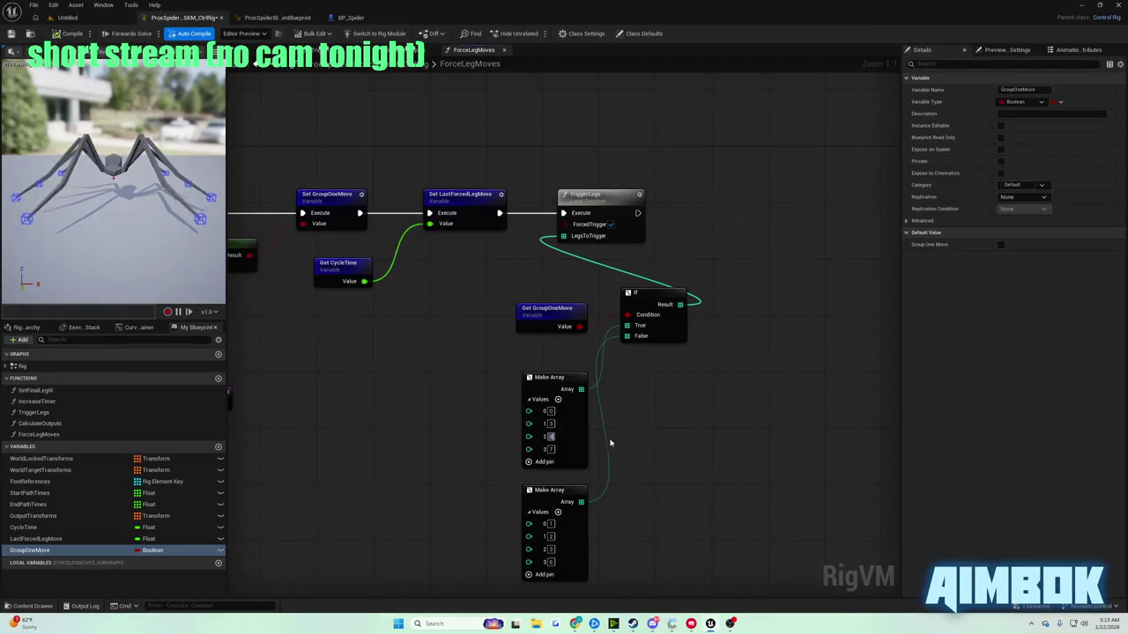
pyautogui.moveTo(575, 623)
pyautogui.click(543, 573)
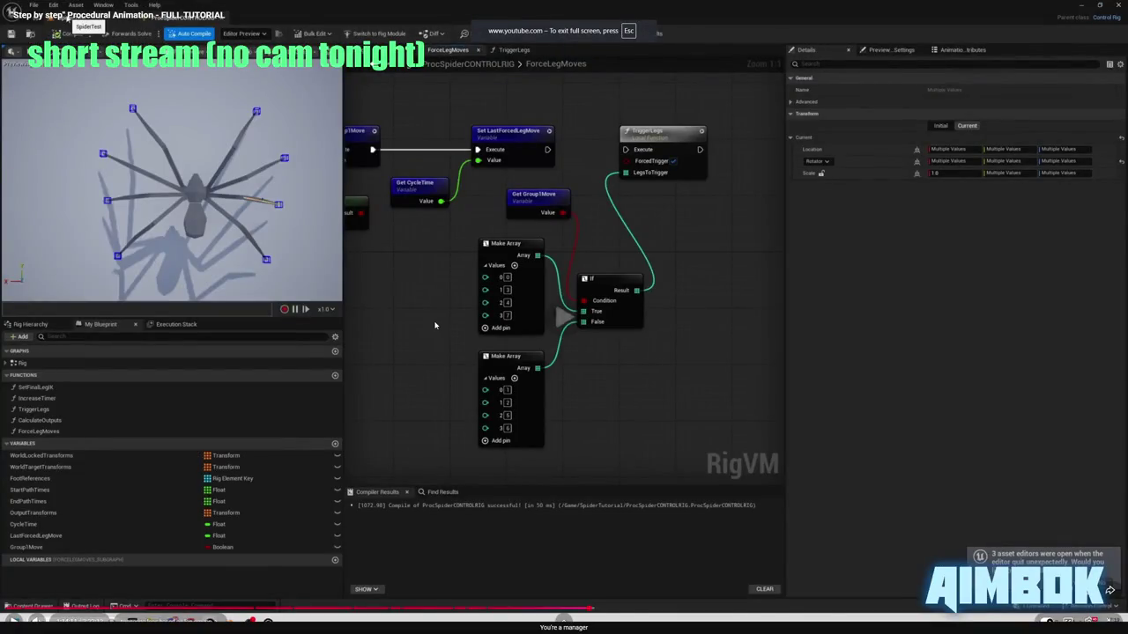
pyautogui.hotkey('alt', 'Tab')
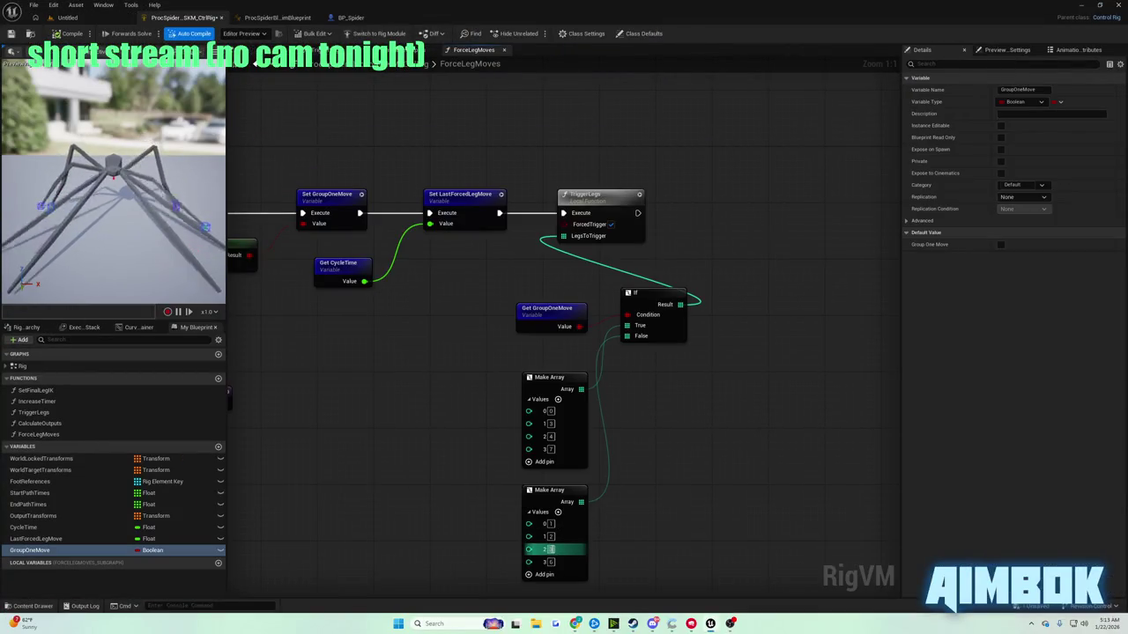
# - Compile the Control Rig and play-test the spider twice in the Untitled level
pyautogui.click(54, 35)
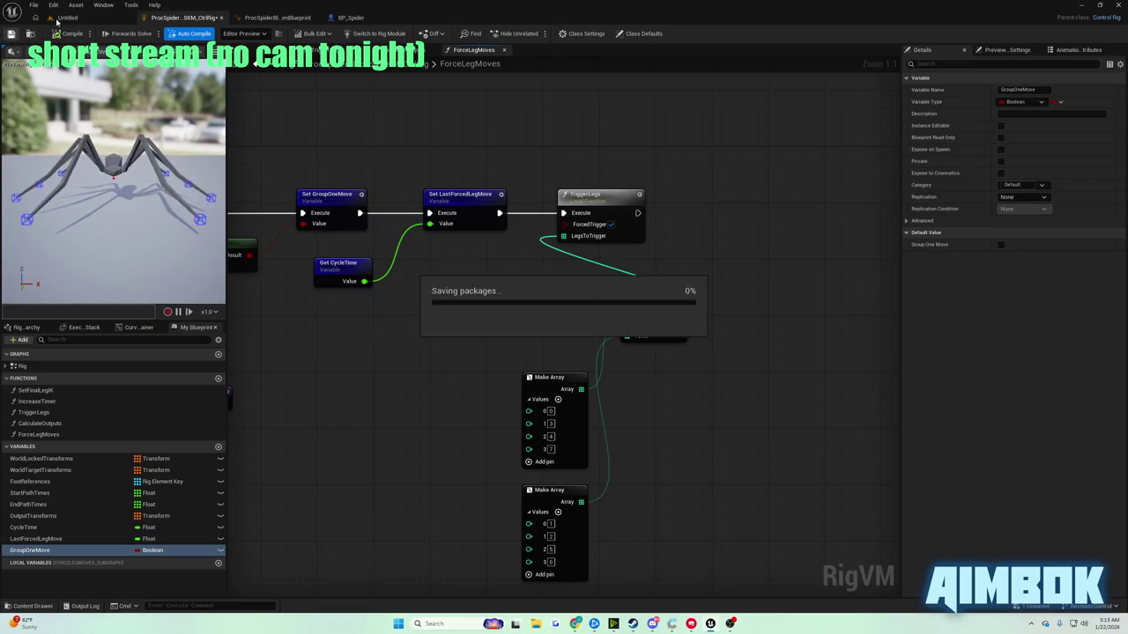
pyautogui.click(70, 17)
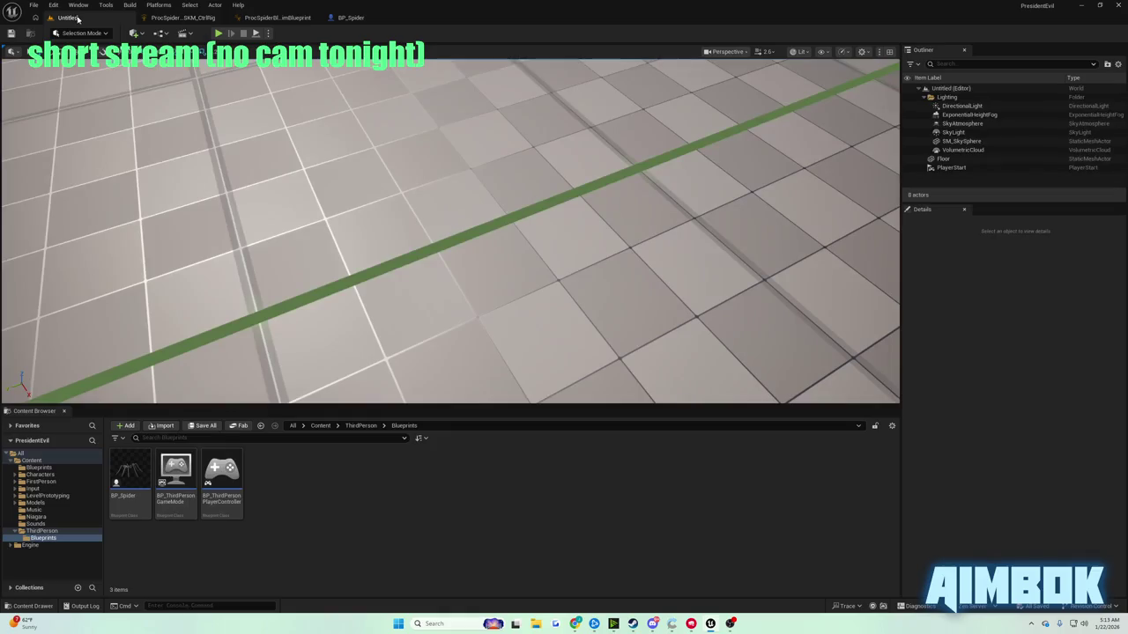
pyautogui.click(217, 33)
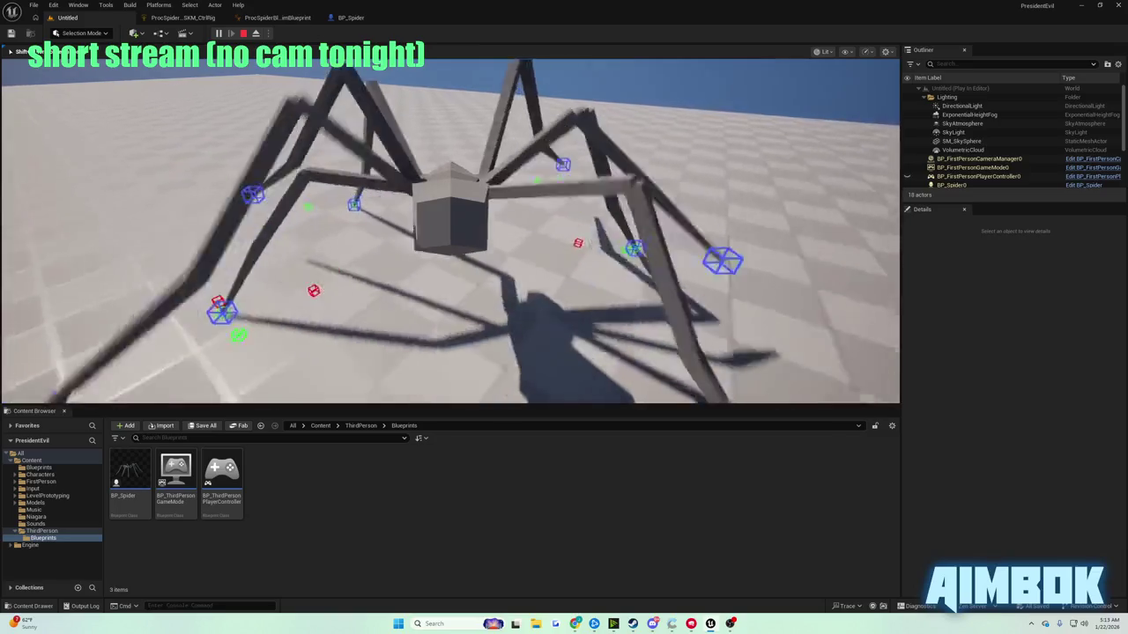
pyautogui.press('Escape')
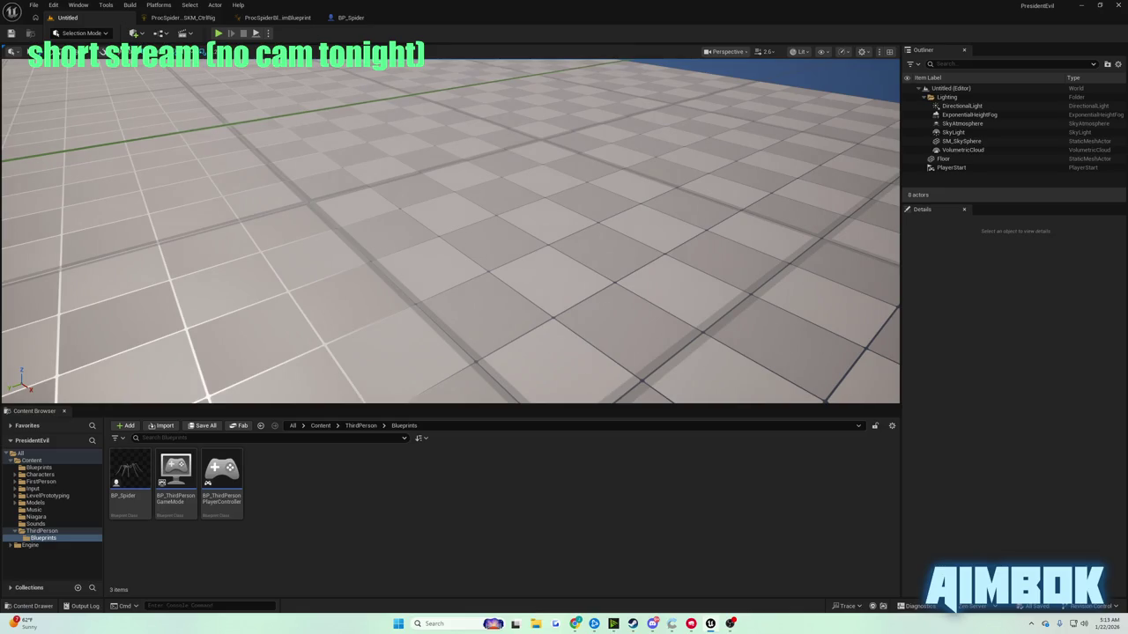
pyautogui.click(219, 34)
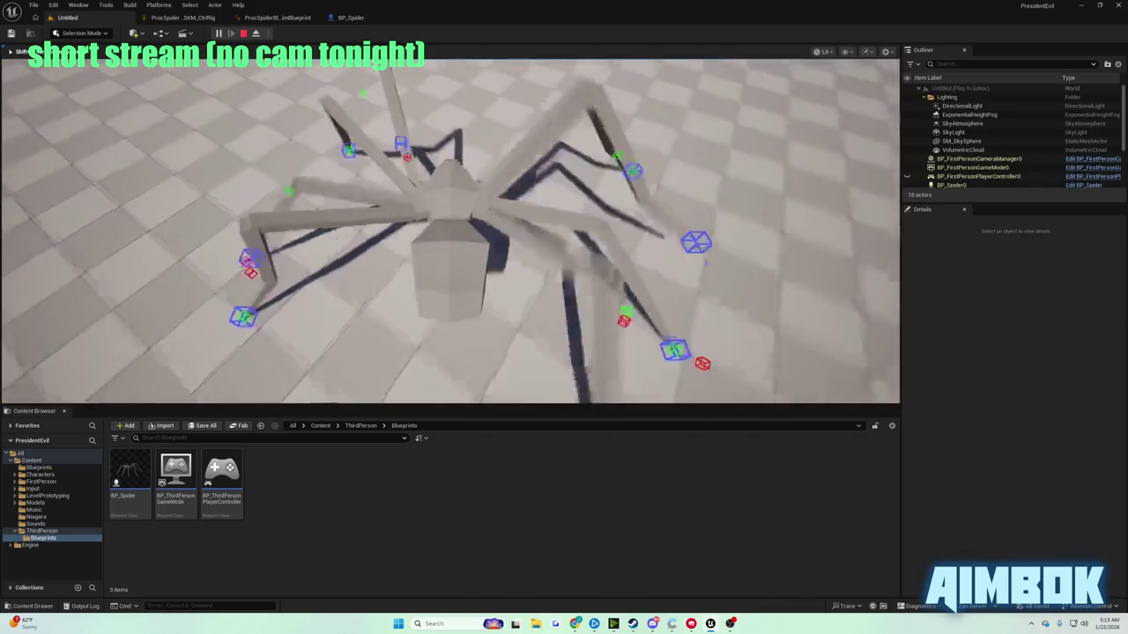
pyautogui.press('Escape')
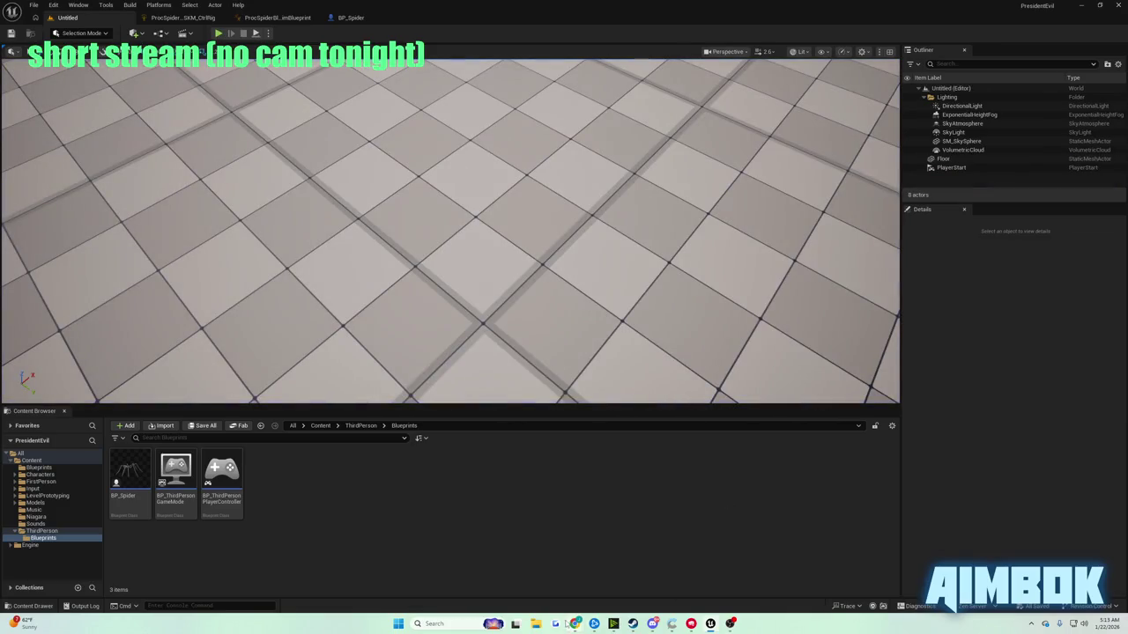
# - Bring the YouTube tutorial back and play it fullscreen
pyautogui.moveTo(575, 623)
pyautogui.click(539, 568)
pyautogui.doubleClick(508, 314)
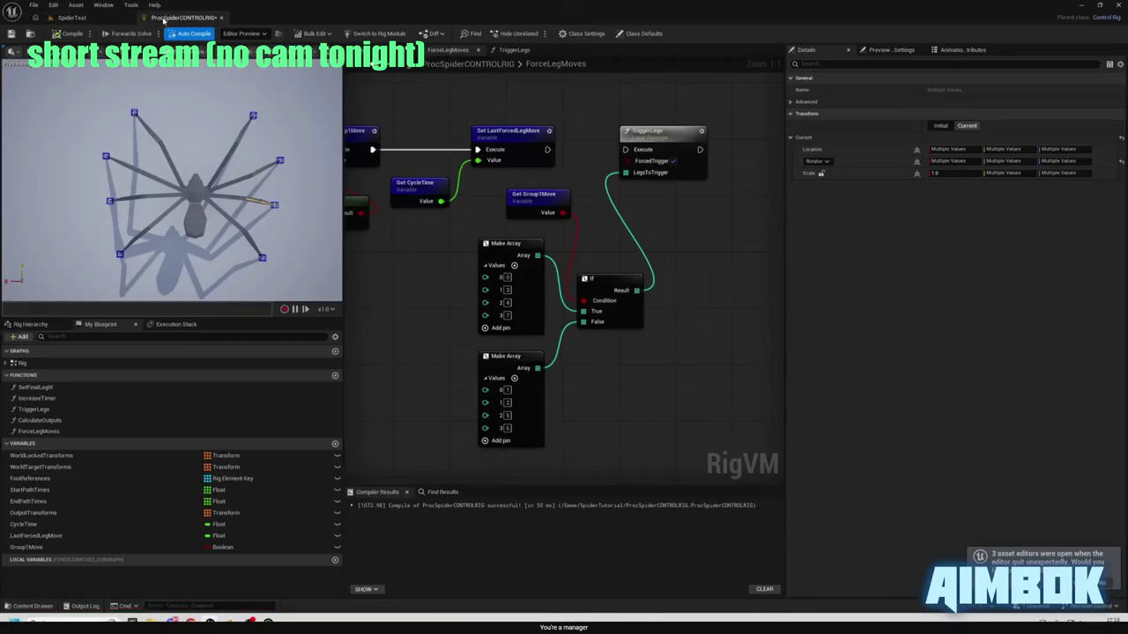
pyautogui.moveTo(547, 156); pyautogui.dragTo(534, 158)
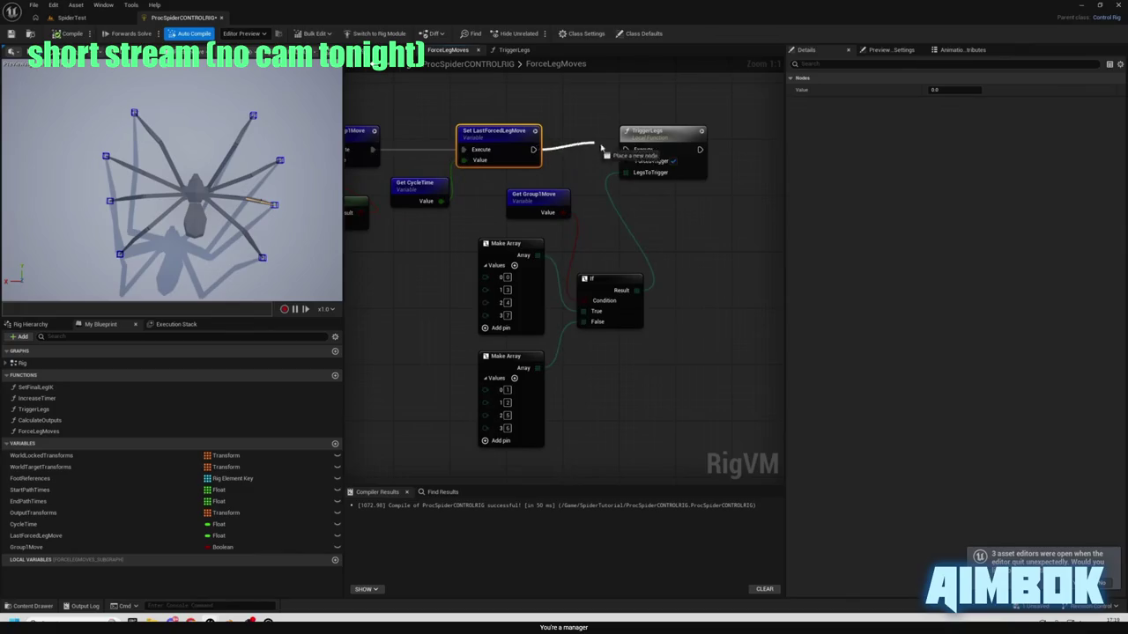
pyautogui.moveTo(624, 151); pyautogui.dragTo(625, 150)
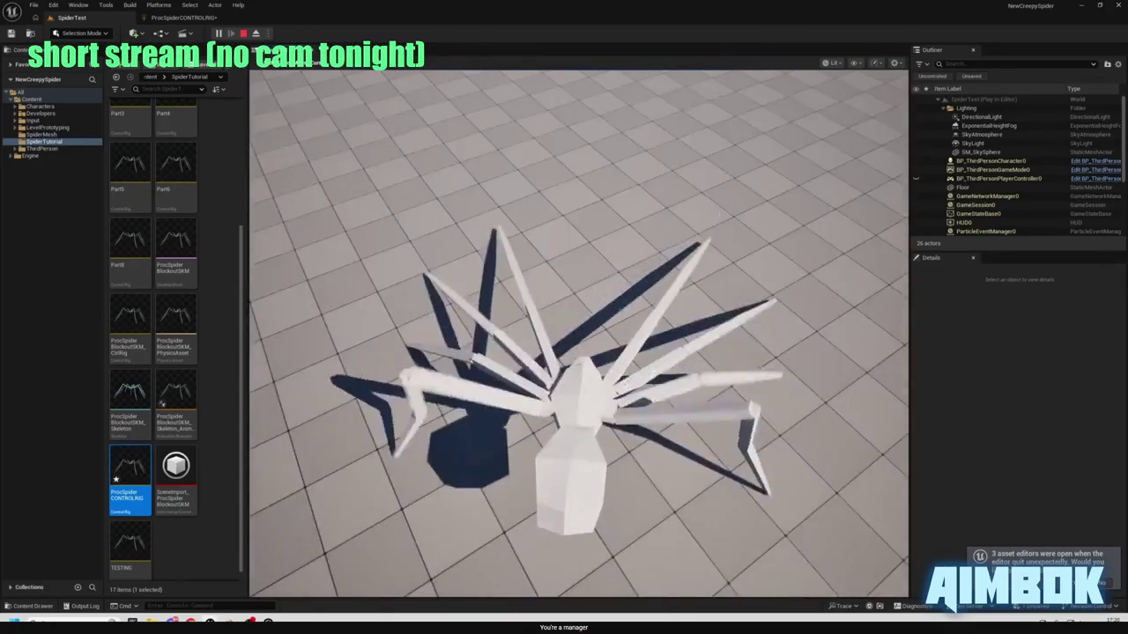
pyautogui.press('Escape')
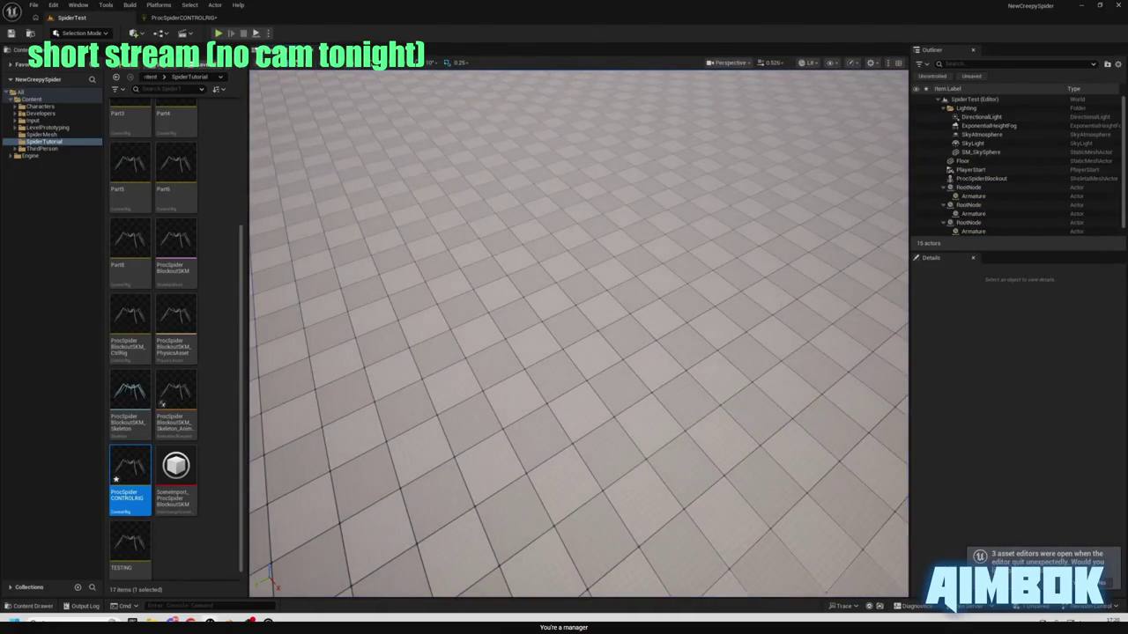
pyautogui.click(183, 18)
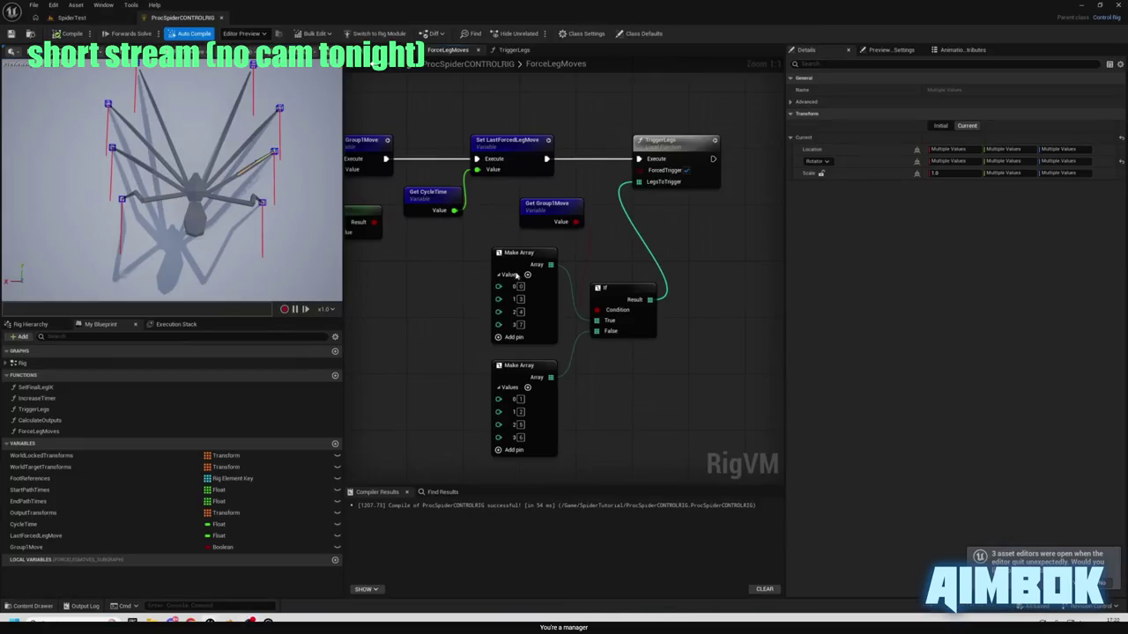
pyautogui.moveTo(516, 275)
pyautogui.mouseDown()
pyautogui.moveTo(692, 317)
pyautogui.moveTo(612, 249)
pyautogui.moveTo(491, 317)
pyautogui.moveTo(513, 313)
pyautogui.mouseUp()
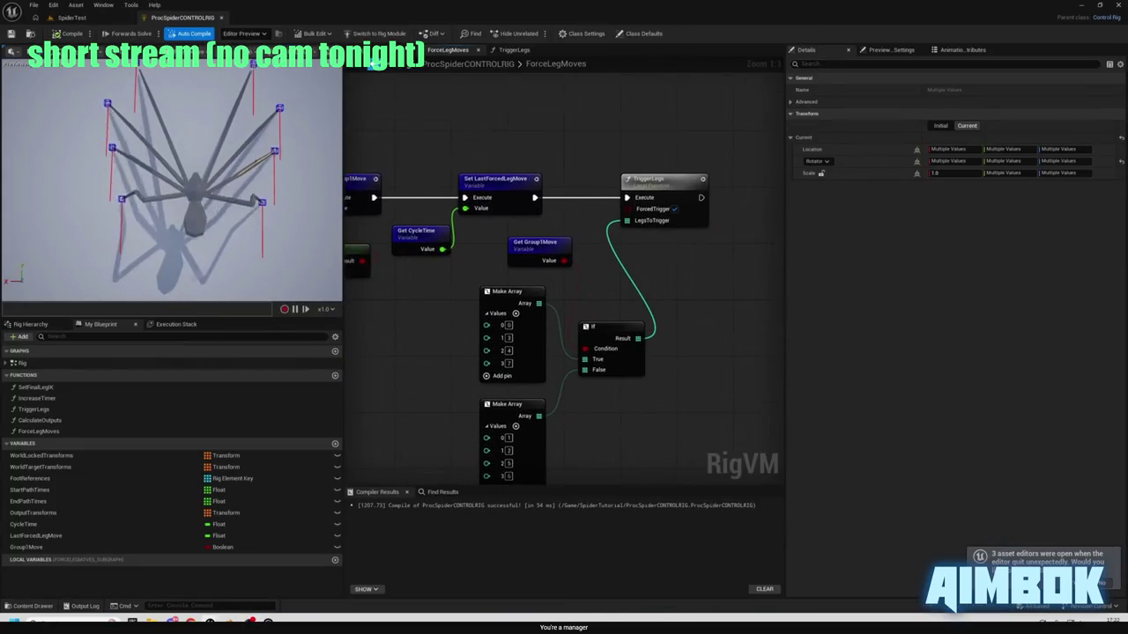
pyautogui.doubleClick(652, 179)
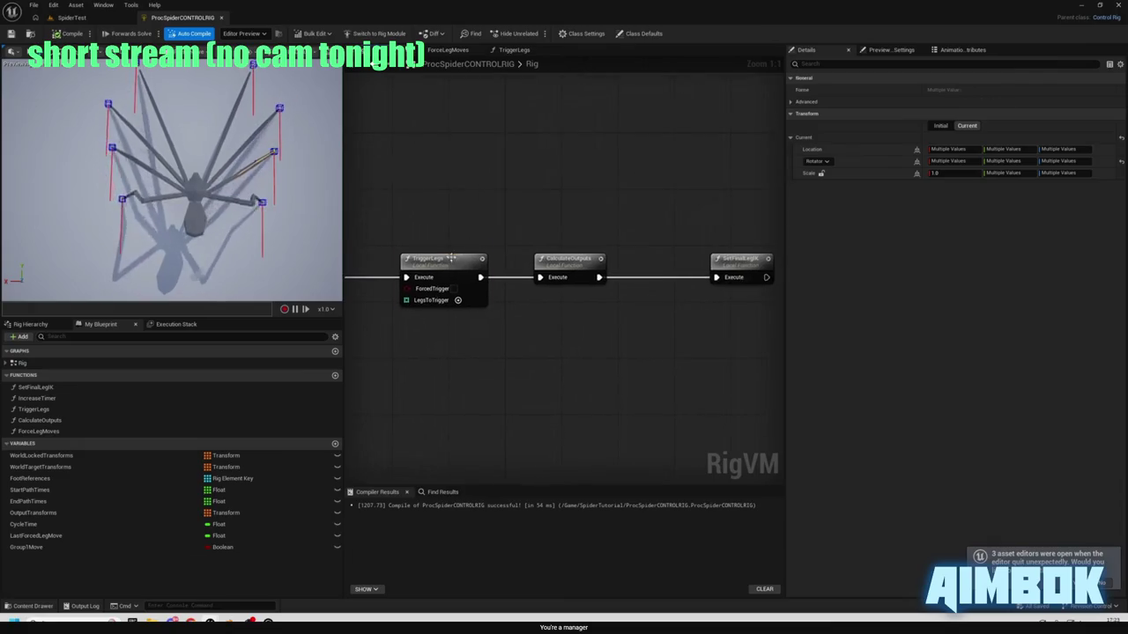
pyautogui.scroll(-3, 689, 263)
pyautogui.scroll(4, 690, 264)
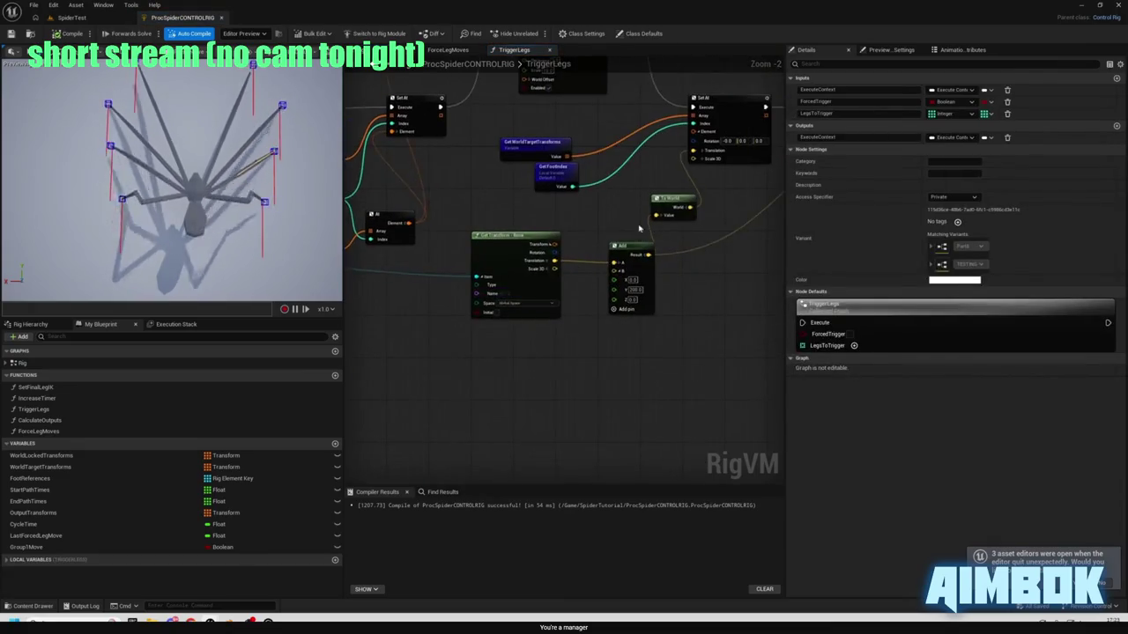
pyautogui.click(631, 359)
pyautogui.scroll(2, 627, 284)
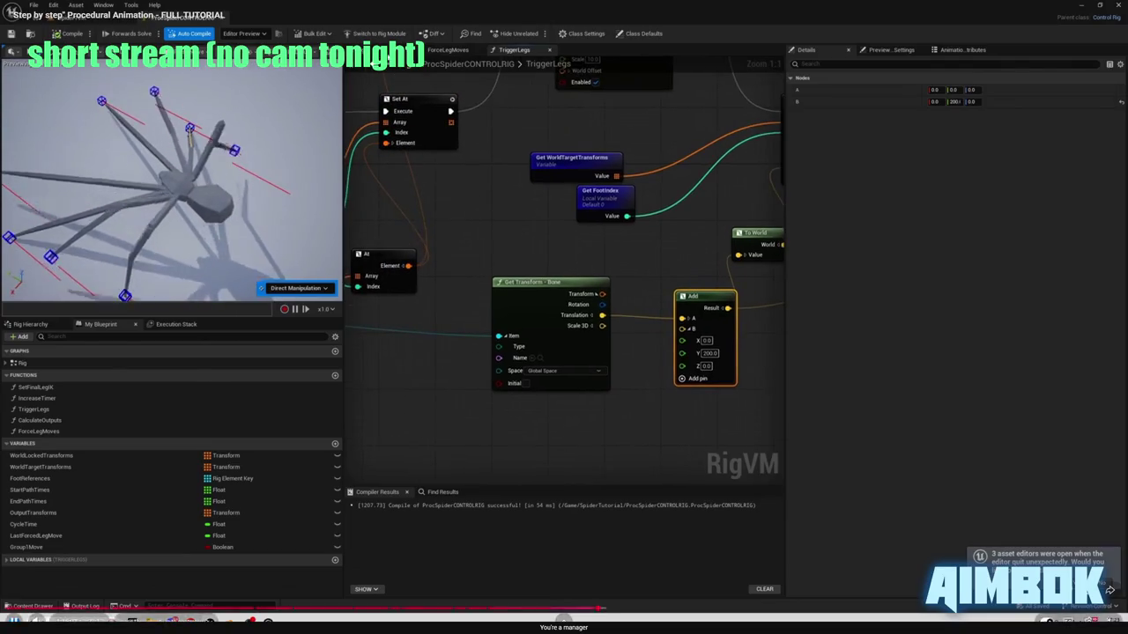
pyautogui.hotkey('alt', 'Left')
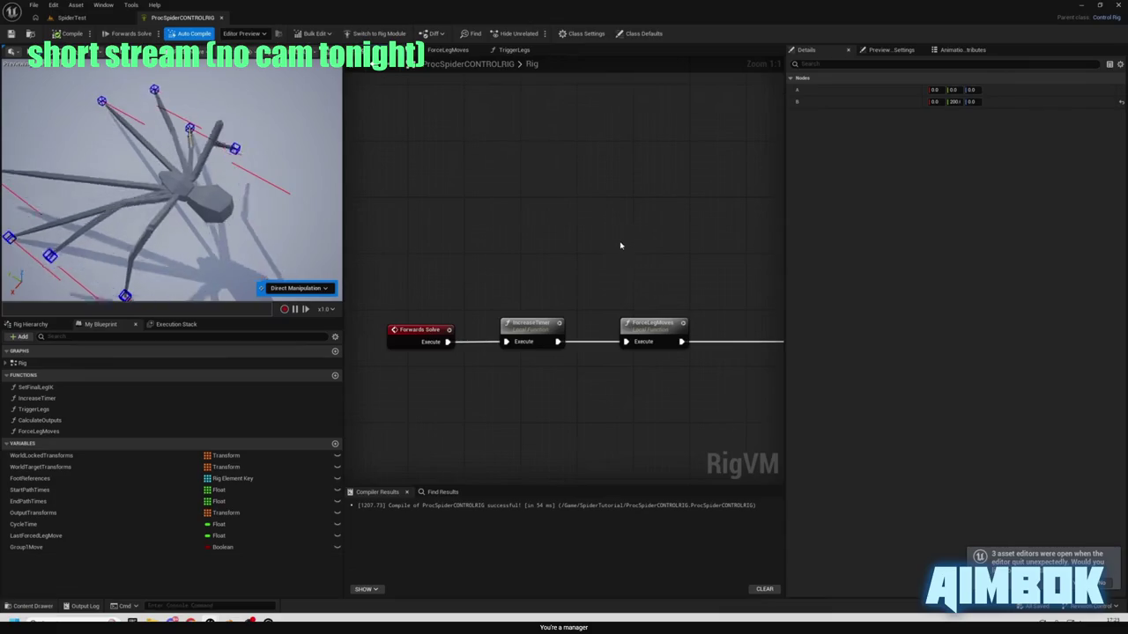
pyautogui.moveTo(600, 298)
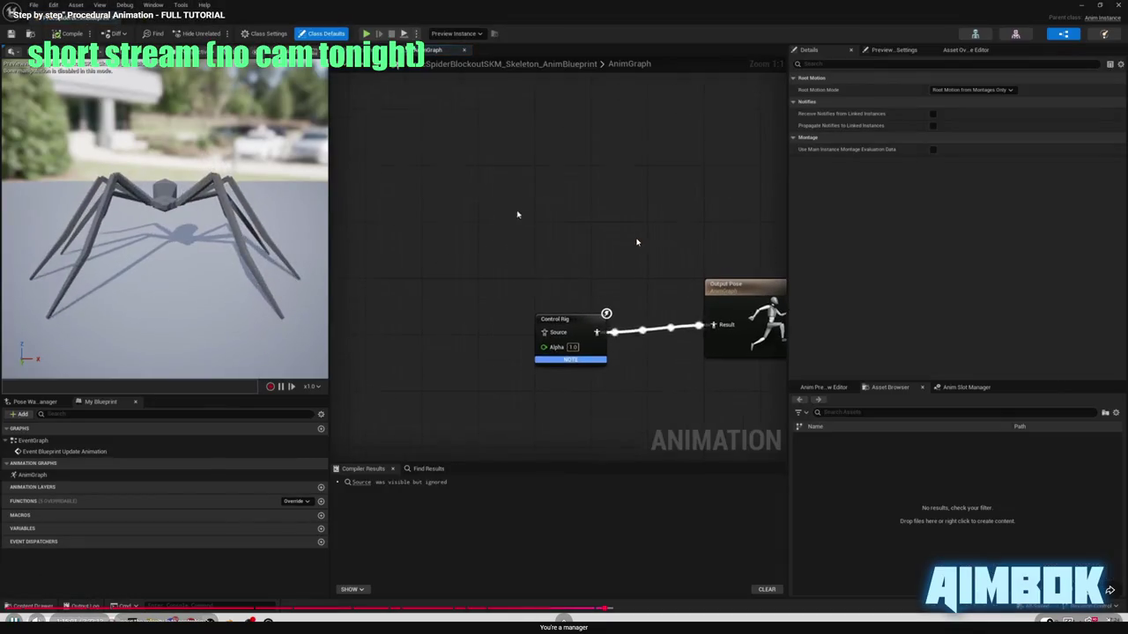
# - Inspect the AnimGraph Control Rig node's inputs, briefly recheck the tutorial, then return to the rig
pyautogui.press('Escape')
pyautogui.click(188, 5)
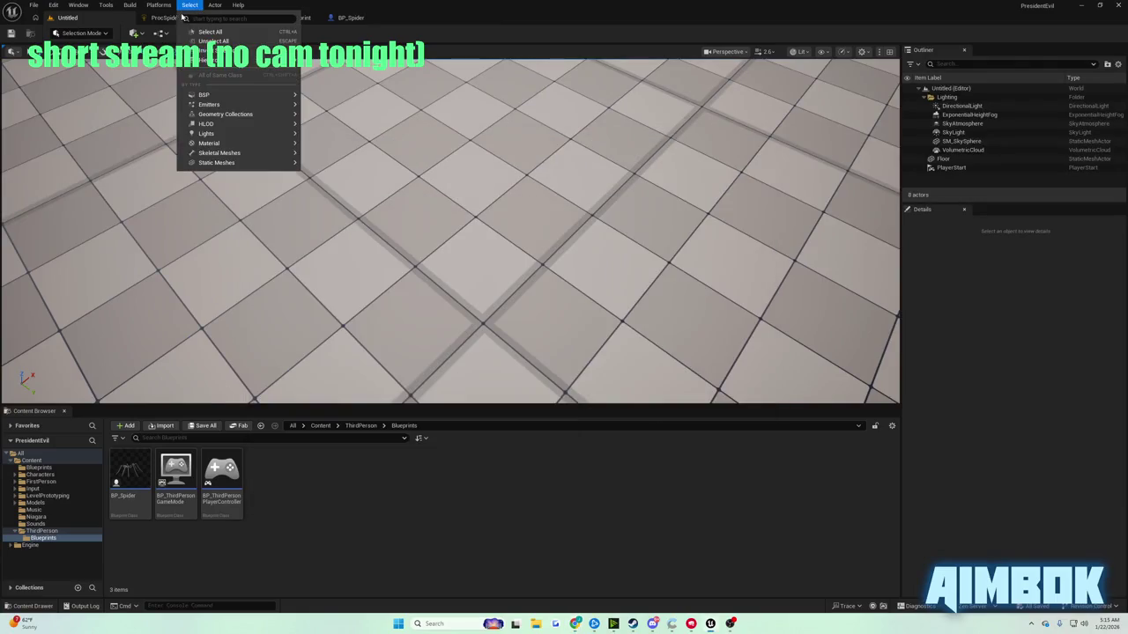
pyautogui.click(182, 16)
pyautogui.click(278, 17)
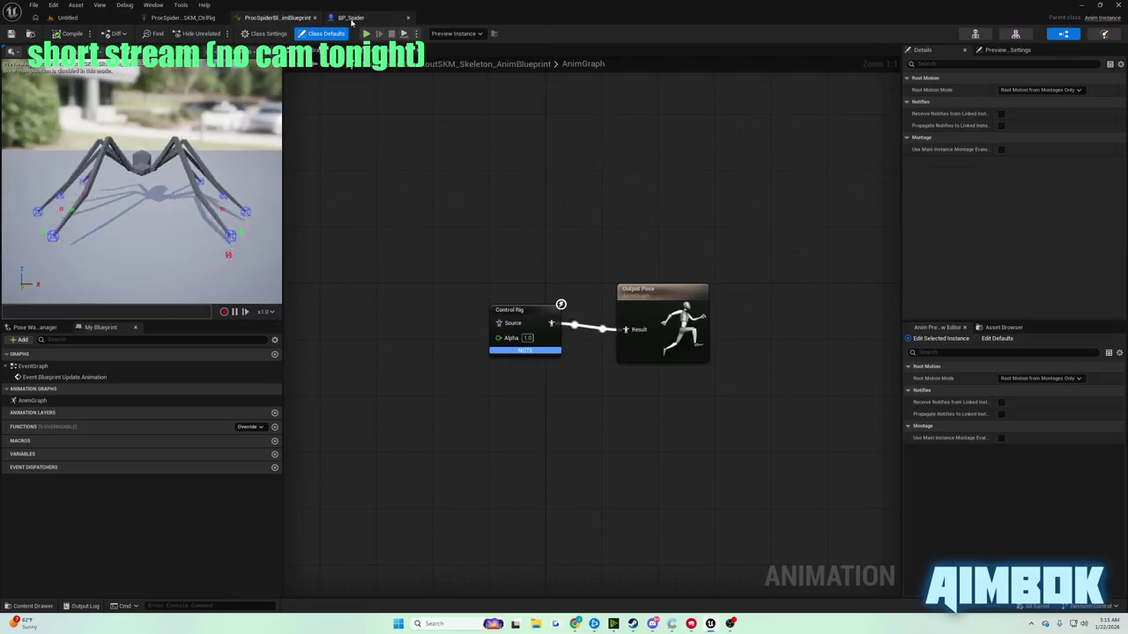
pyautogui.moveTo(519, 312); pyautogui.dragTo(520, 319)
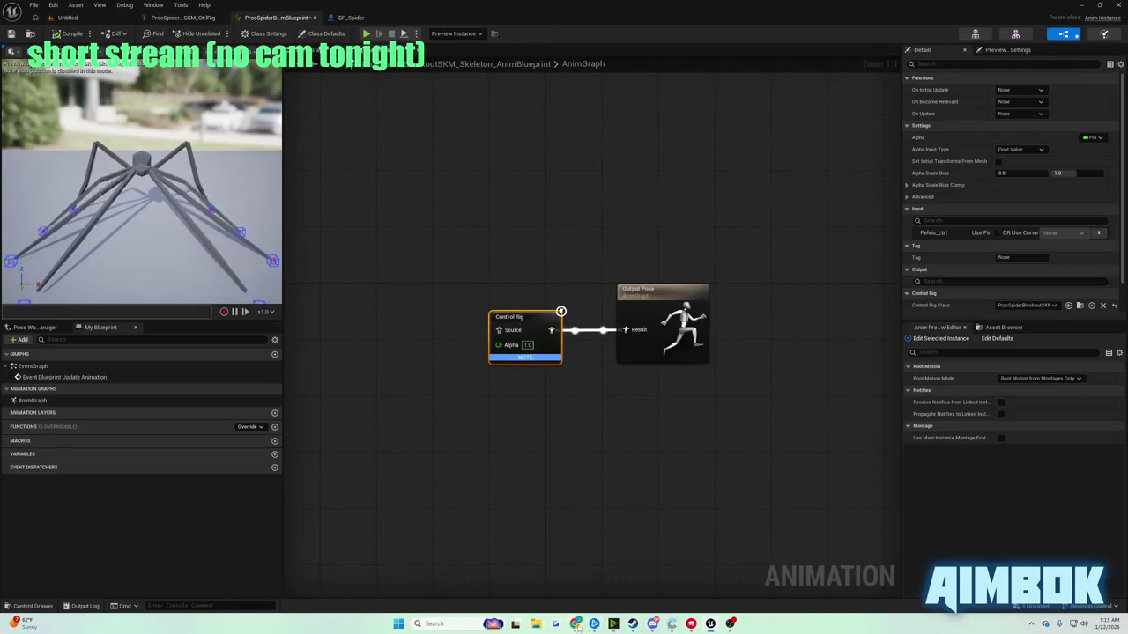
pyautogui.moveTo(576, 624)
pyautogui.click(539, 581)
pyautogui.doubleClick(489, 311)
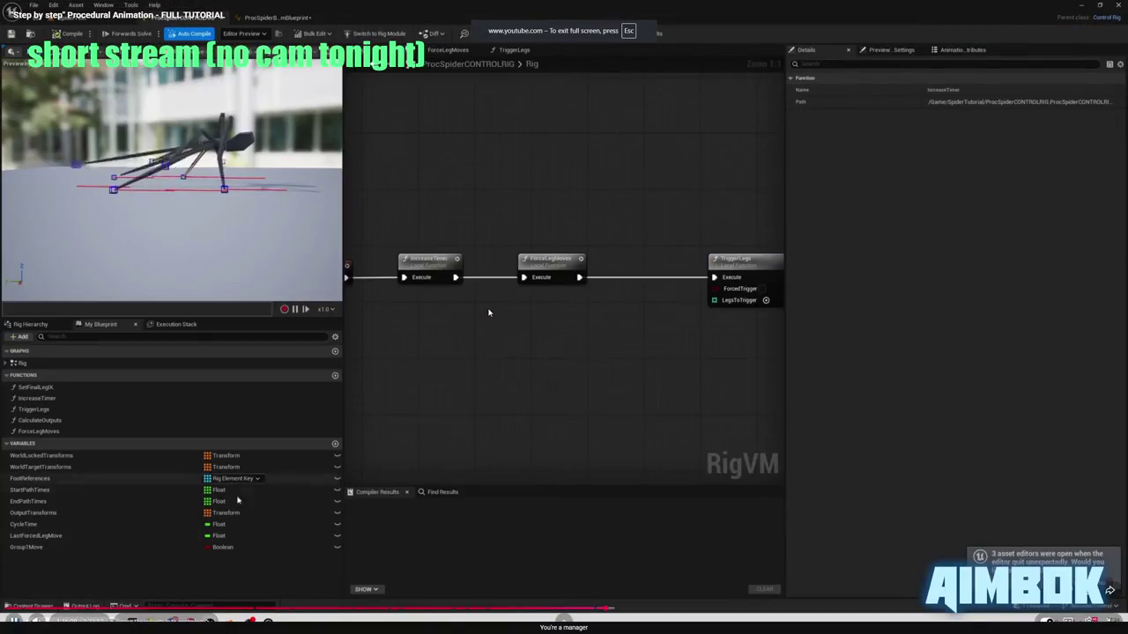
pyautogui.doubleClick(489, 312)
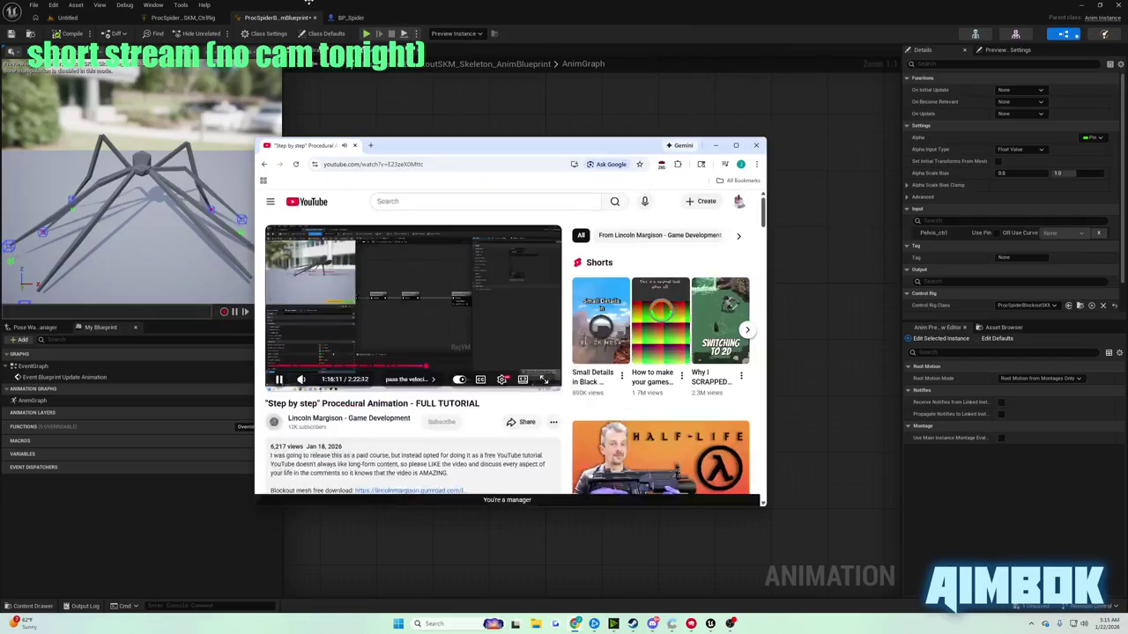
pyautogui.click(177, 18)
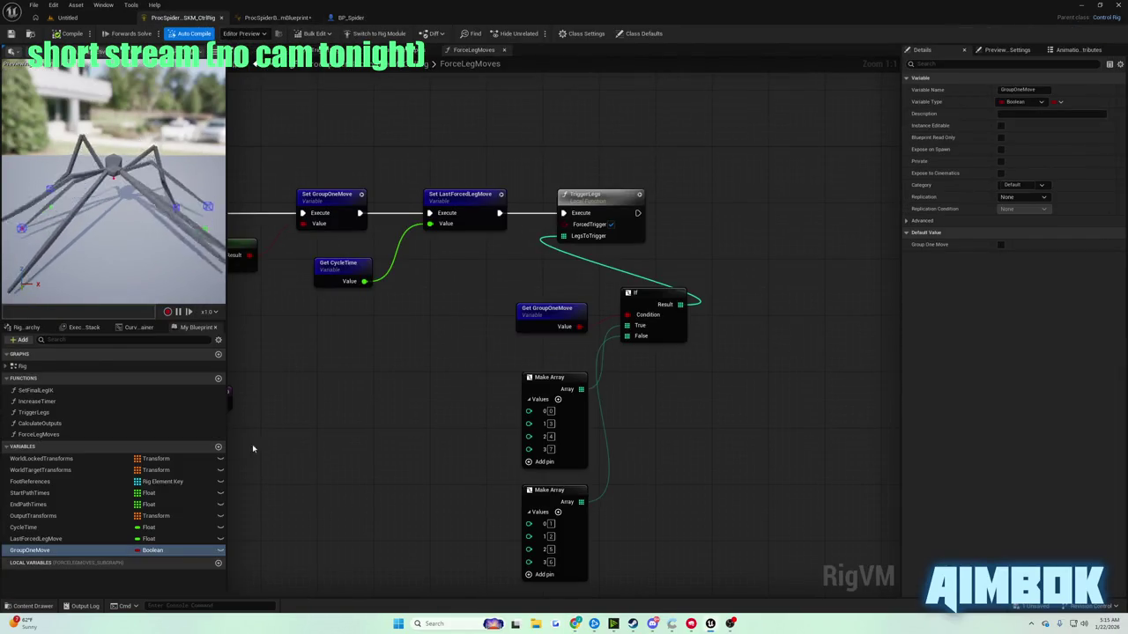
# - Add a Vector variable named InputVelocity to the Control Rig and compile it twice
pyautogui.click(220, 447)
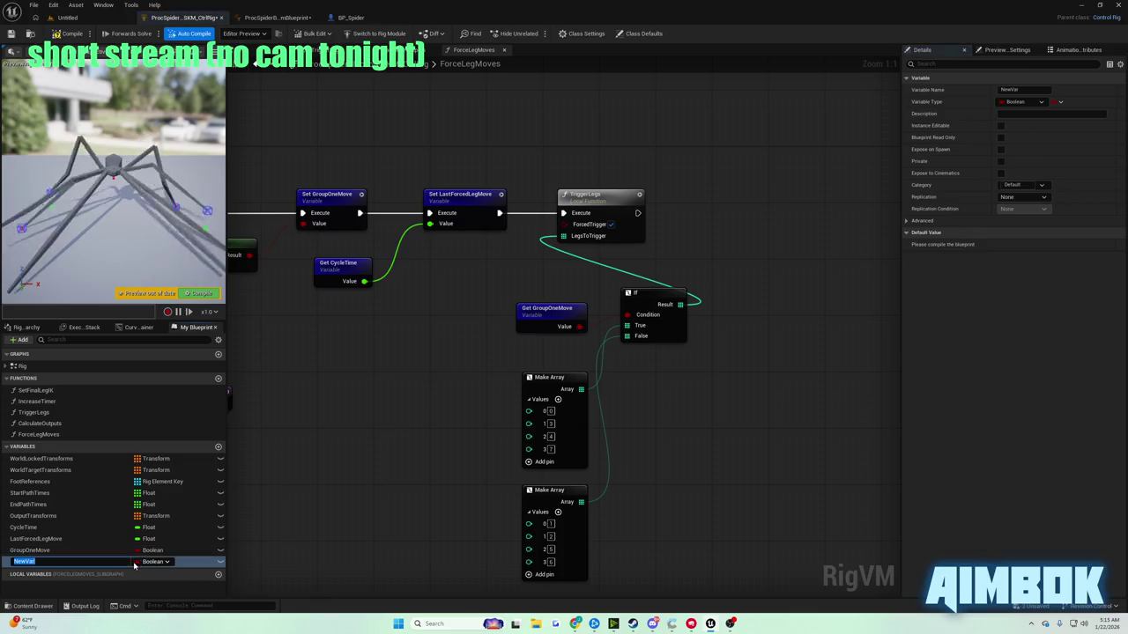
pyautogui.click(152, 562)
pyautogui.click(151, 447)
pyautogui.click(153, 561)
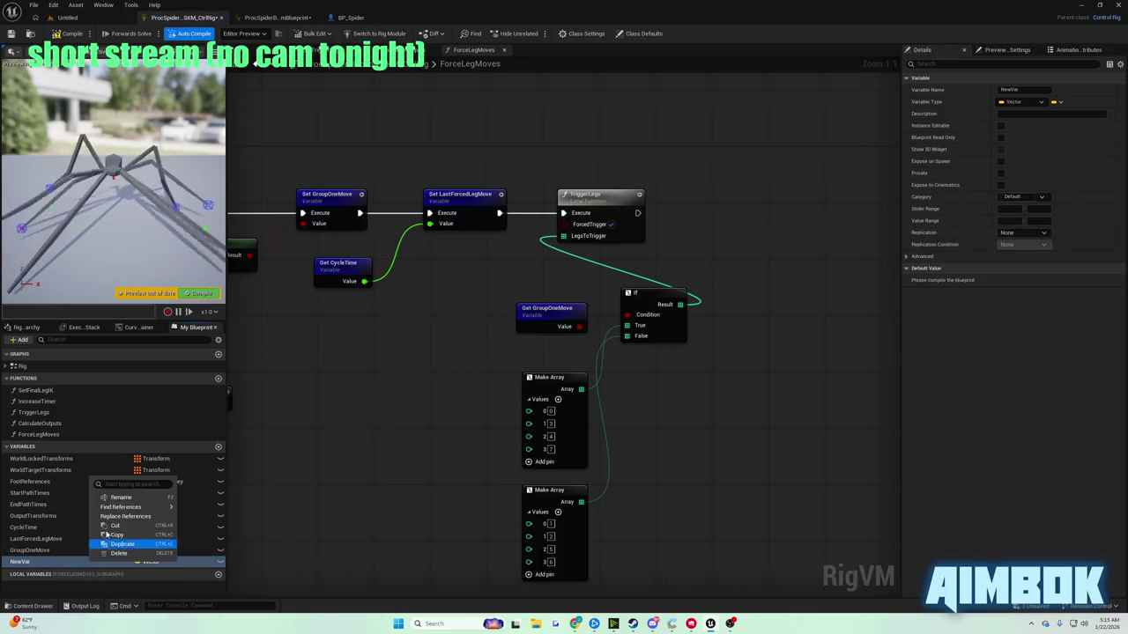
pyautogui.click(122, 501)
pyautogui.write('InputVeloci')
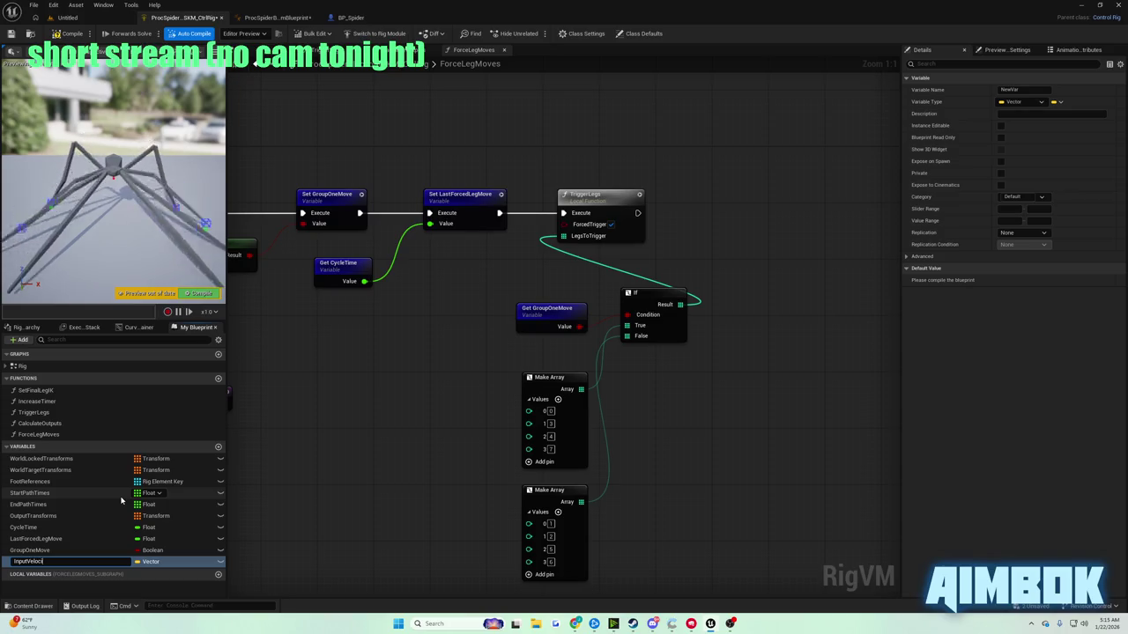
pyautogui.write('ty')
pyautogui.press('Return')
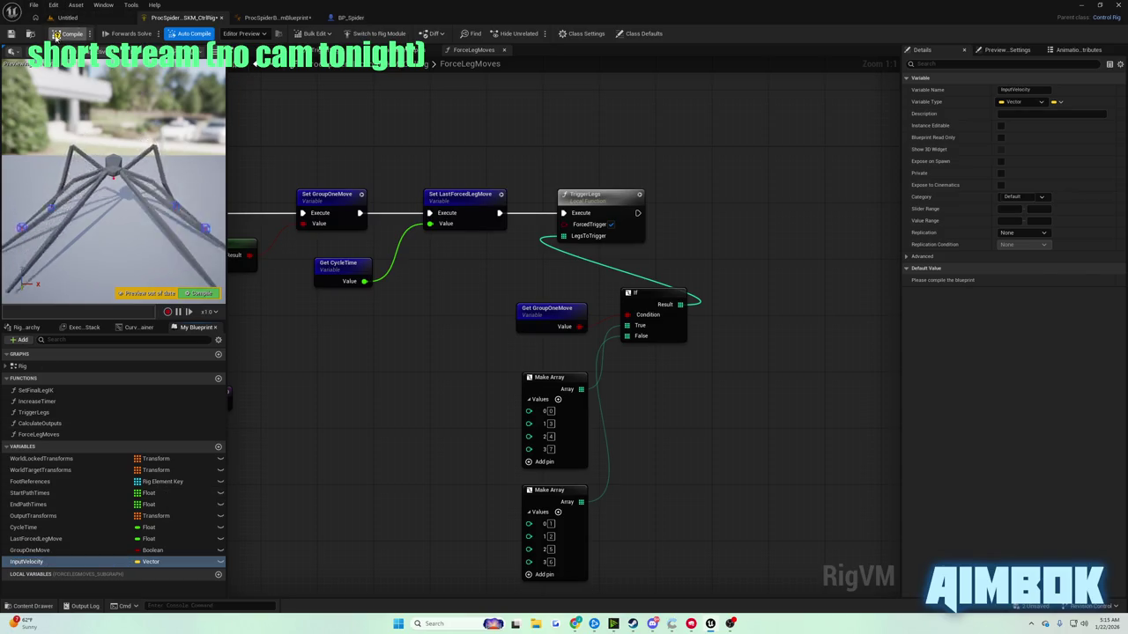
pyautogui.click(55, 35)
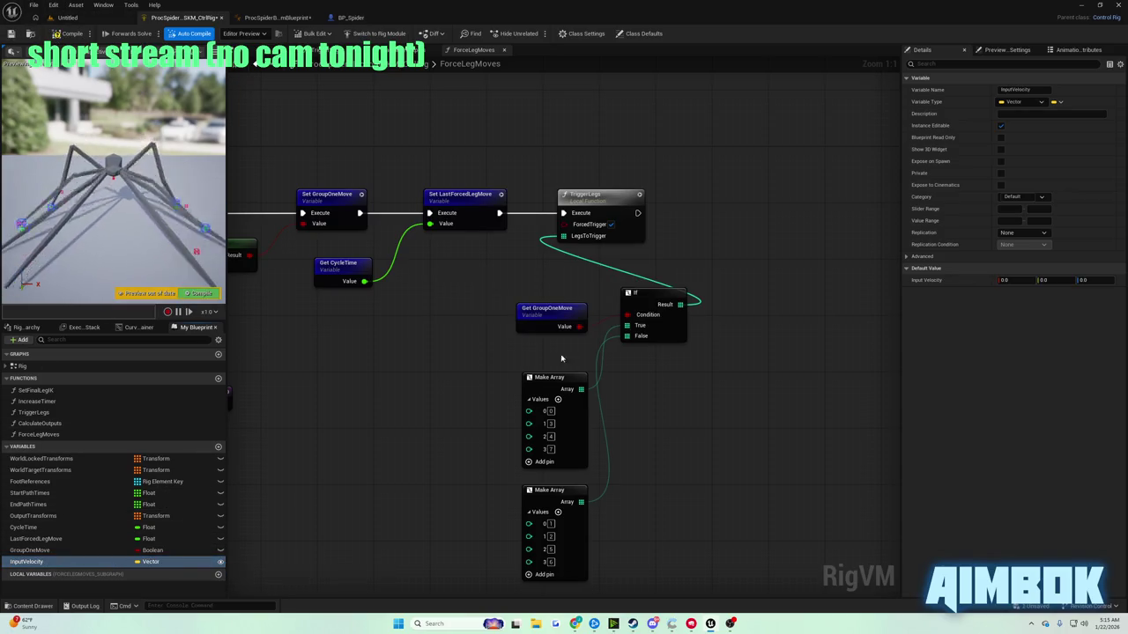
pyautogui.click(11, 34)
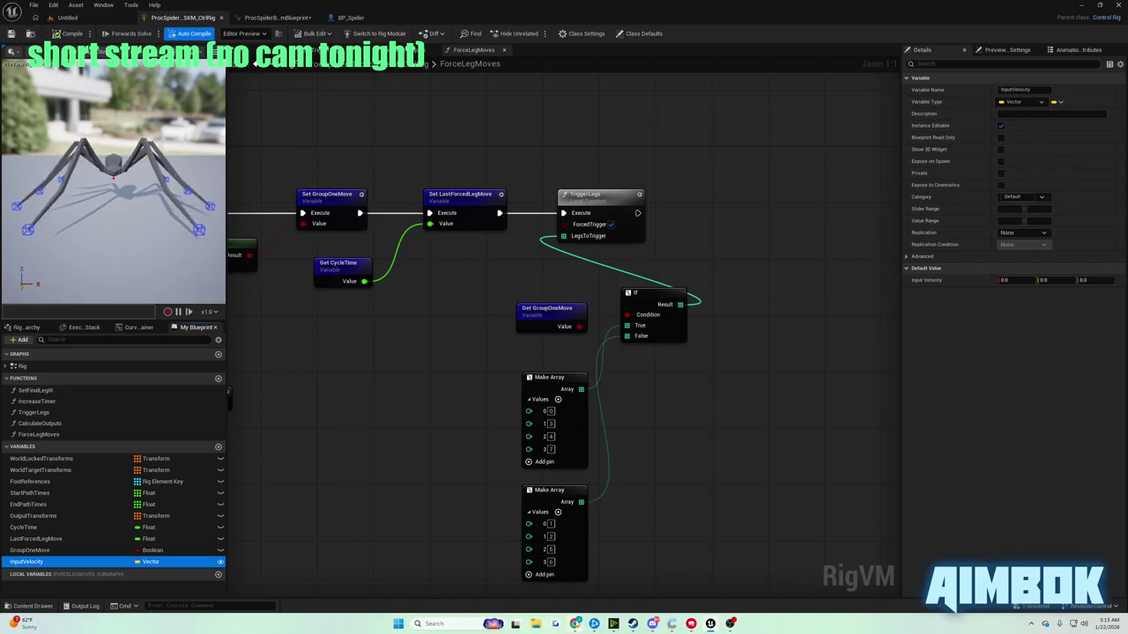
pyautogui.click(273, 17)
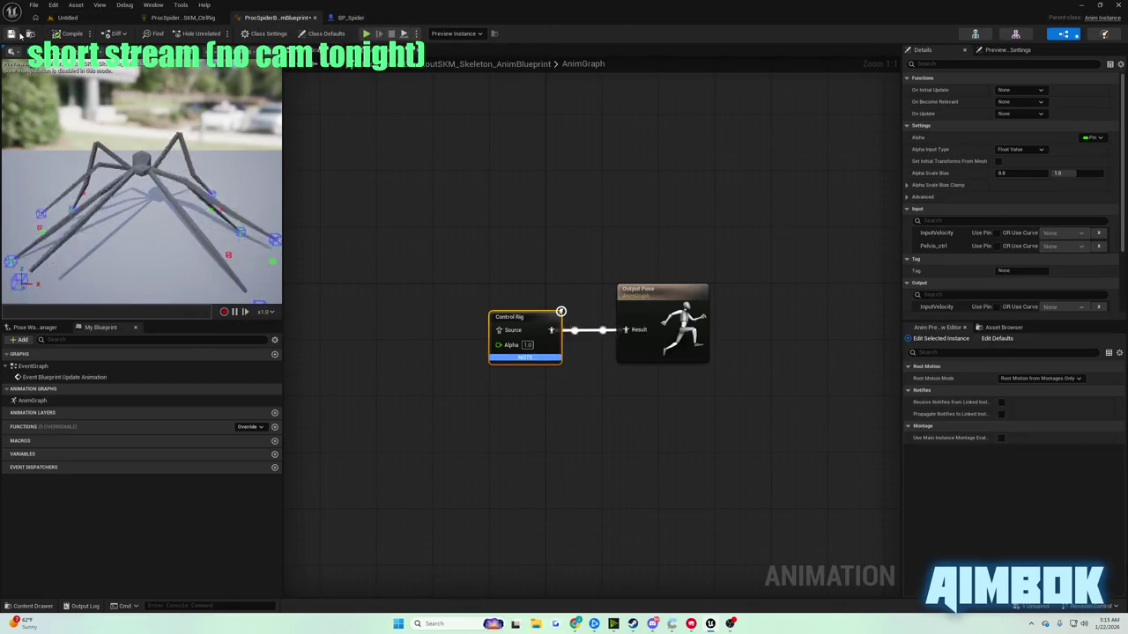
# - Rewind the tutorial ten seconds and watch it full screen, then exit fullscreen
pyautogui.moveTo(577, 625)
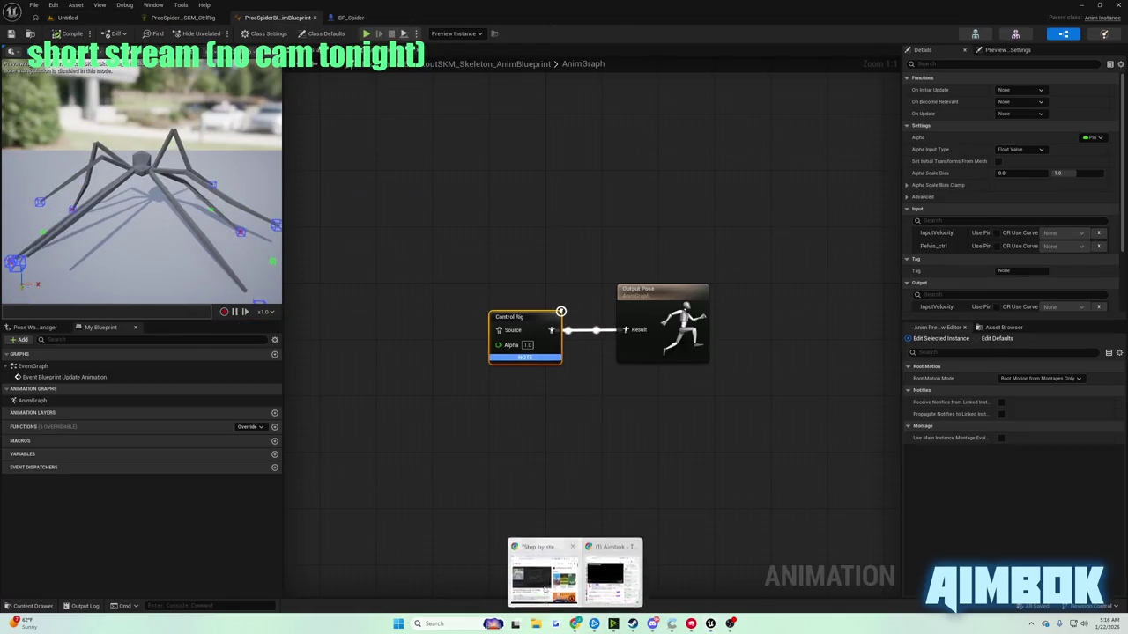
pyautogui.click(537, 577)
pyautogui.doubleClick(432, 303)
pyautogui.press('j')
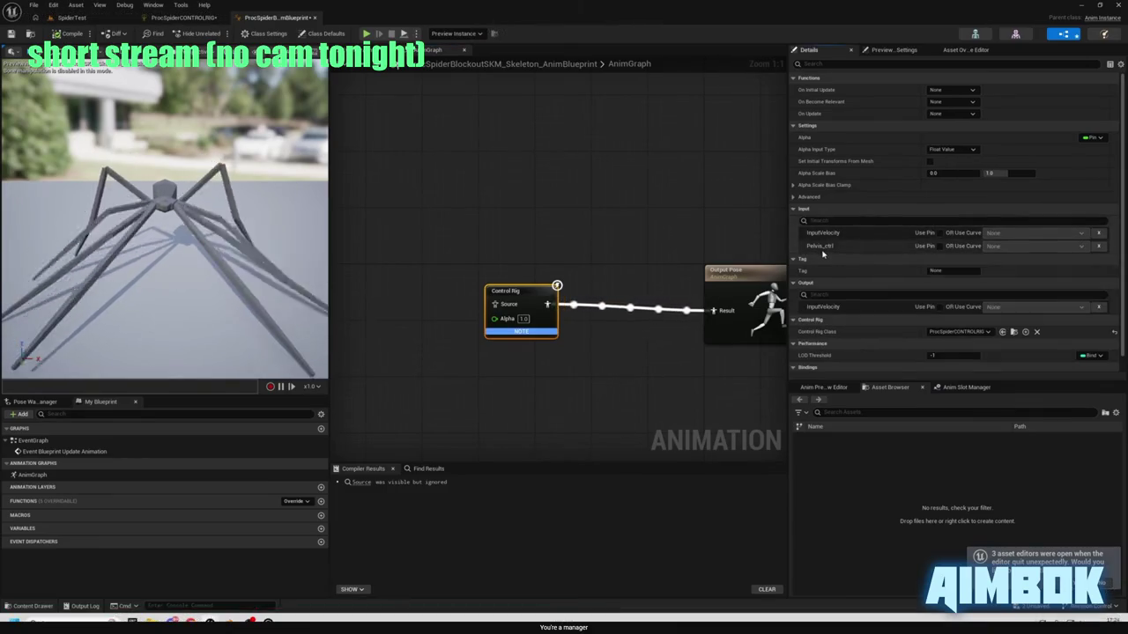
pyautogui.moveTo(440, 286)
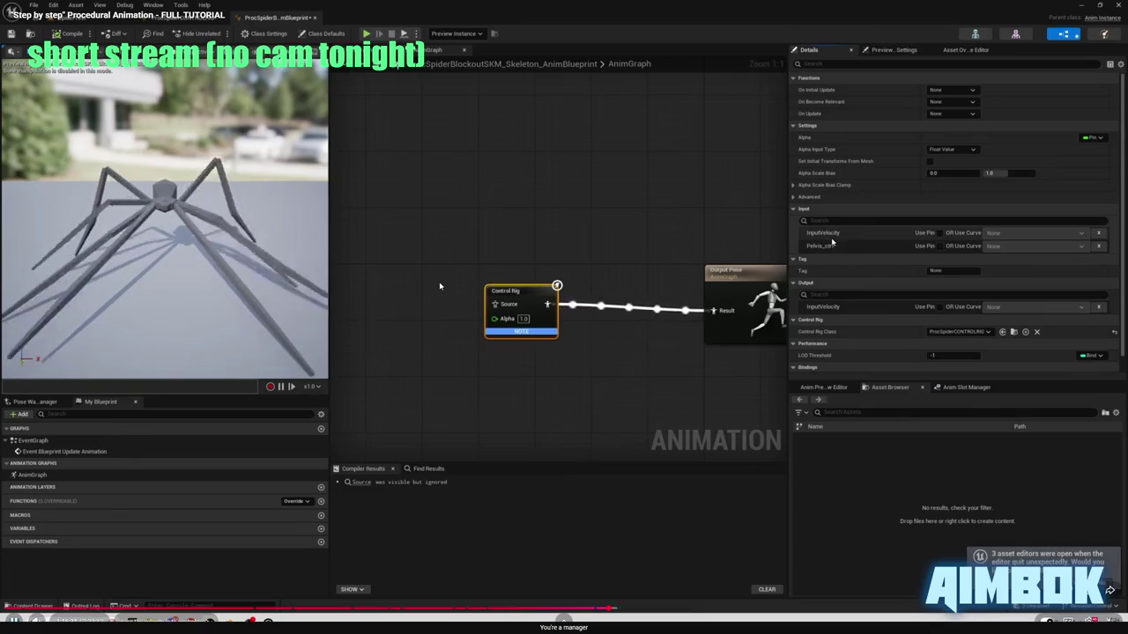
pyautogui.doubleClick(439, 275)
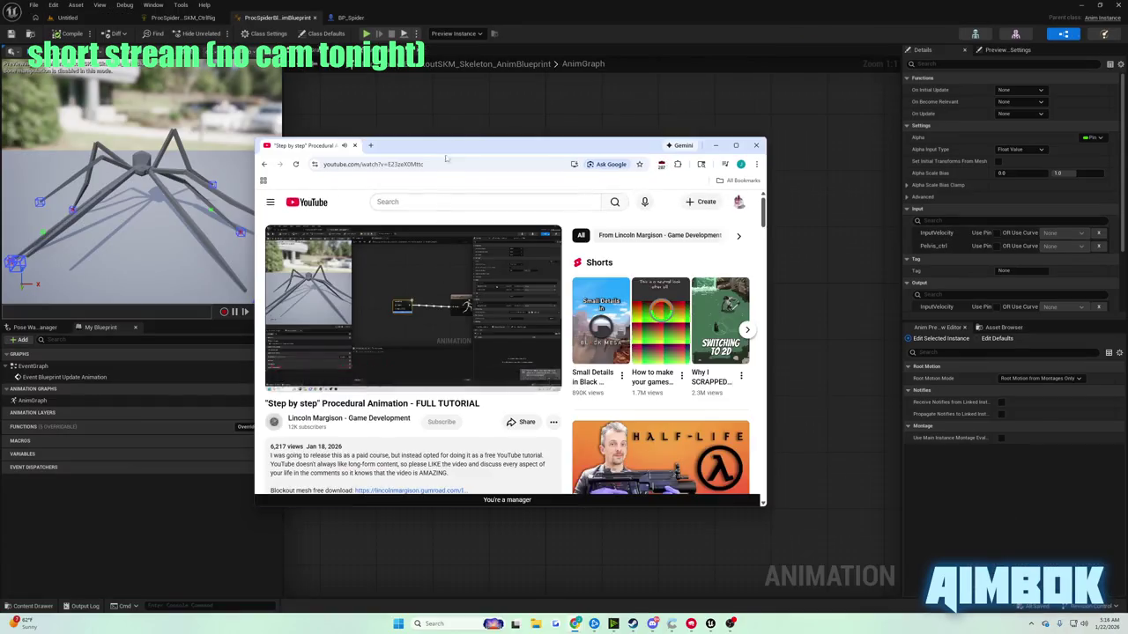
# - Expose InputVelocity as a pin on the AnimGraph's Control Rig node
pyautogui.click(346, 76)
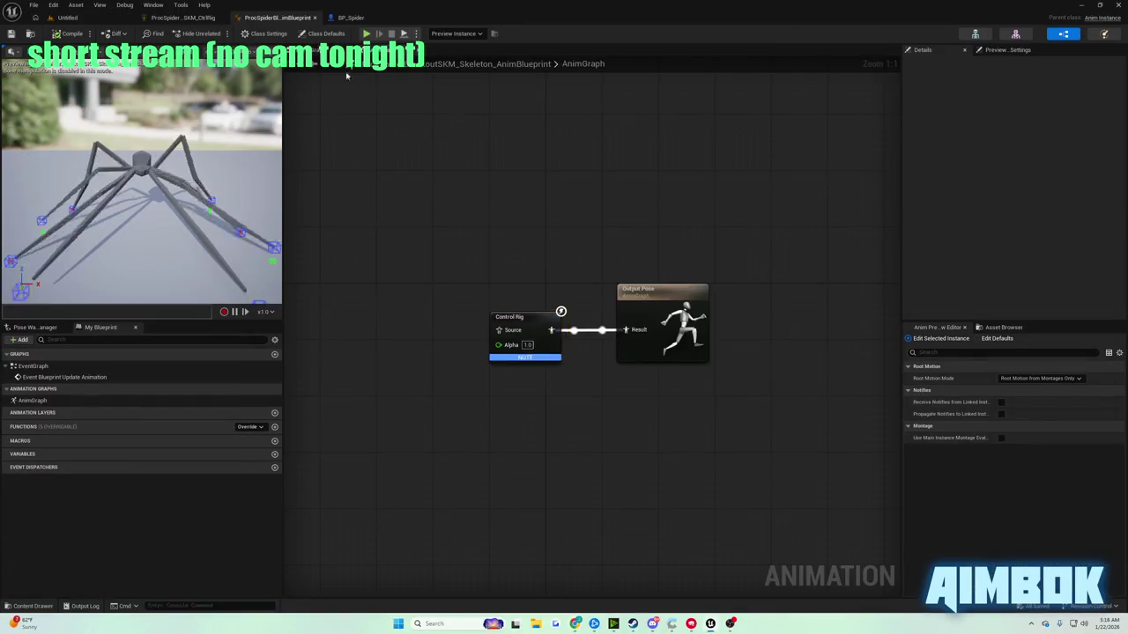
pyautogui.click(560, 314)
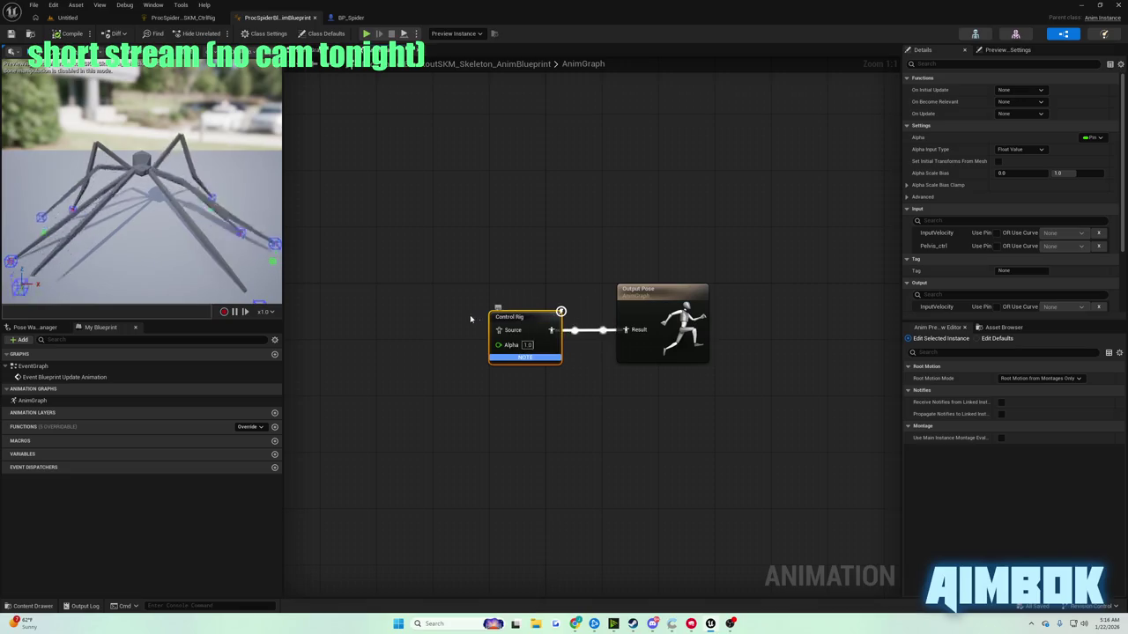
pyautogui.click(995, 233)
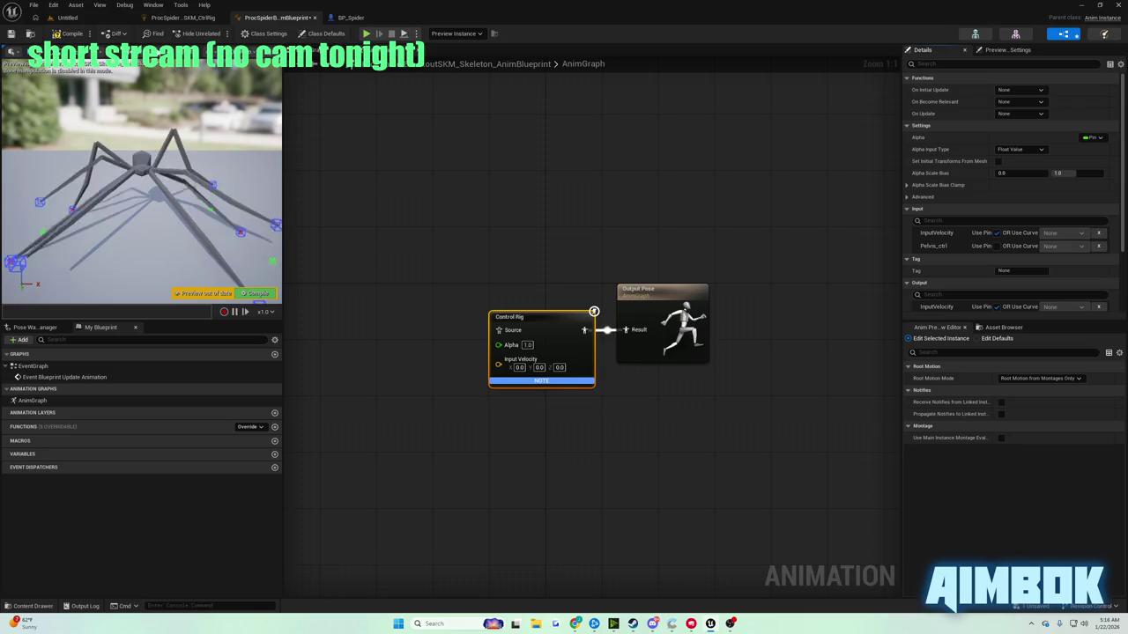
# - Resume the tutorial video and show it full screen
pyautogui.click(574, 623)
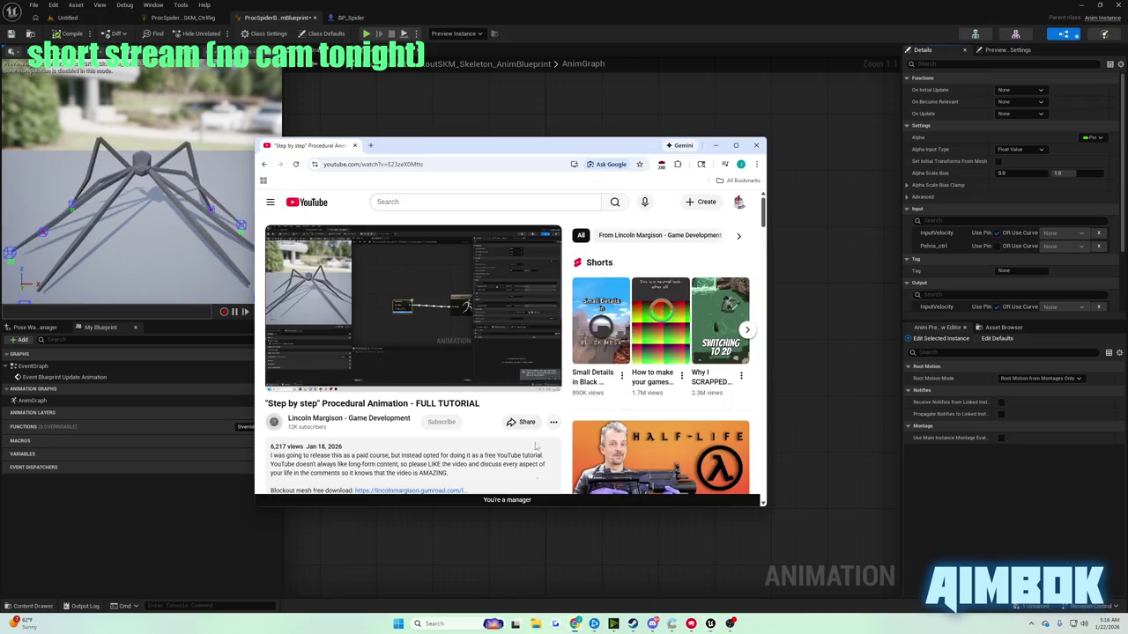
pyautogui.click(504, 304)
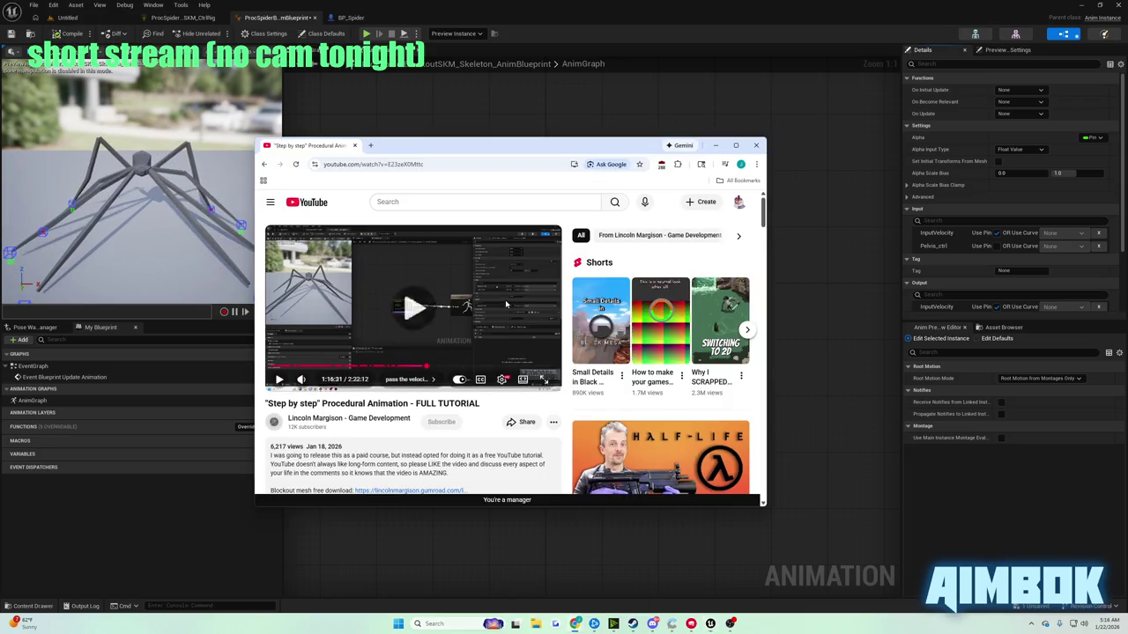
pyautogui.doubleClick(432, 296)
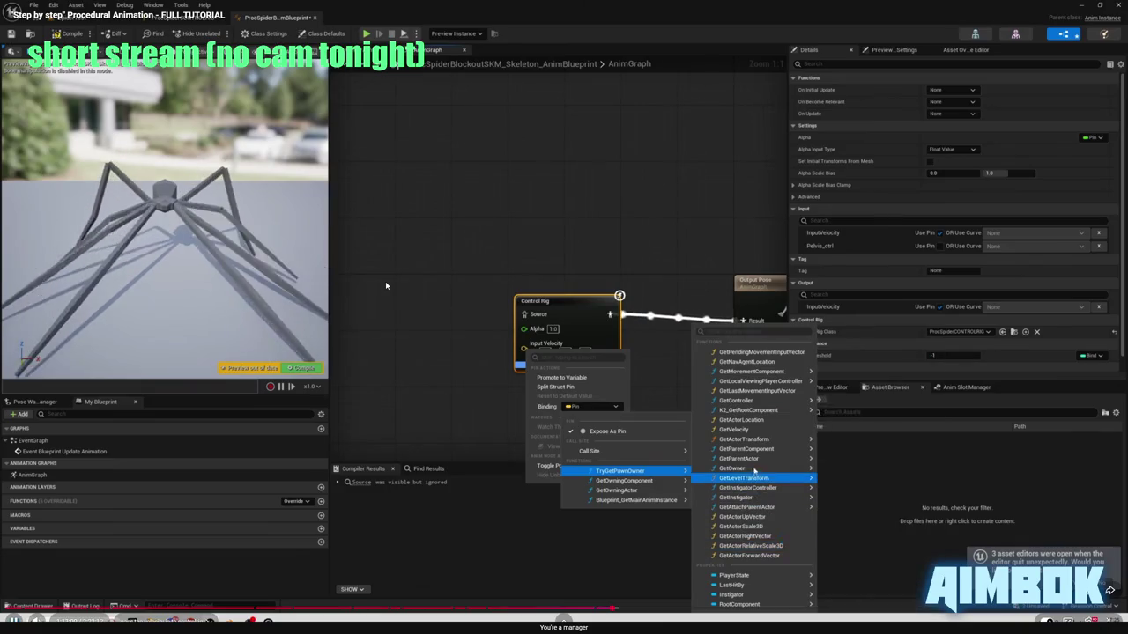
# - Pause the tutorial and switch back to the Unreal editor
pyautogui.click(379, 259)
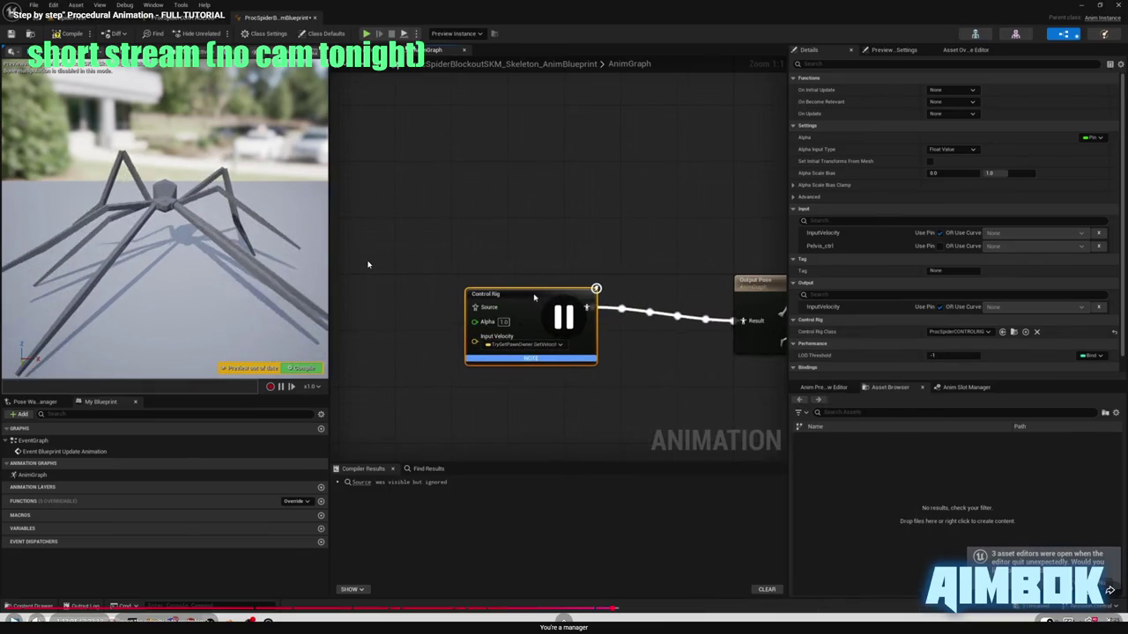
pyautogui.hotkey('alt', 'Tab')
pyautogui.click(373, 115)
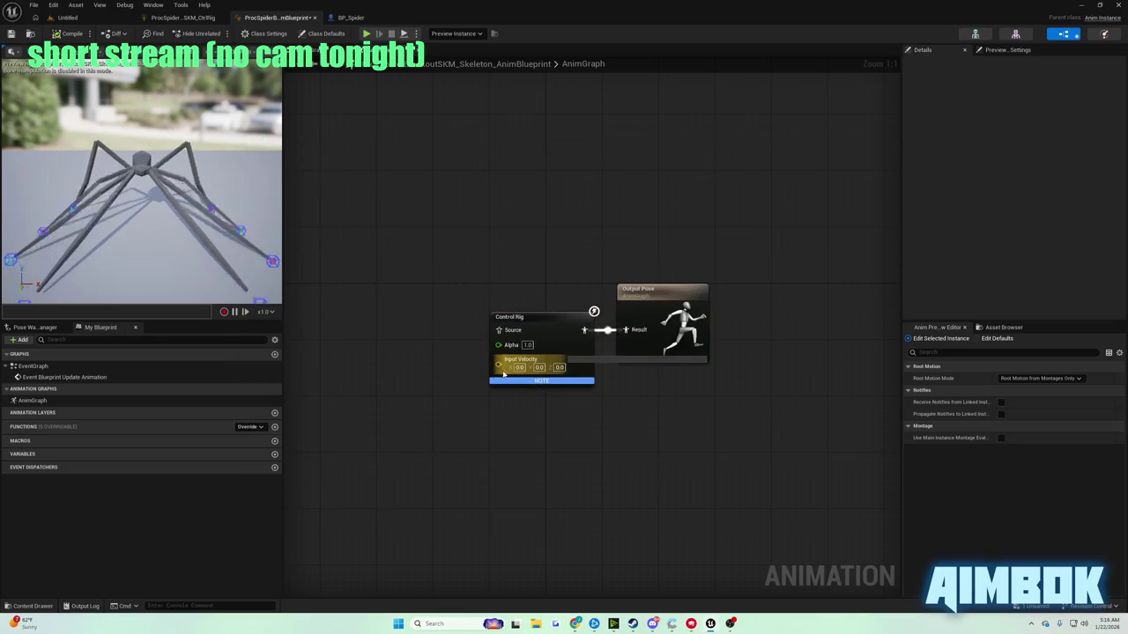
# - Bind Input Velocity to TryGetPawnOwner > GetVelocity, compile, and resume the tutorial full screen
pyautogui.rightClick(496, 362)
pyautogui.click(538, 421)
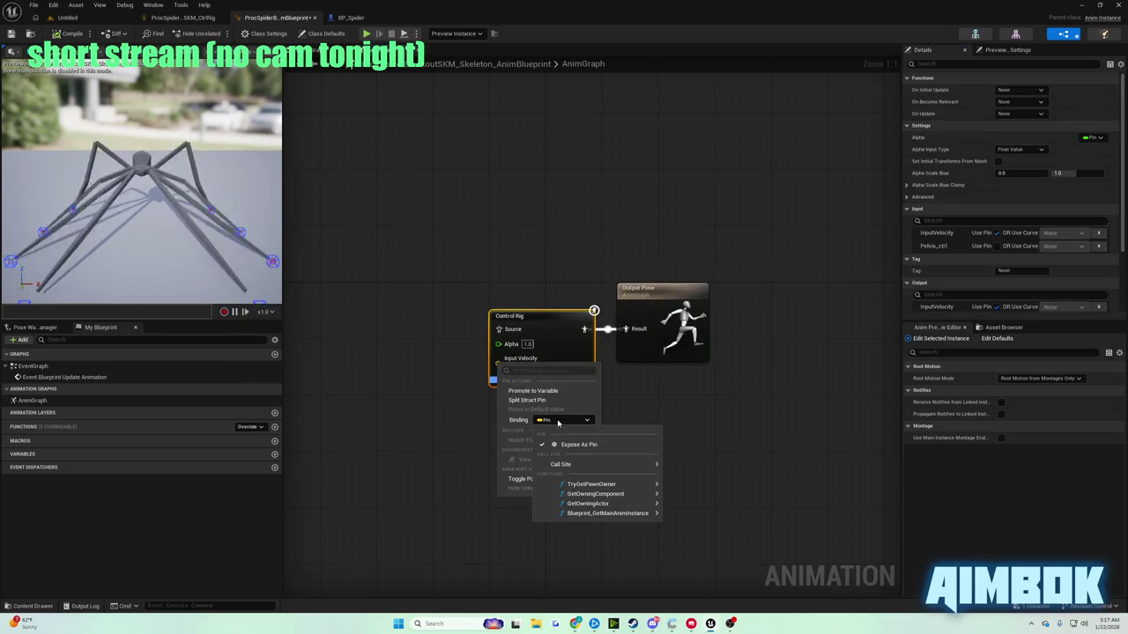
pyautogui.moveTo(616, 484)
pyautogui.moveTo(716, 489)
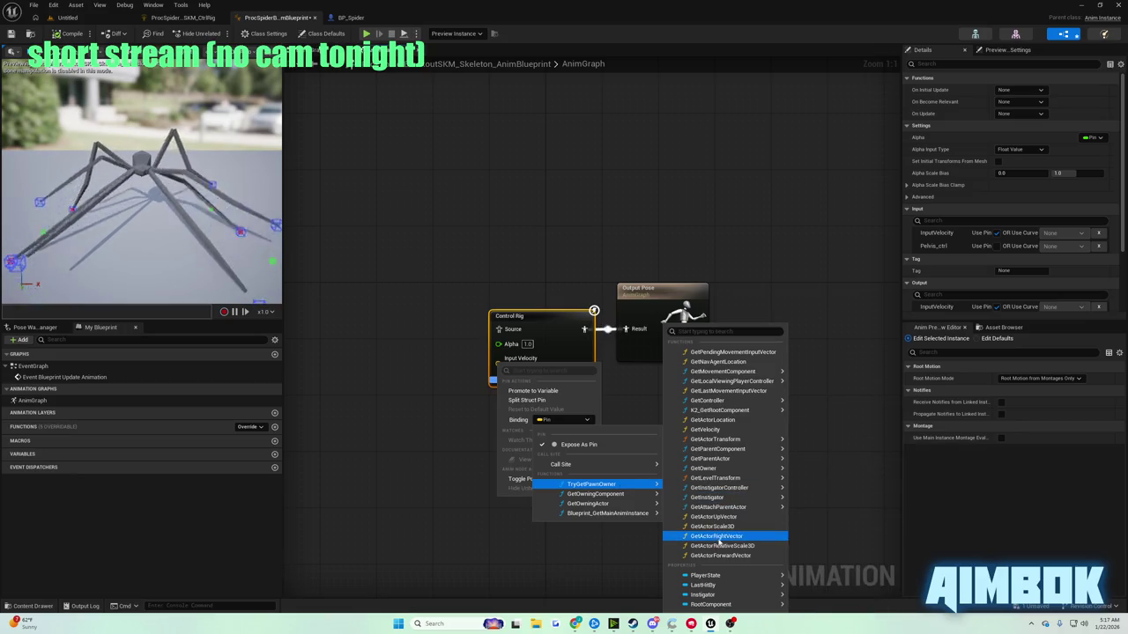
pyautogui.click(719, 429)
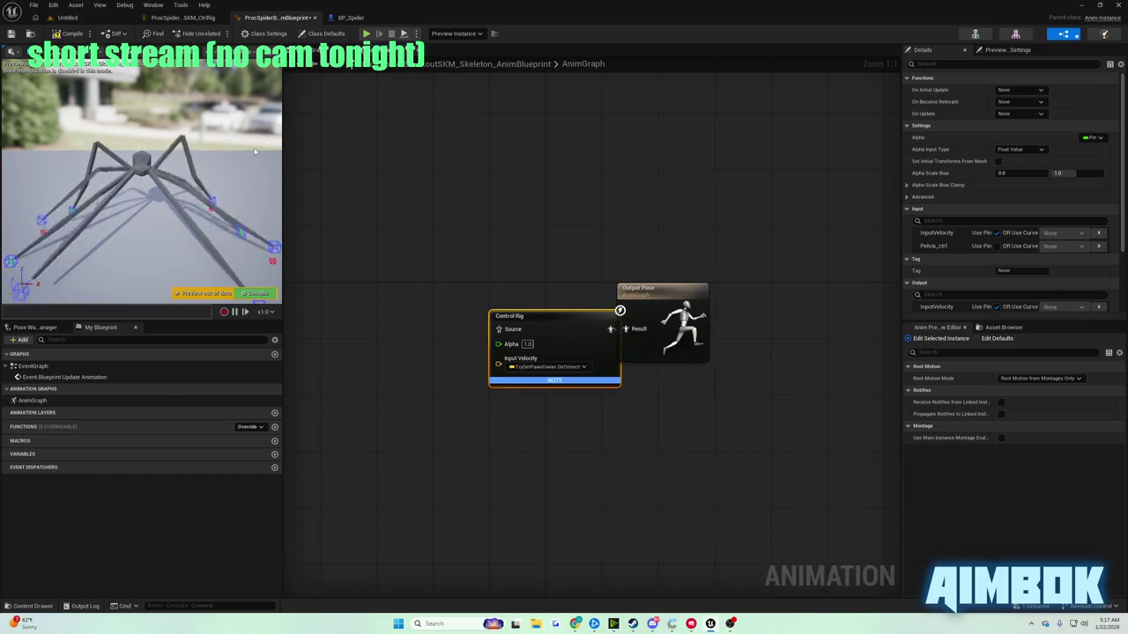
pyautogui.click(69, 33)
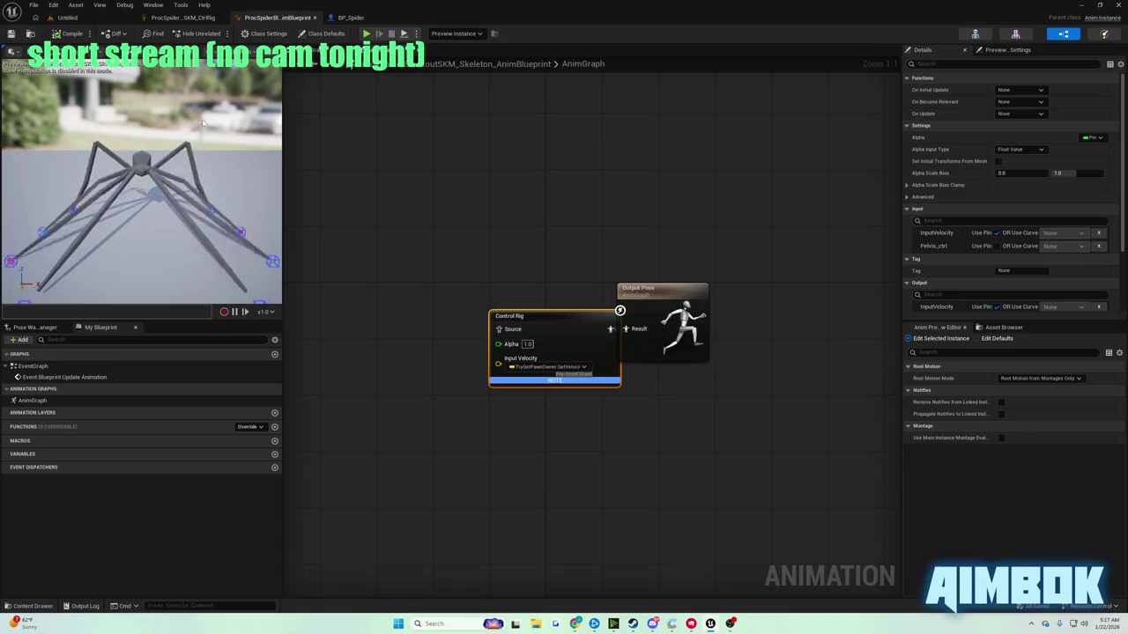
pyautogui.click(573, 624)
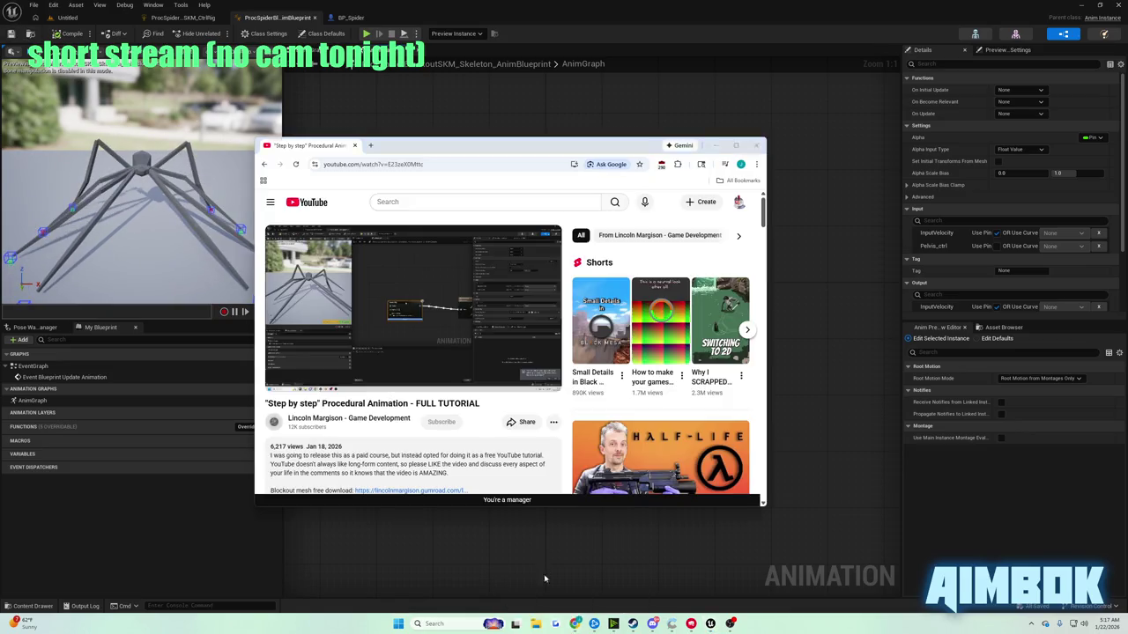
pyautogui.doubleClick(474, 288)
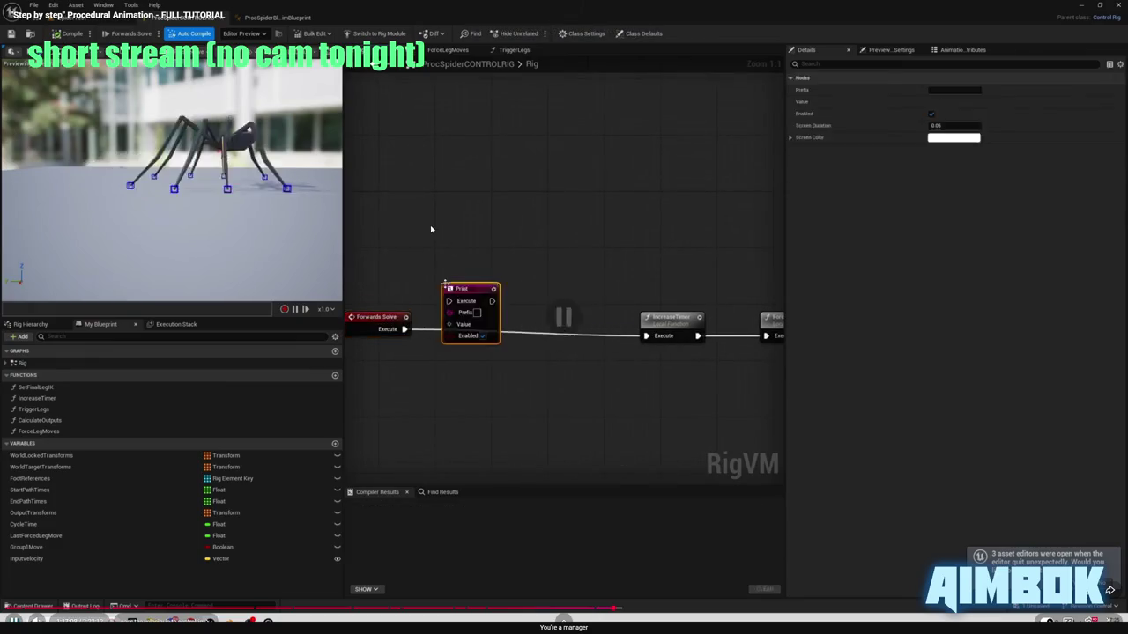
# - In the main Rig graph, move the Forwards Solve node left to make room
pyautogui.press('Escape')
pyautogui.click(265, 247)
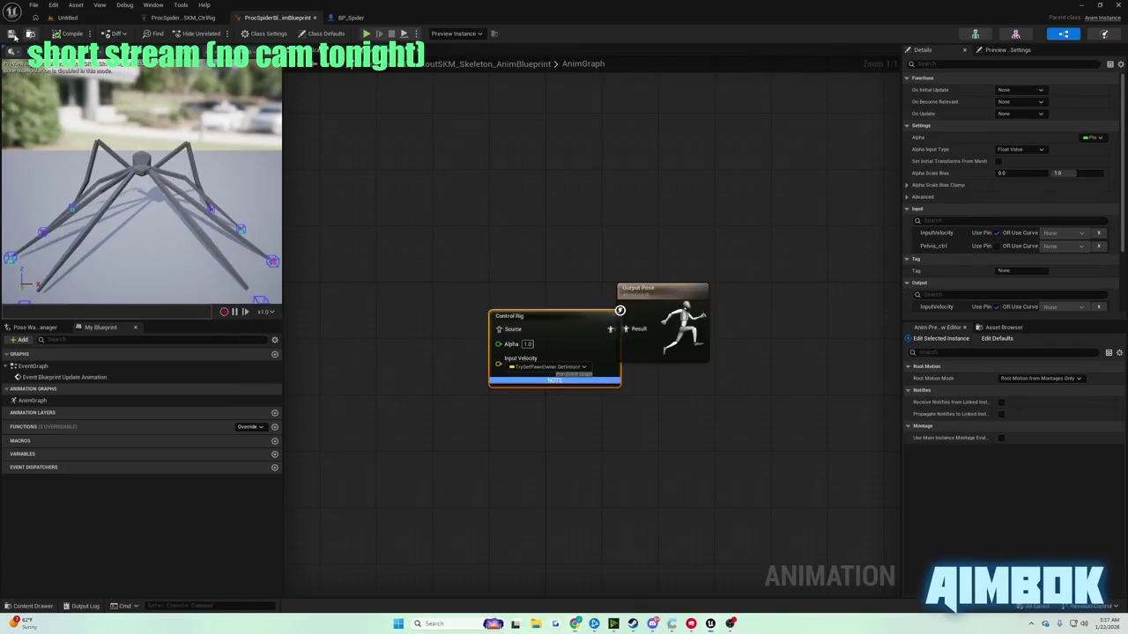
pyautogui.click(180, 18)
pyautogui.click(255, 63)
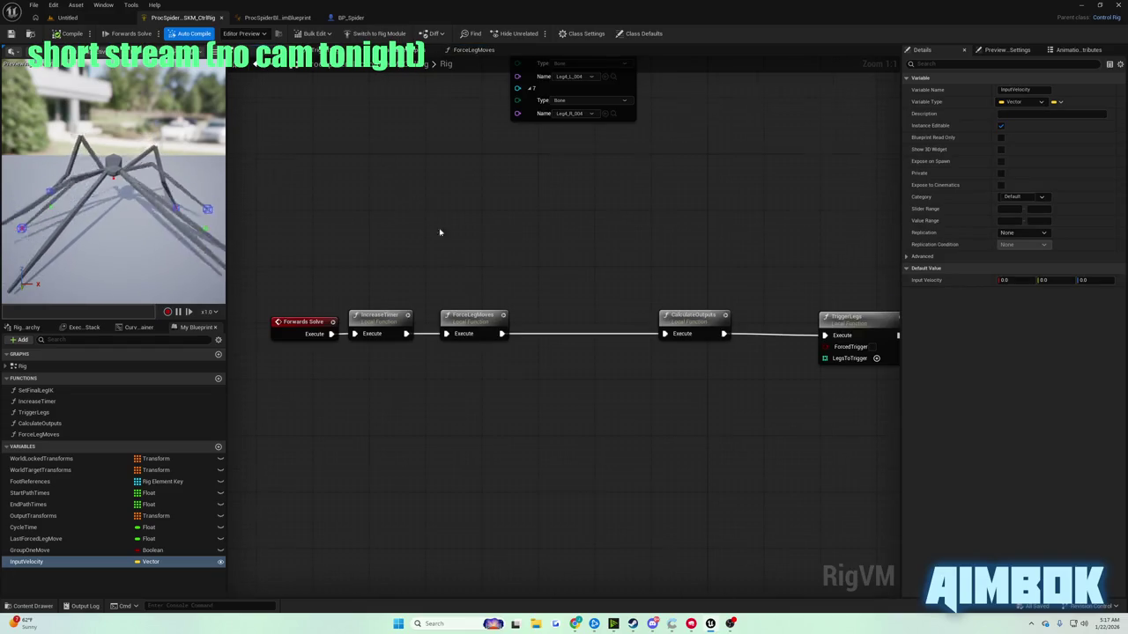
pyautogui.moveTo(425, 346); pyautogui.dragTo(328, 347)
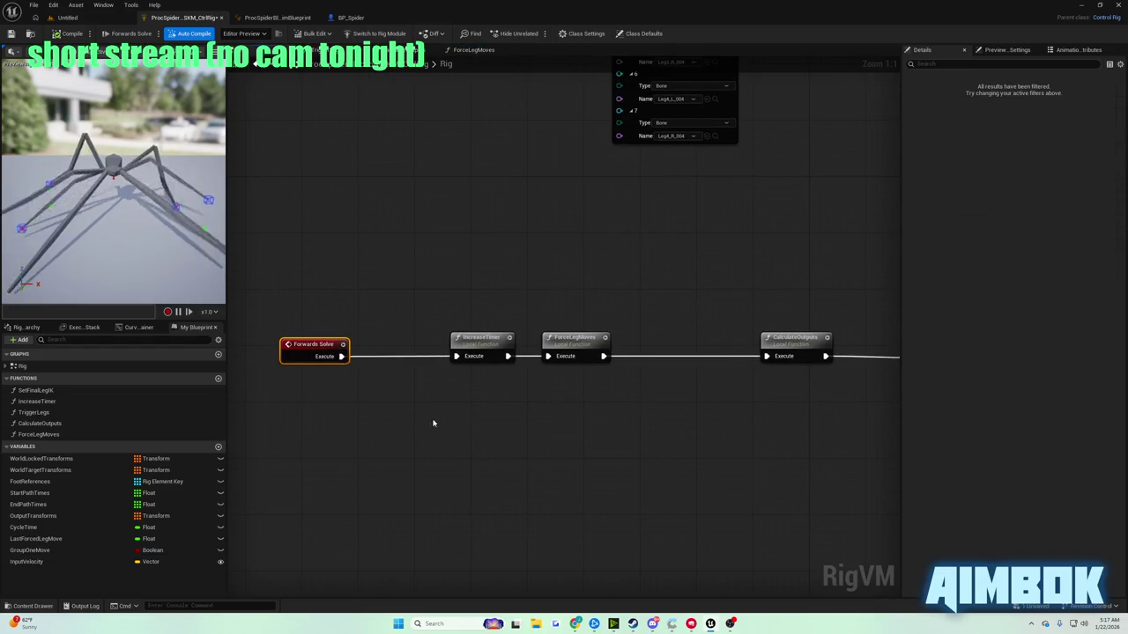
pyautogui.moveTo(575, 623)
pyautogui.click(539, 577)
pyautogui.doubleClick(508, 289)
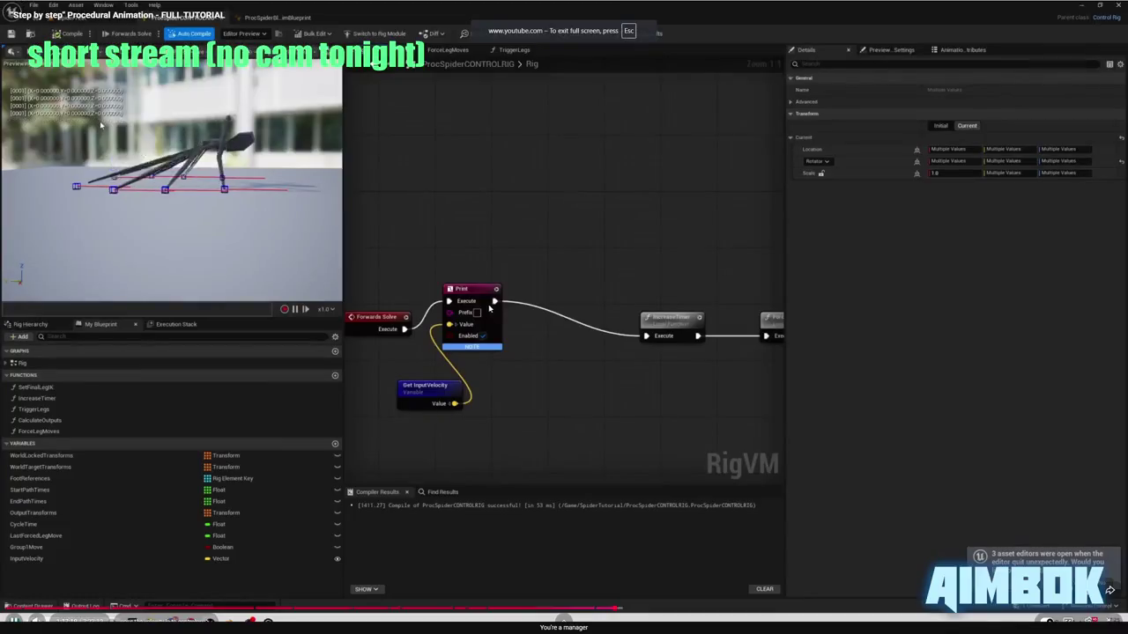
pyautogui.doubleClick(508, 289)
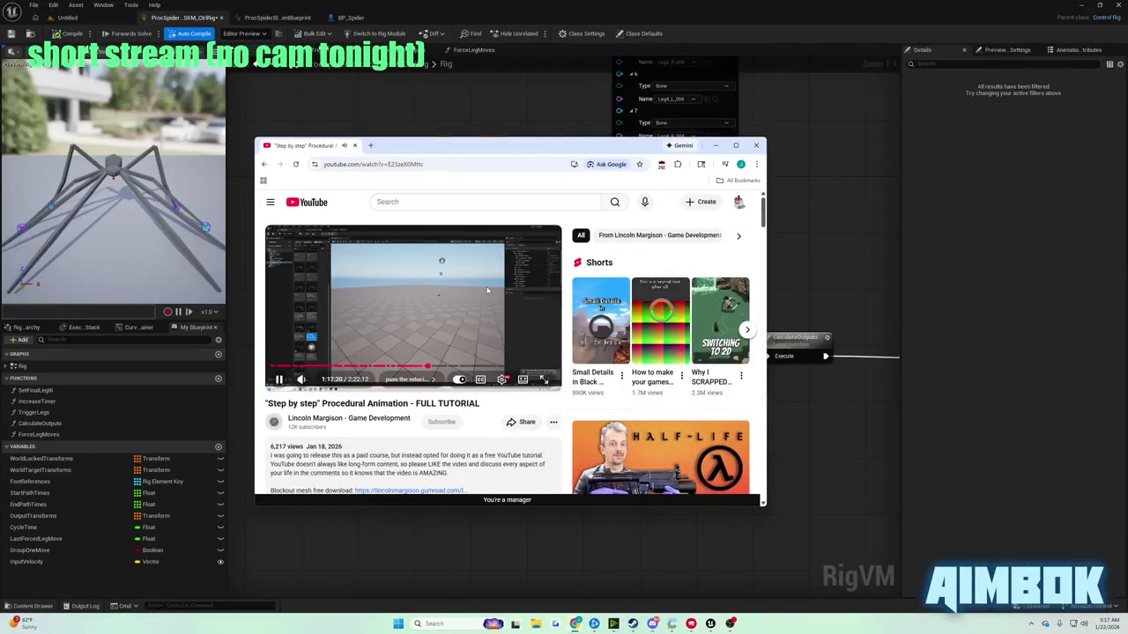
pyautogui.click(806, 254)
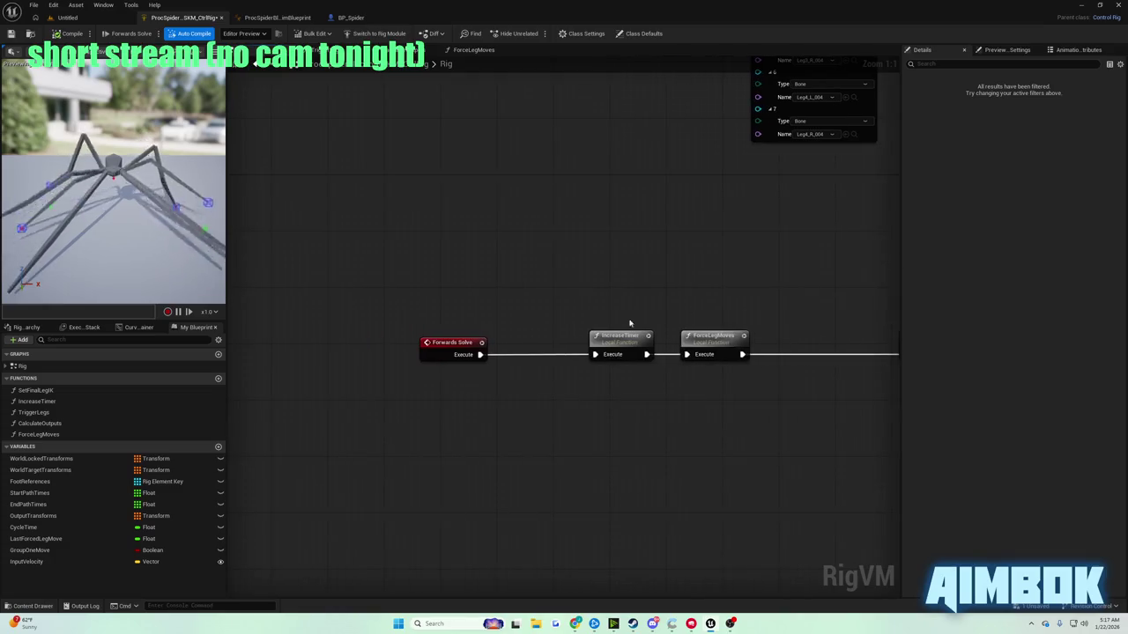
# - Add a Print node after Forwards Solve fed by a Get InputVelocity node, and compile
pyautogui.moveTo(479, 354); pyautogui.dragTo(518, 361)
pyautogui.write('print')
pyautogui.press('Return')
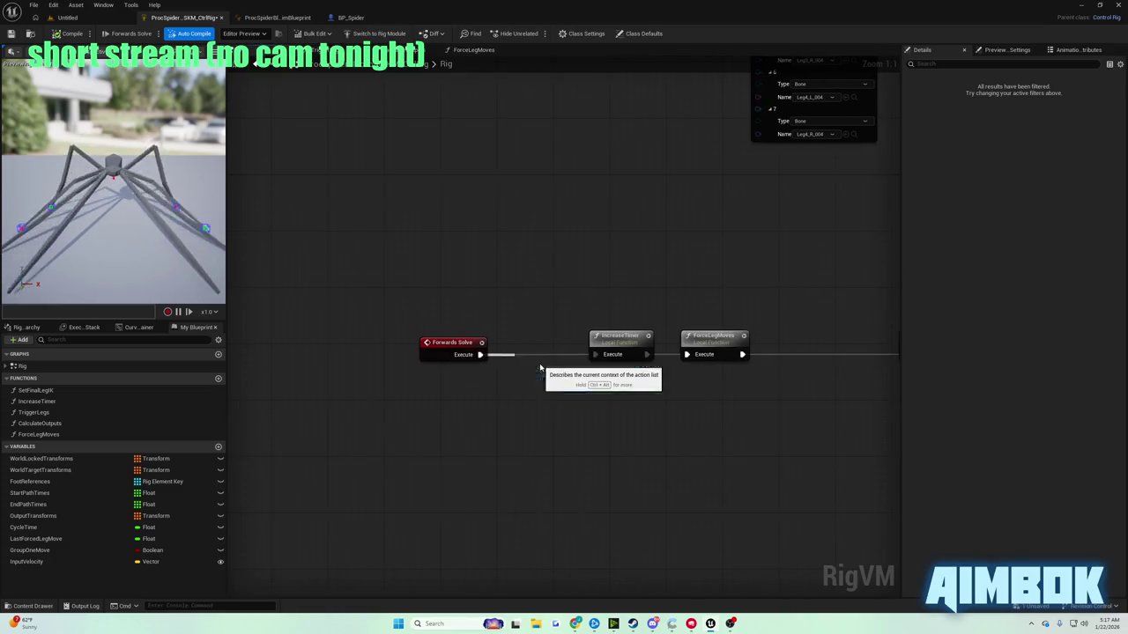
pyautogui.moveTo(26, 561)
pyautogui.mouseDown()
pyautogui.moveTo(424, 419)
pyautogui.moveTo(390, 416)
pyautogui.moveTo(520, 392)
pyautogui.mouseUp()
pyautogui.click(415, 426)
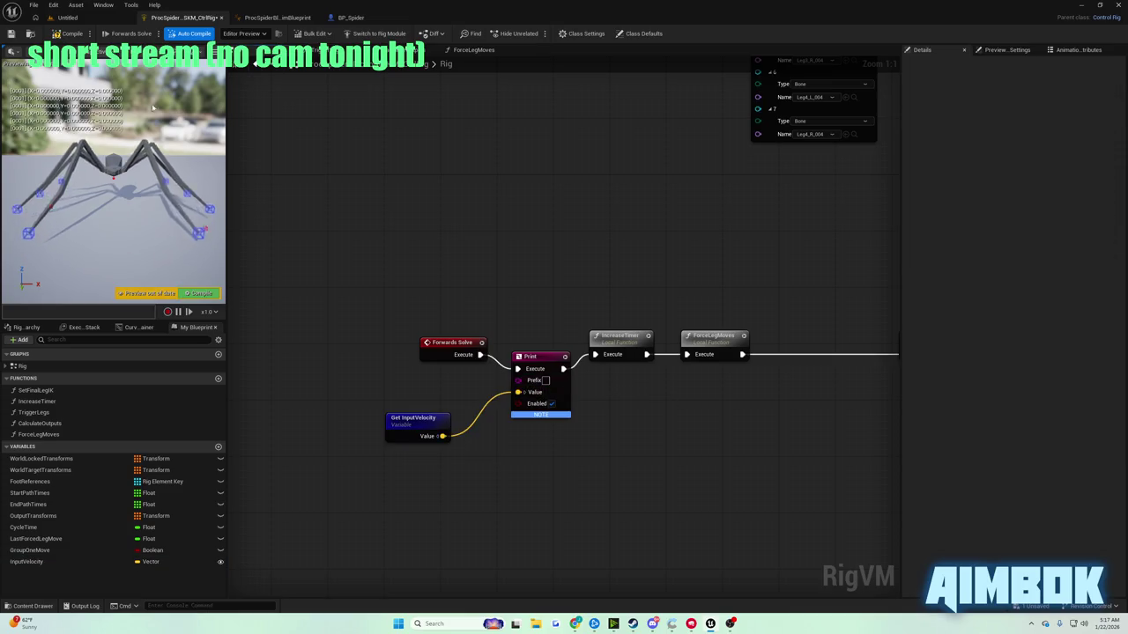
pyautogui.click(62, 33)
pyautogui.click(67, 17)
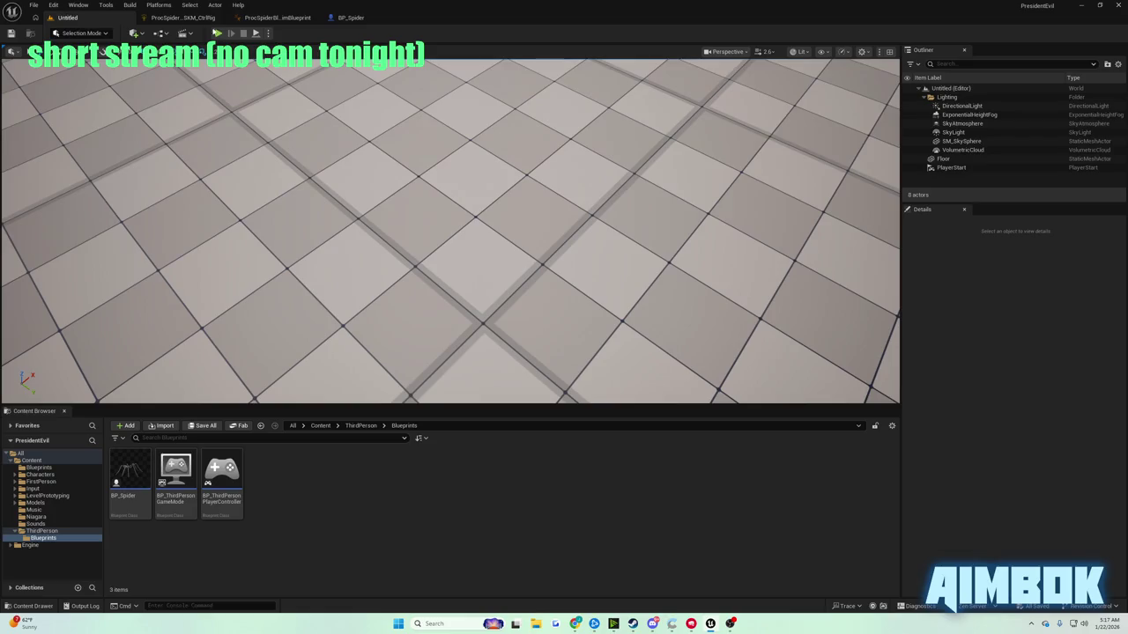
# - Play-test the spider in the editor, stop it with Esc, and return to the Control Rig
pyautogui.click(218, 33)
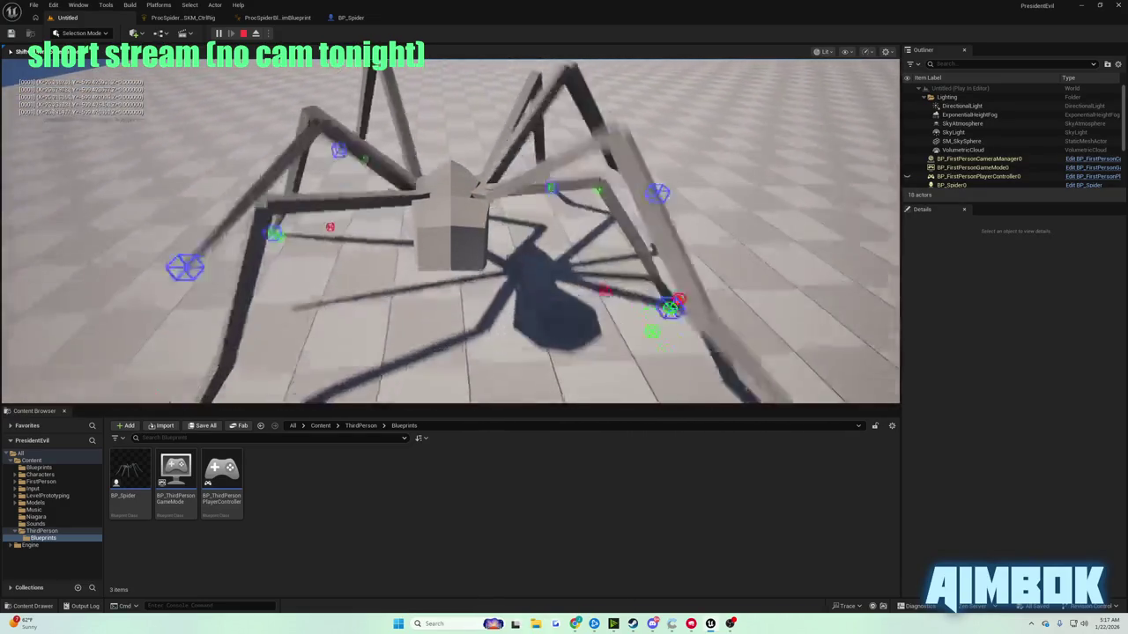
pyautogui.press('Escape')
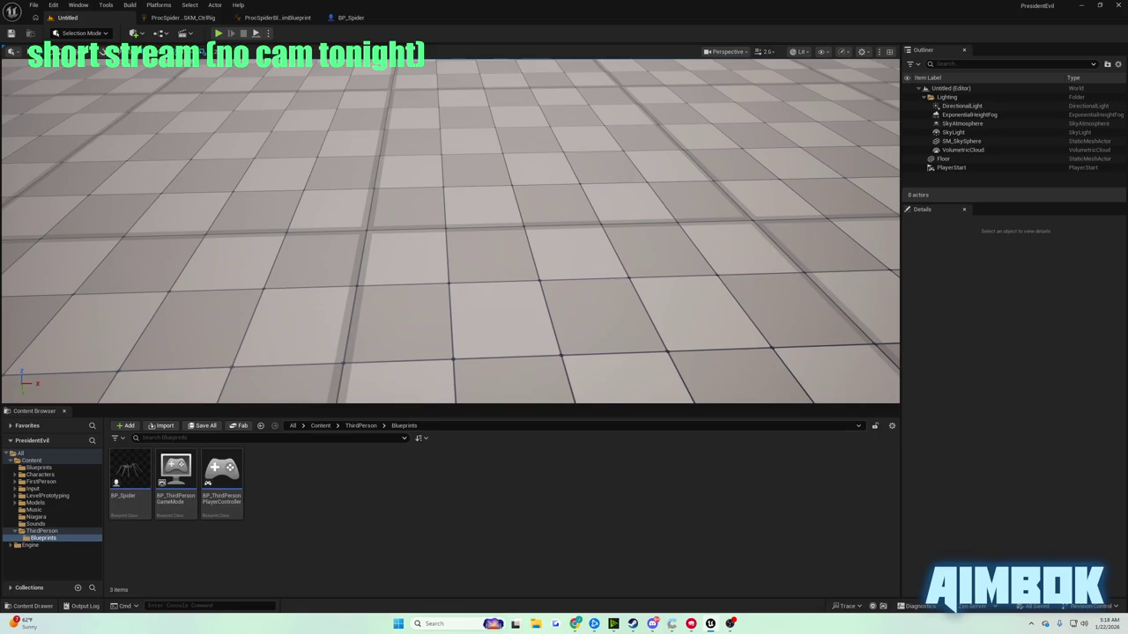
pyautogui.click(182, 18)
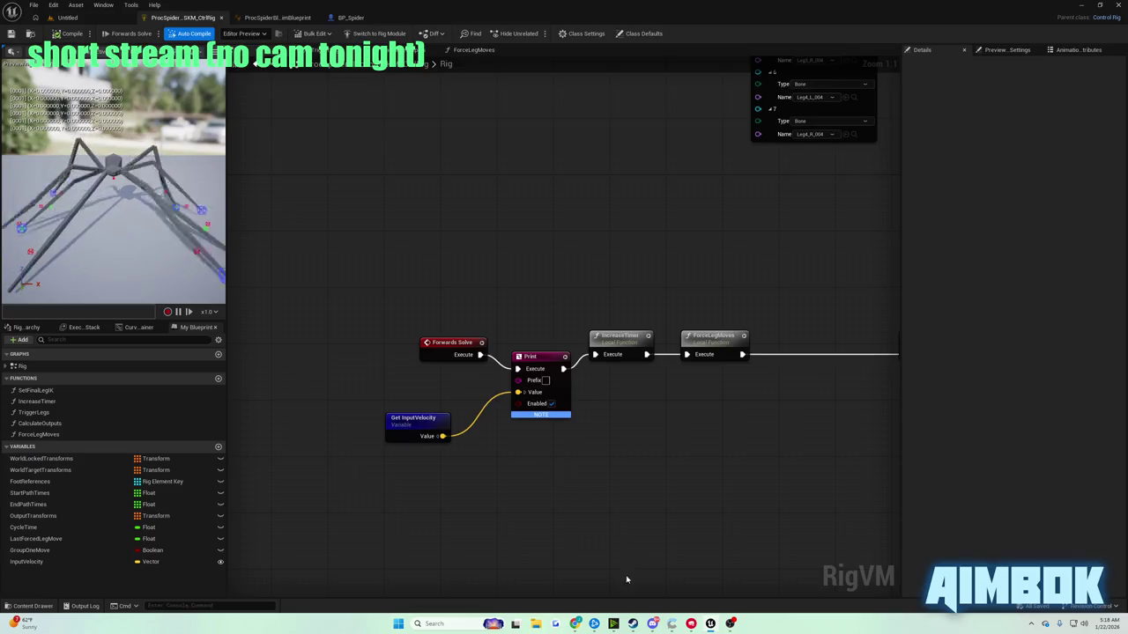
pyautogui.moveTo(575, 622)
pyautogui.click(542, 577)
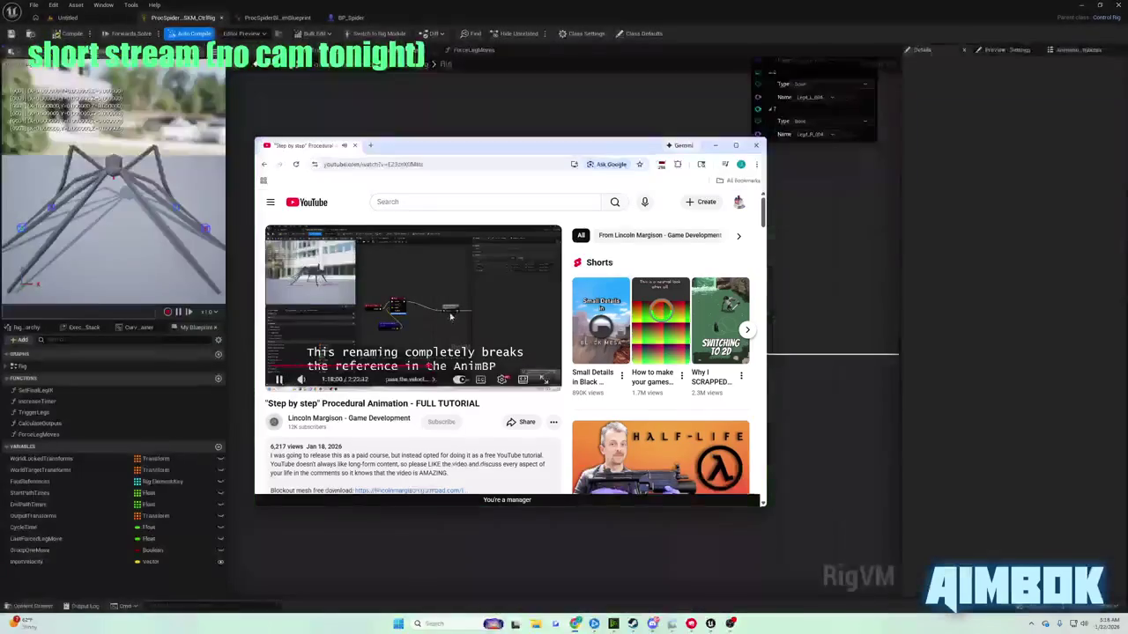
pyautogui.click(383, 300)
pyautogui.doubleClick(383, 301)
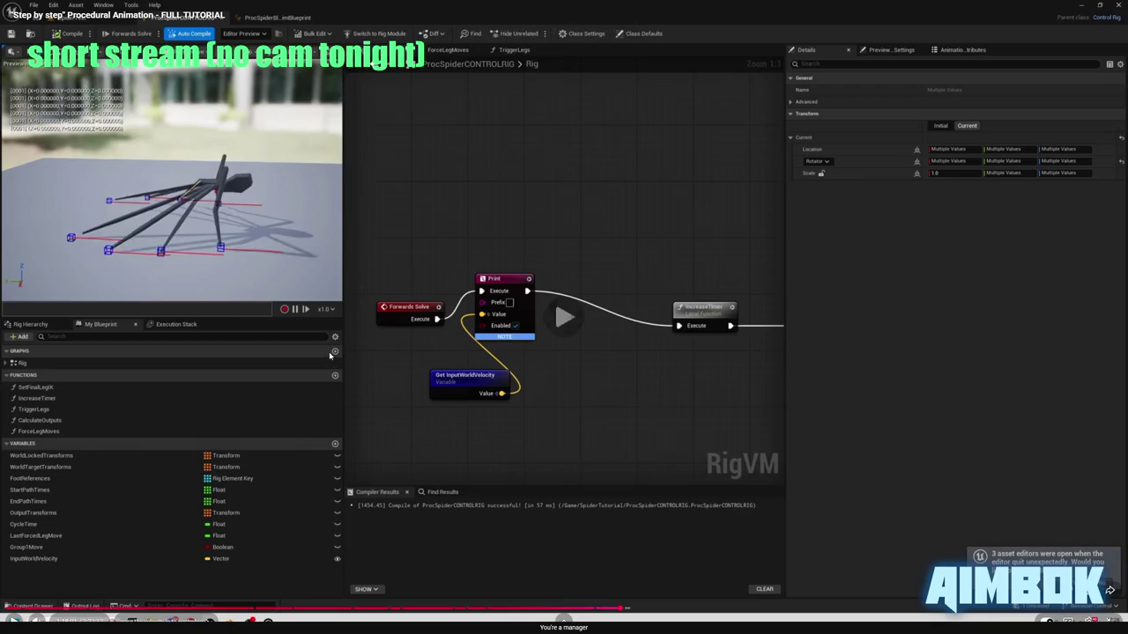
pyautogui.press('Left')
pyautogui.press('Left')
pyautogui.press('Left')
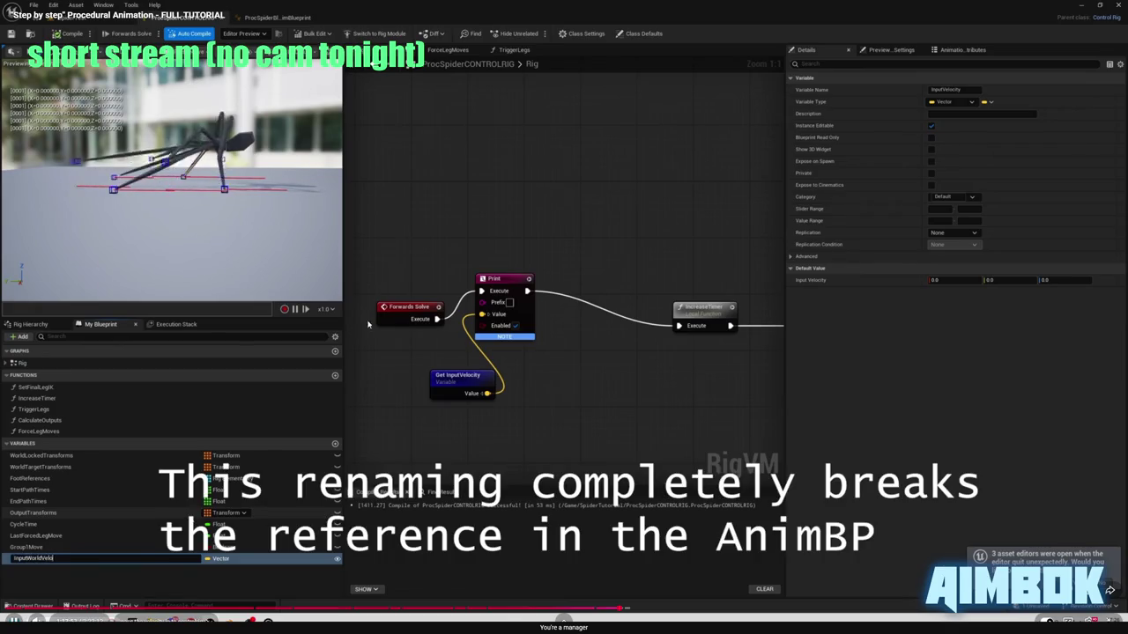
pyautogui.click(380, 337)
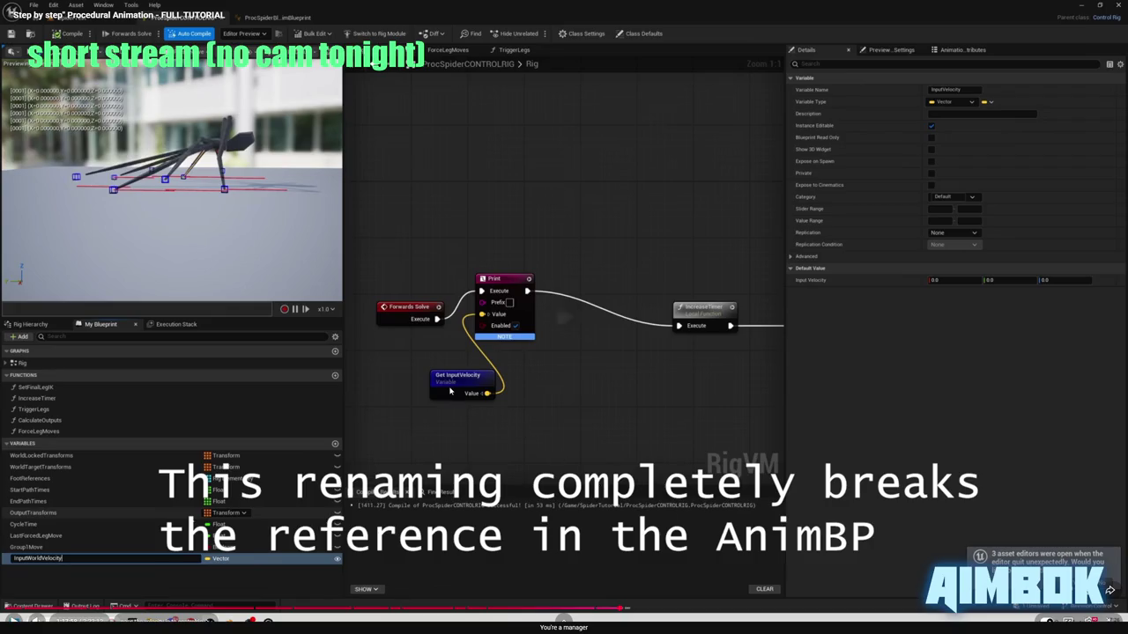
pyautogui.press('Return')
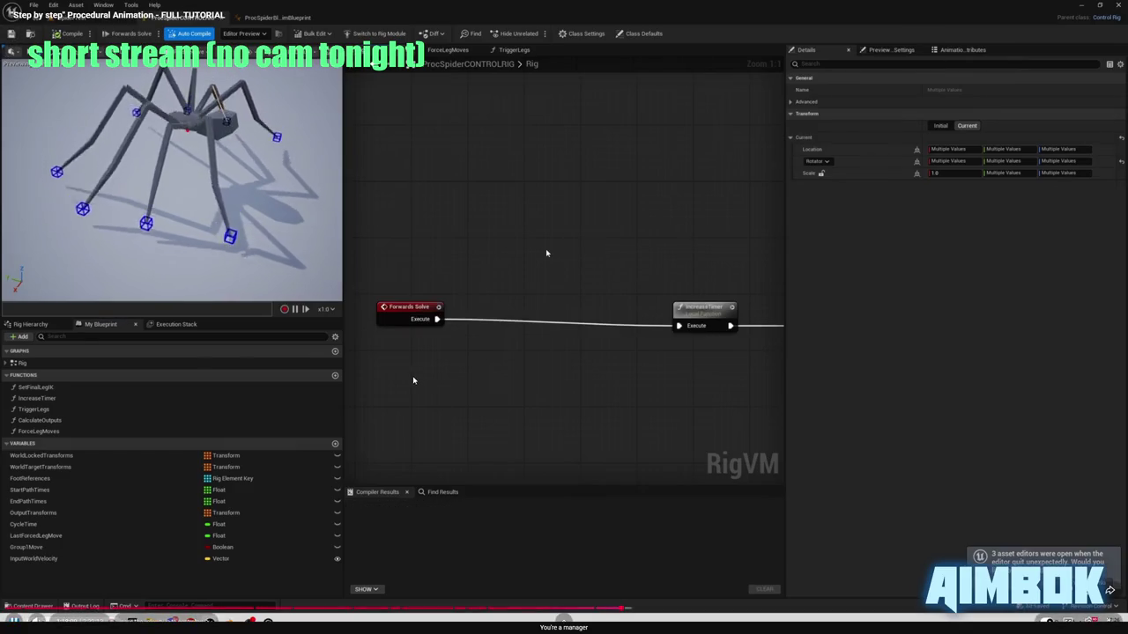
pyautogui.click(412, 367)
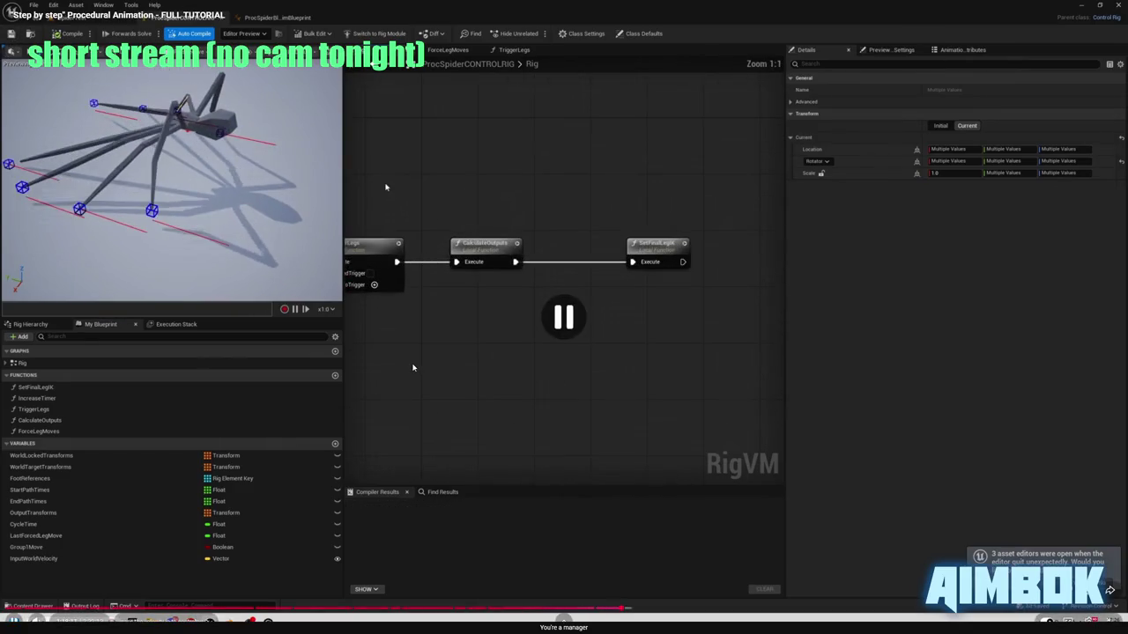
pyautogui.press('Escape')
# - Shift the AnimGraph's Output Pose node and glance over the spider character blueprint
pyautogui.click(255, 23)
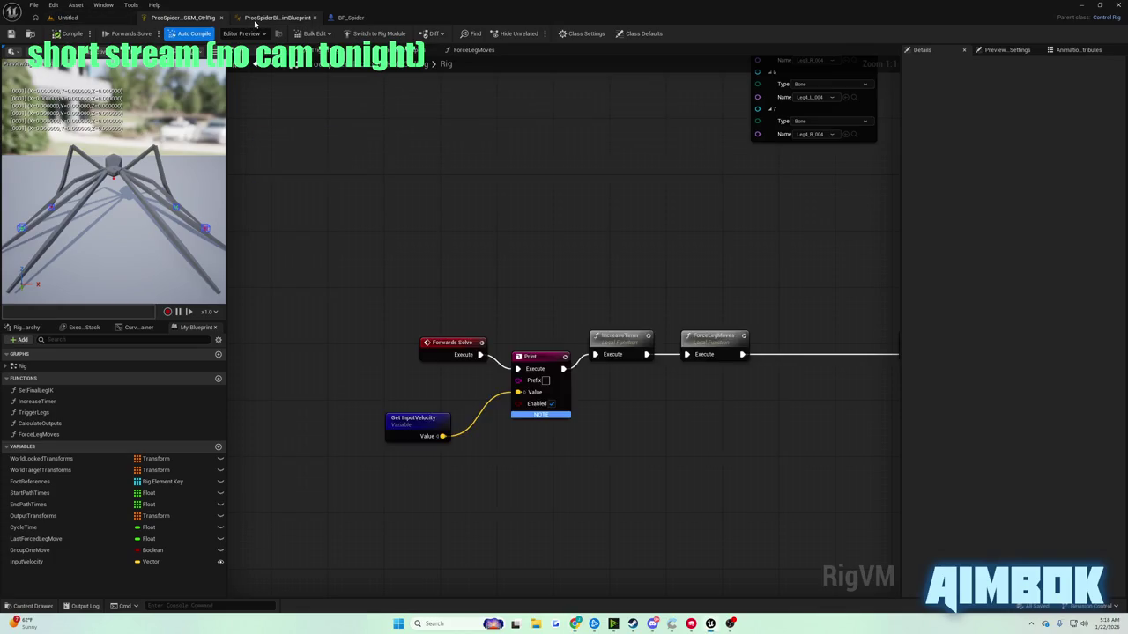
pyautogui.click(257, 19)
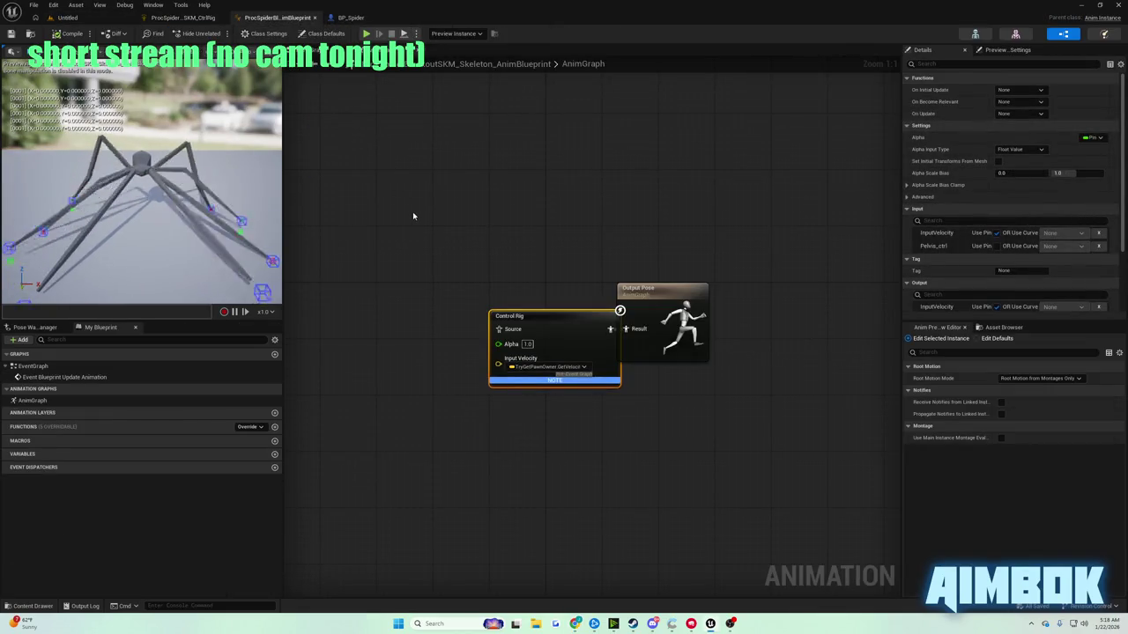
pyautogui.moveTo(632, 284); pyautogui.dragTo(666, 290)
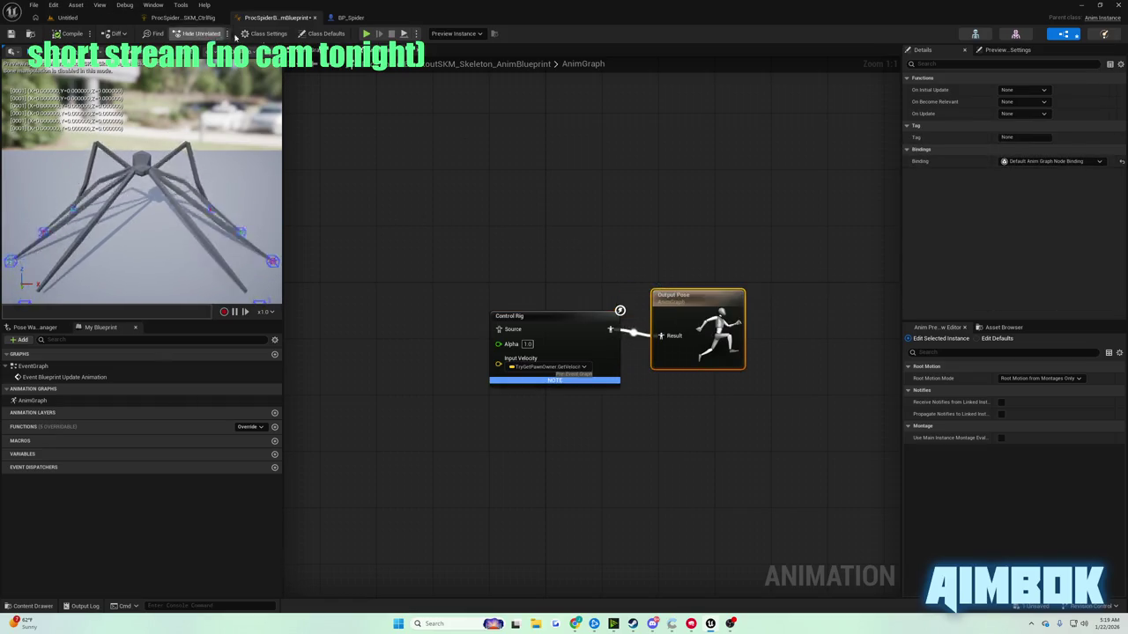
pyautogui.click(348, 17)
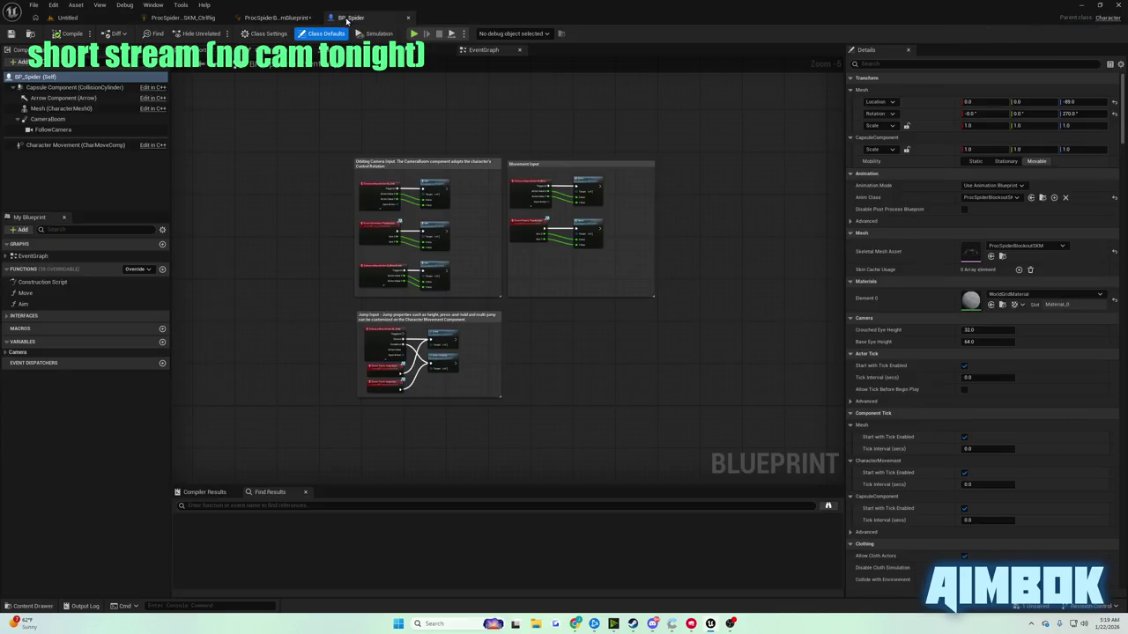
pyautogui.click(182, 19)
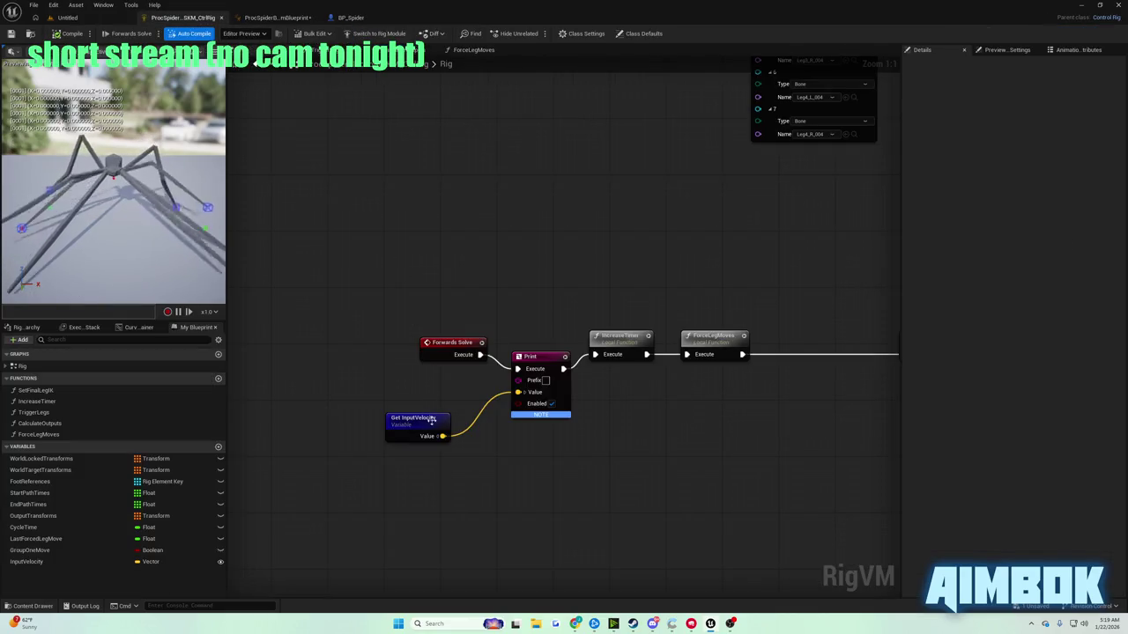
# - Rename the InputVelocity variable to InputWorldVelocity by prefixing 'World'
pyautogui.click(430, 419)
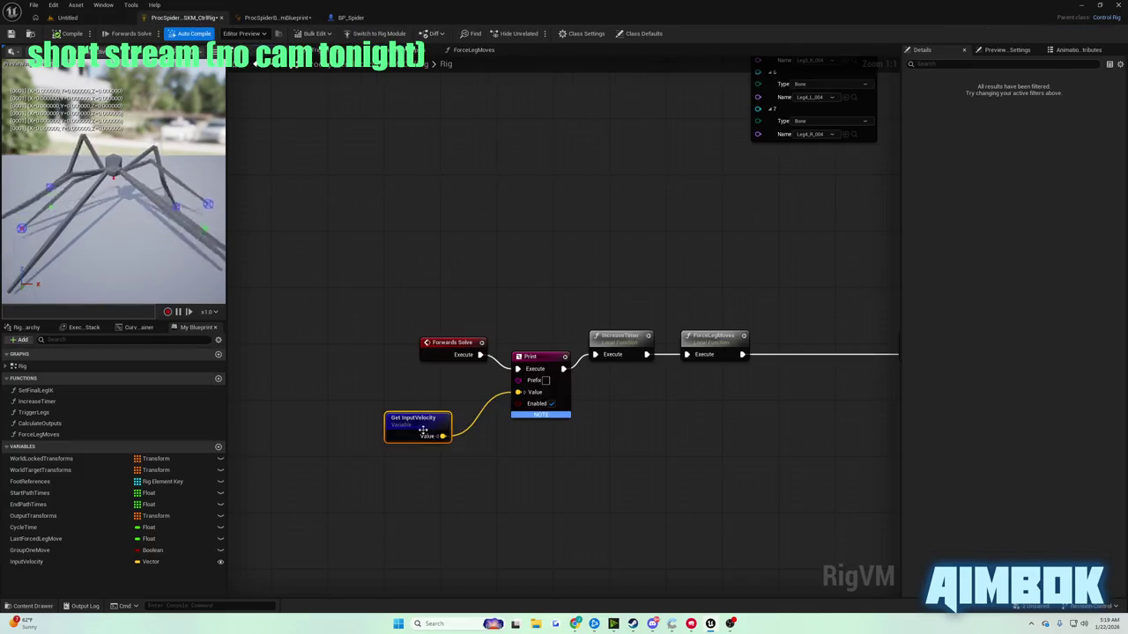
pyautogui.rightClick(68, 562)
pyautogui.click(119, 497)
pyautogui.press('Home')
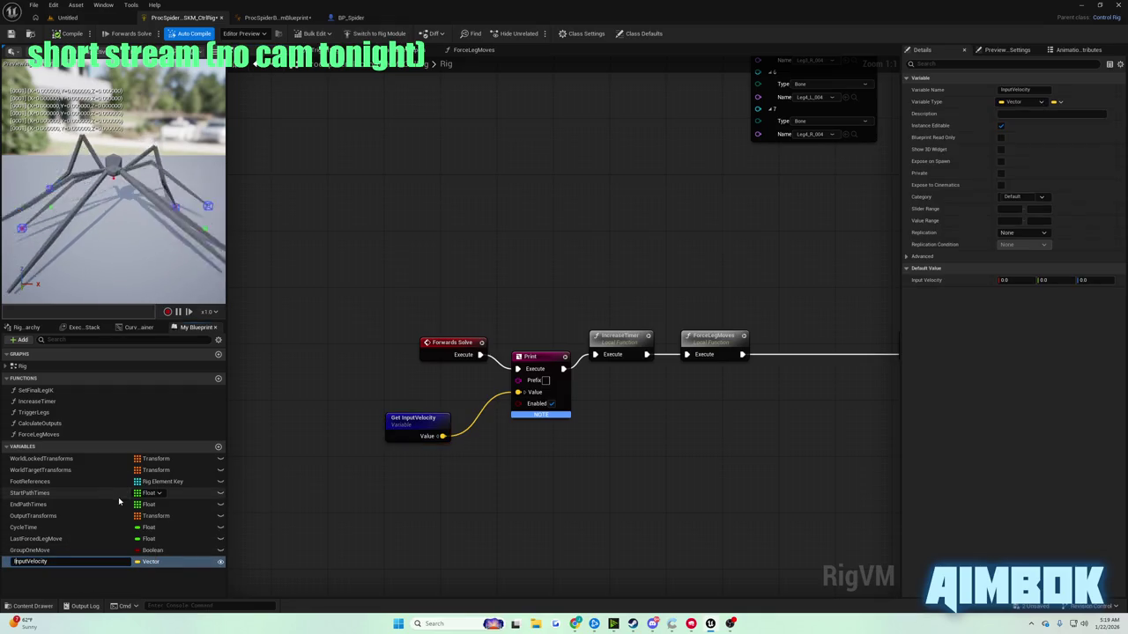
pyautogui.write('World')
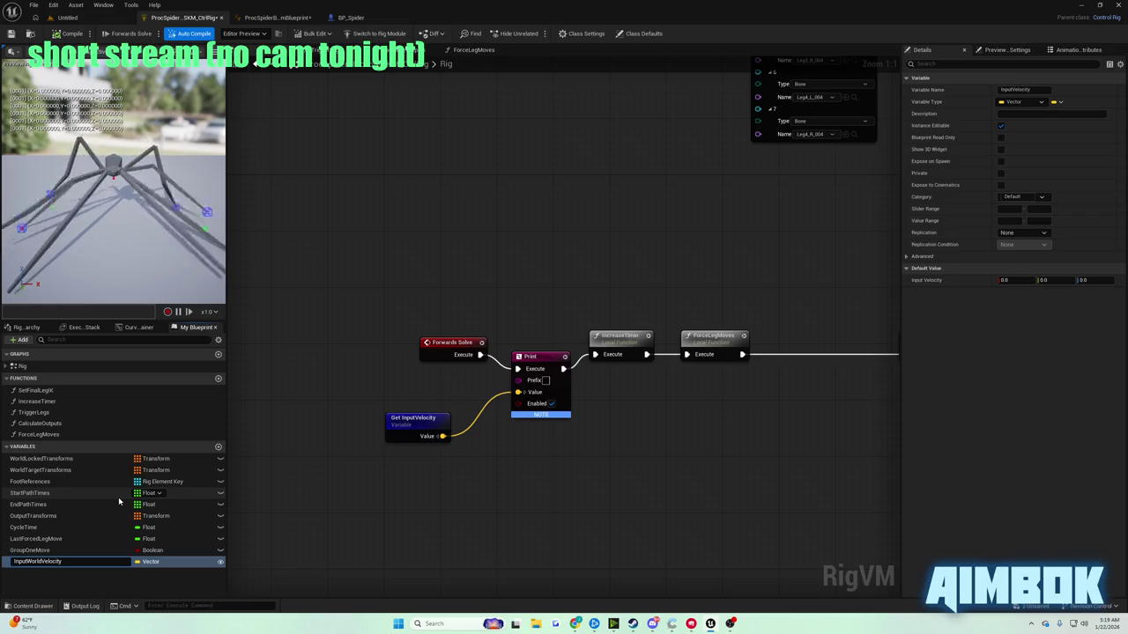
pyautogui.press('Return')
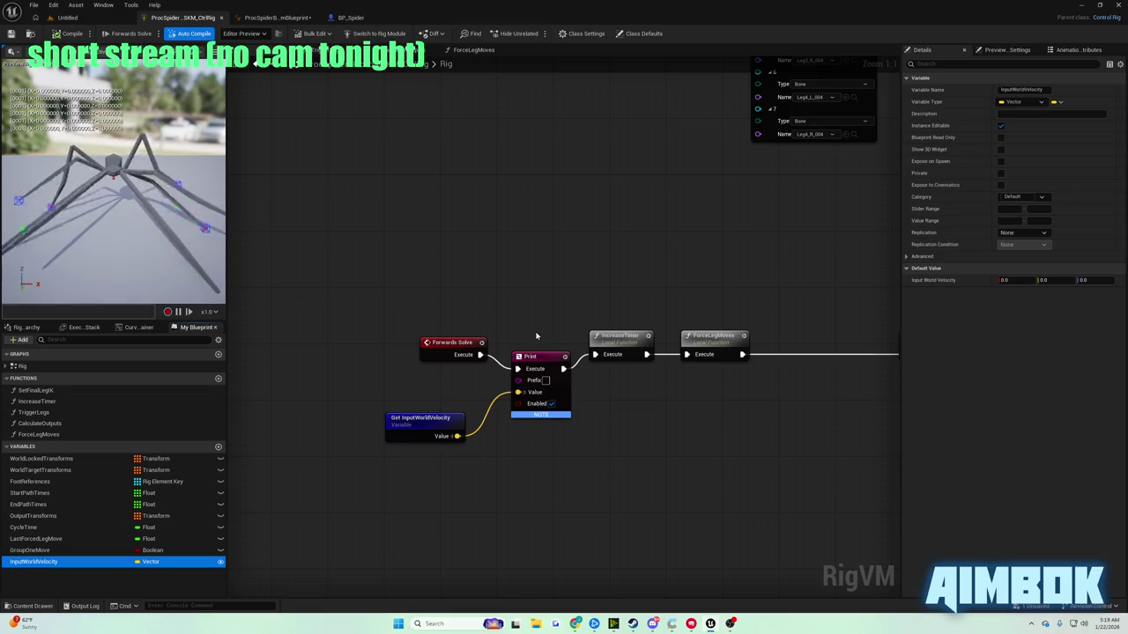
# - Compile the anim blueprint and expose InputWorldVelocity as a pin on the Control Rig node
pyautogui.click(287, 20)
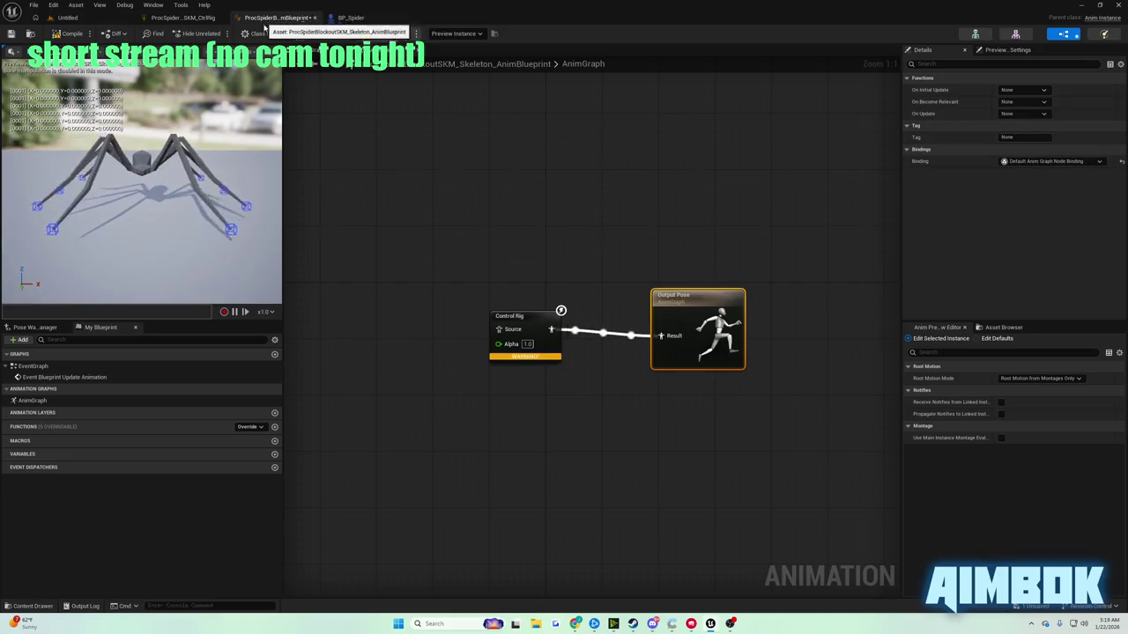
pyautogui.click(67, 36)
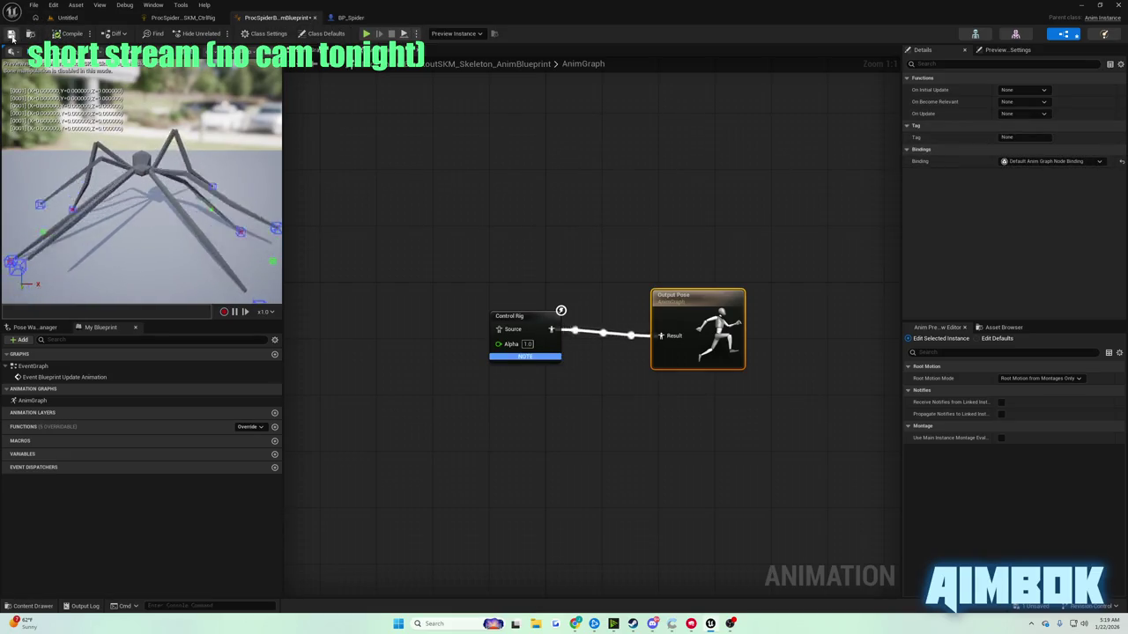
pyautogui.click(527, 326)
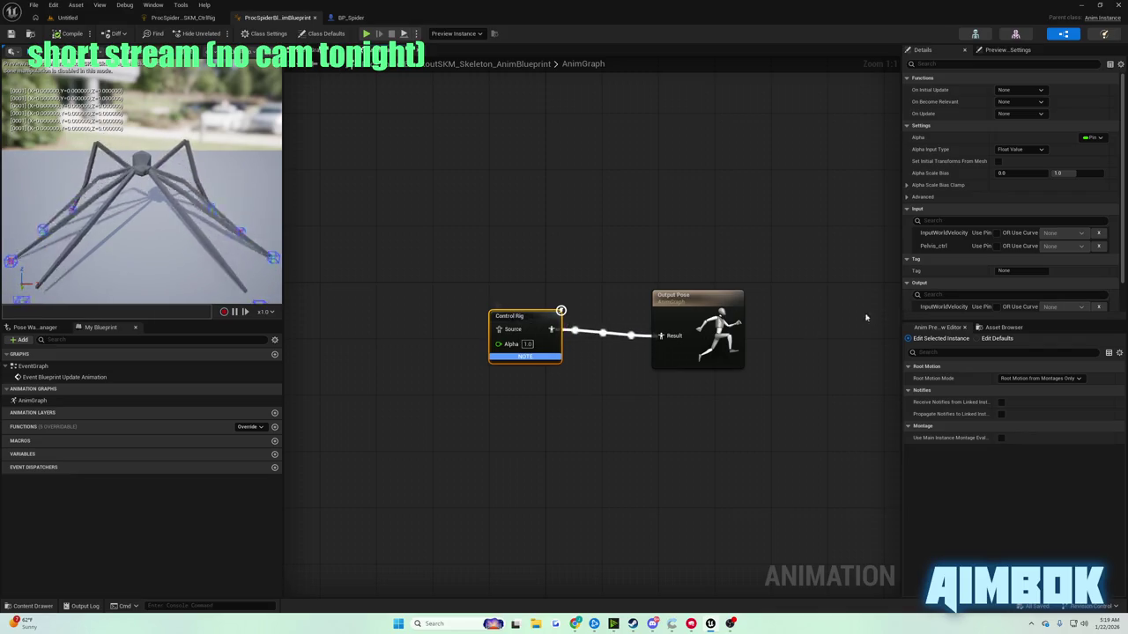
pyautogui.click(995, 307)
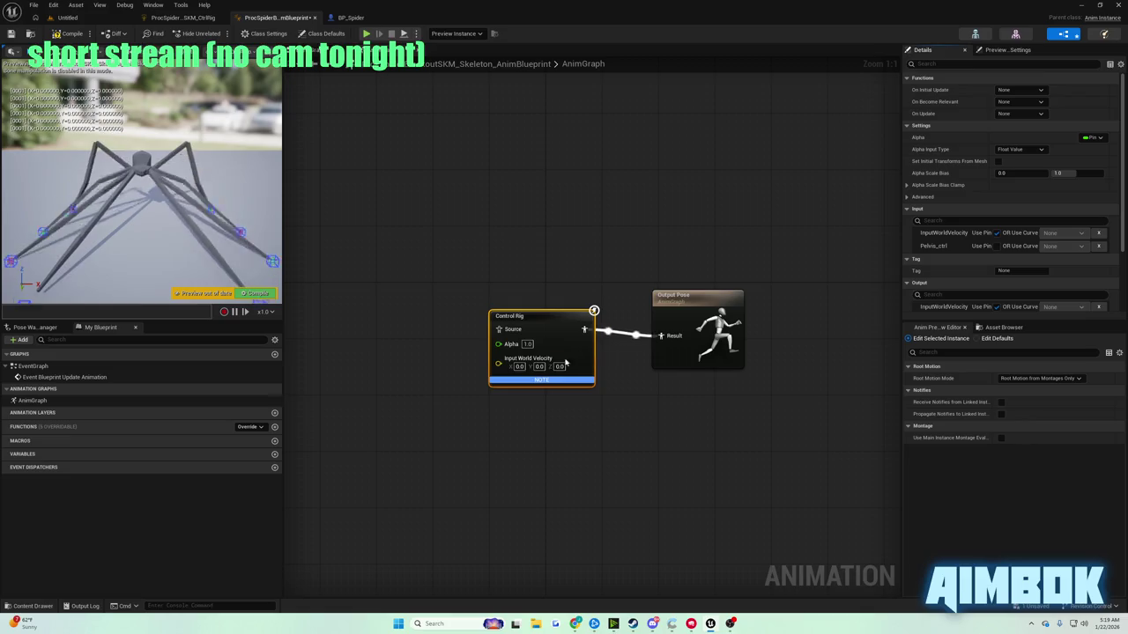
# - Bind Input World Velocity to TryGetPawnOwner > GetVelocity and compile with F7
pyautogui.rightClick(497, 364)
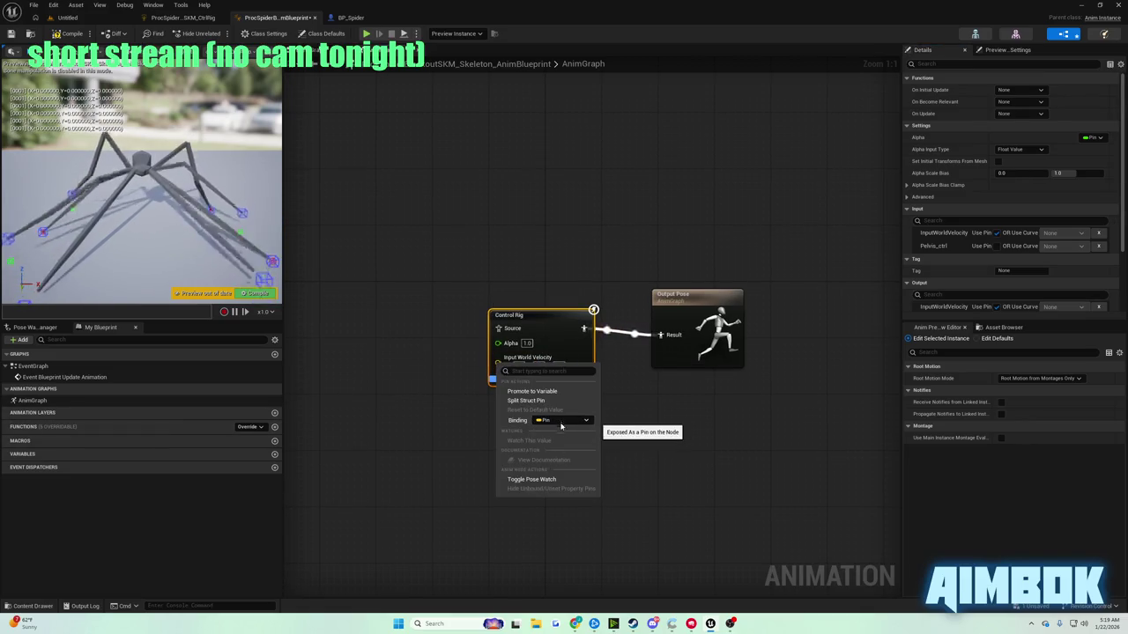
pyautogui.click(491, 375)
pyautogui.rightClick(498, 363)
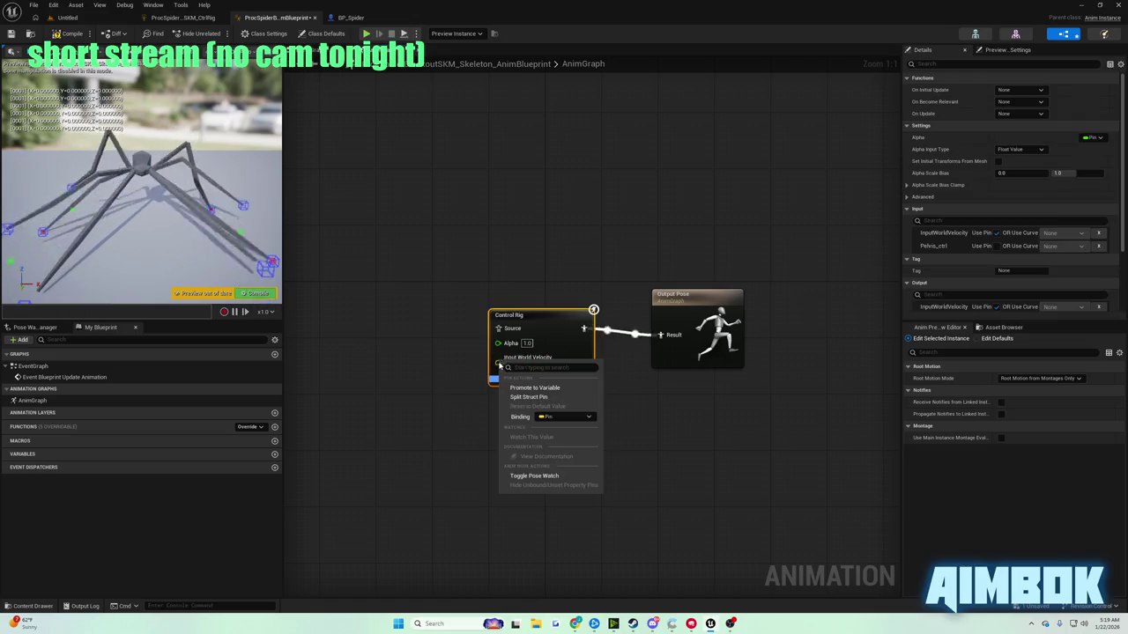
pyautogui.click(564, 415)
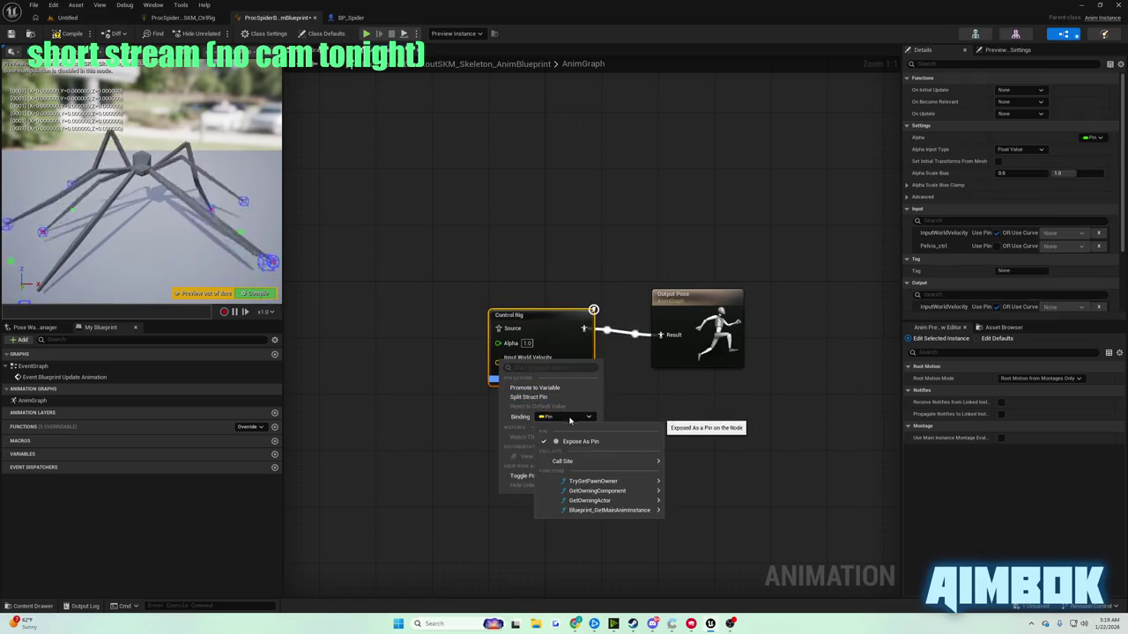
pyautogui.moveTo(615, 483)
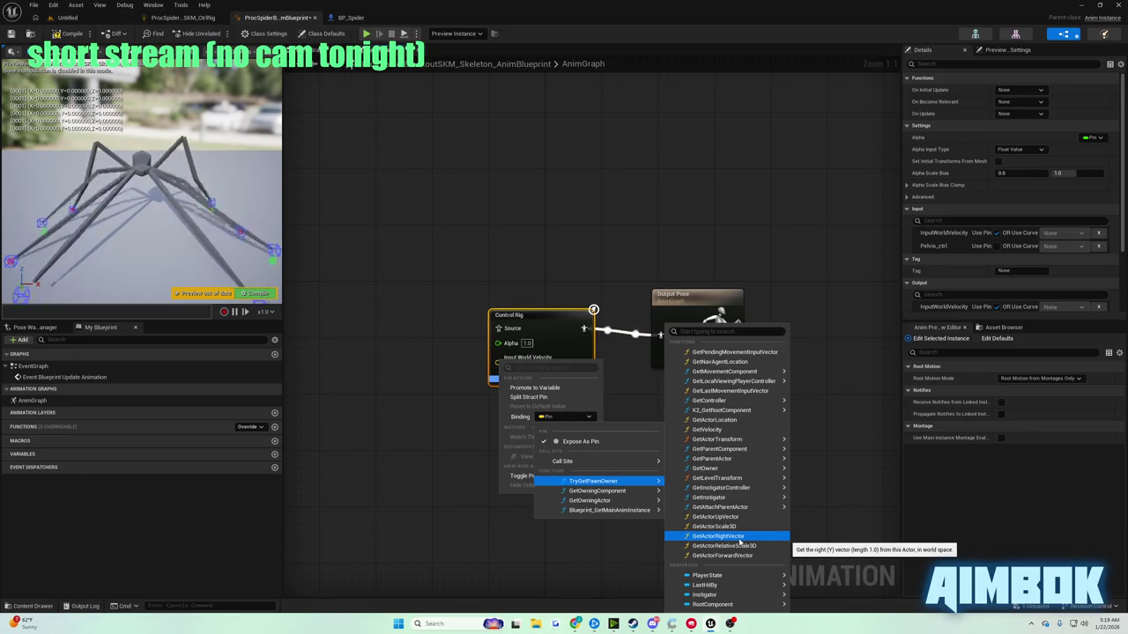
pyautogui.click(706, 429)
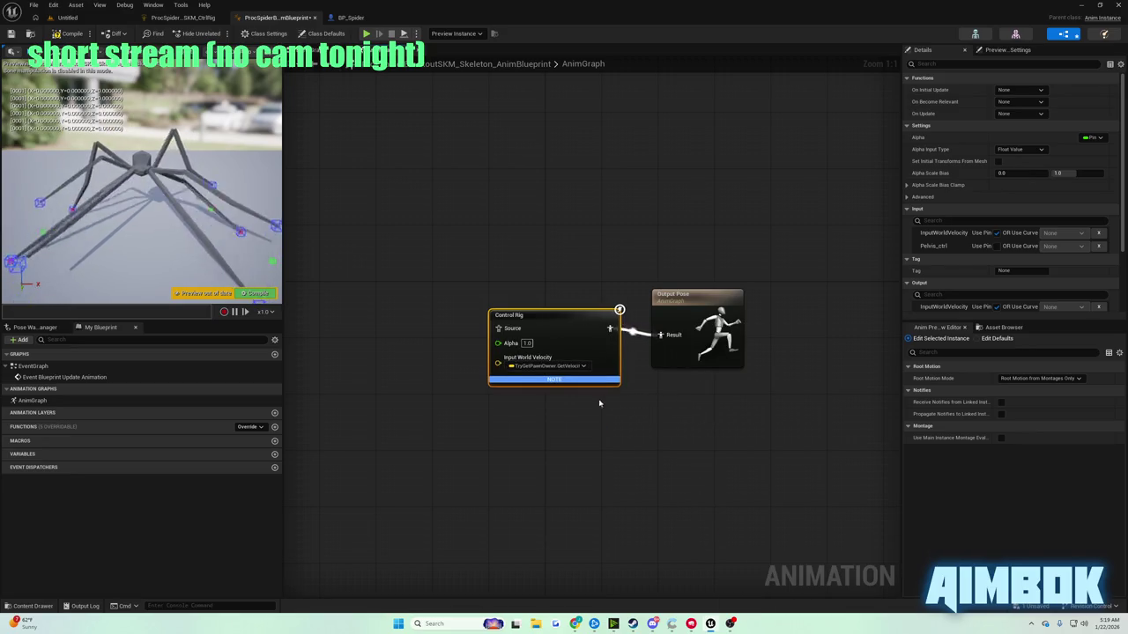
pyautogui.press('F7')
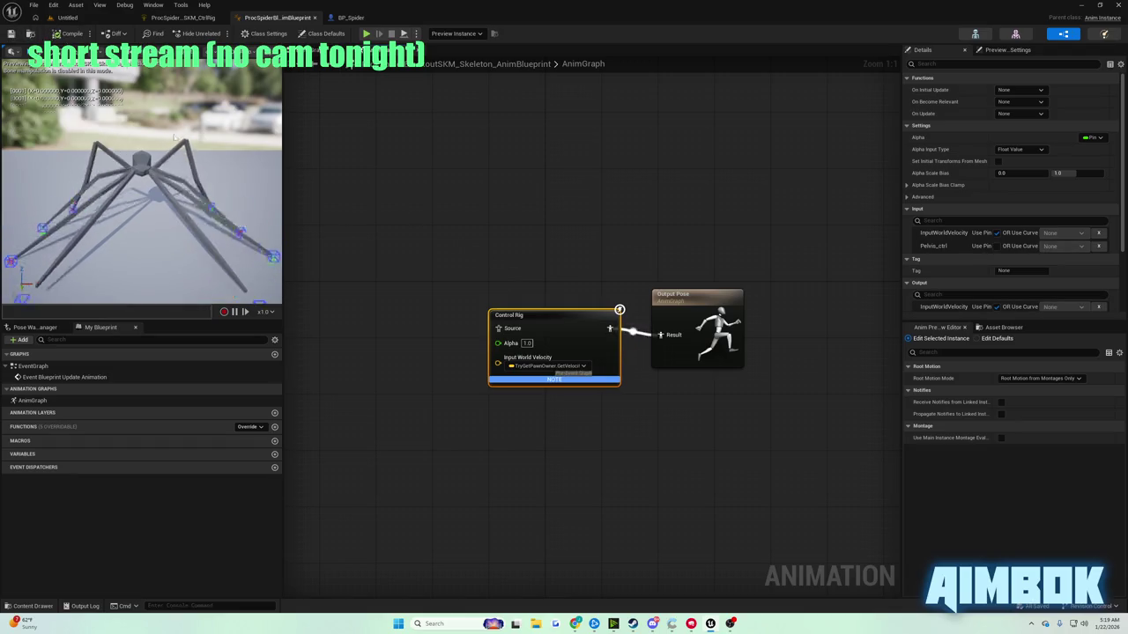
# - Nudge the Output Pose node, check the editor tabs, and bring up the tutorial browser
pyautogui.click(649, 396)
pyautogui.moveTo(682, 299); pyautogui.dragTo(667, 293)
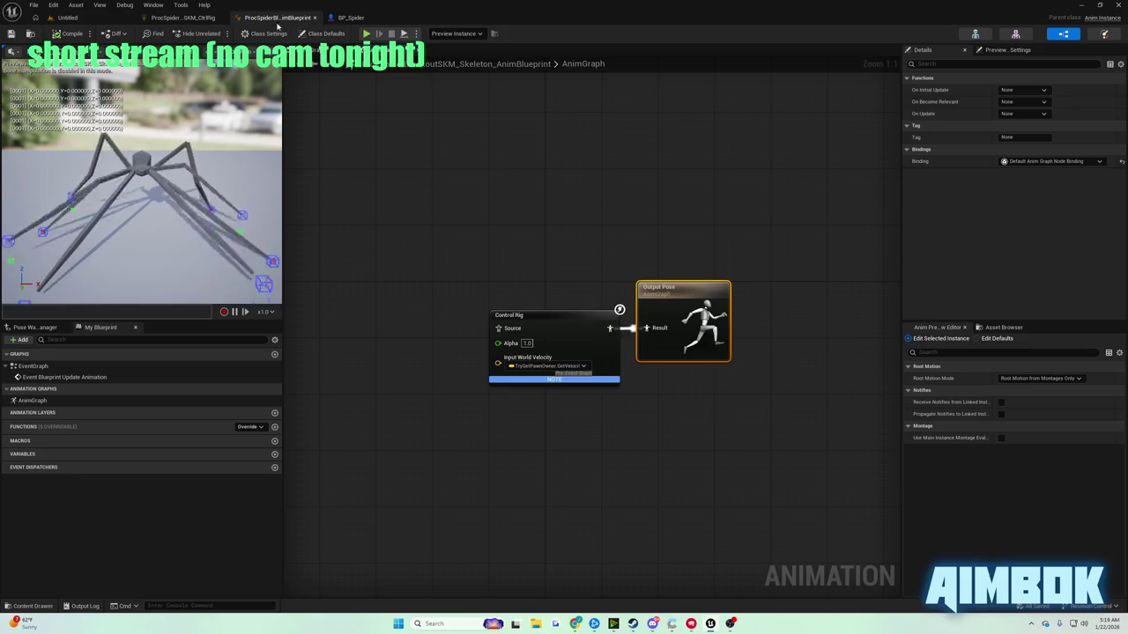
pyautogui.click(183, 18)
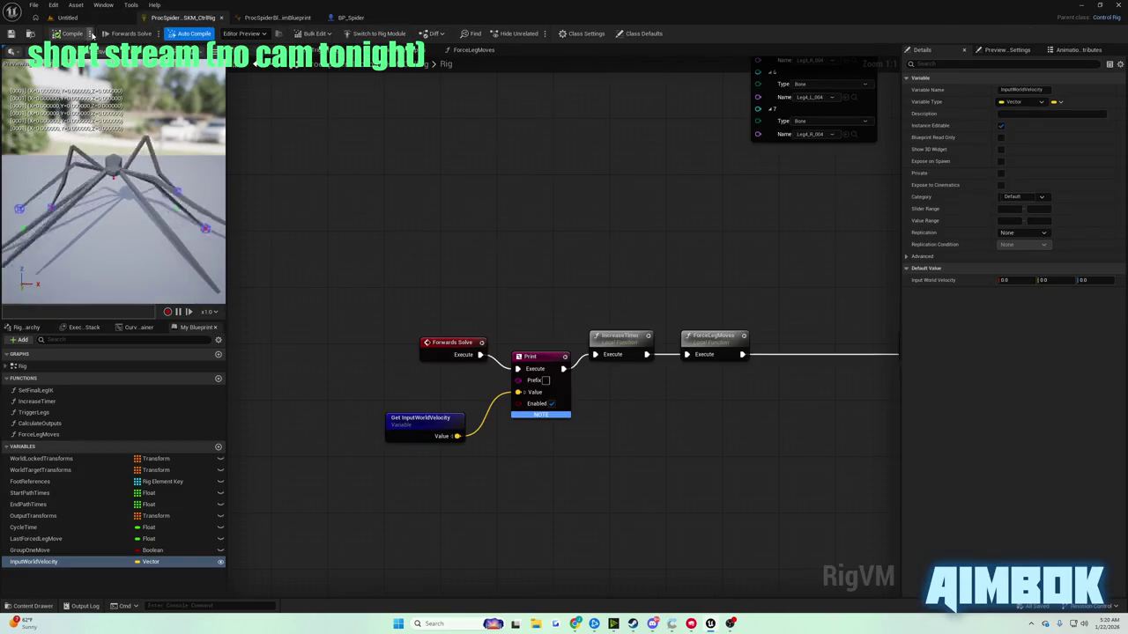
pyautogui.click(277, 18)
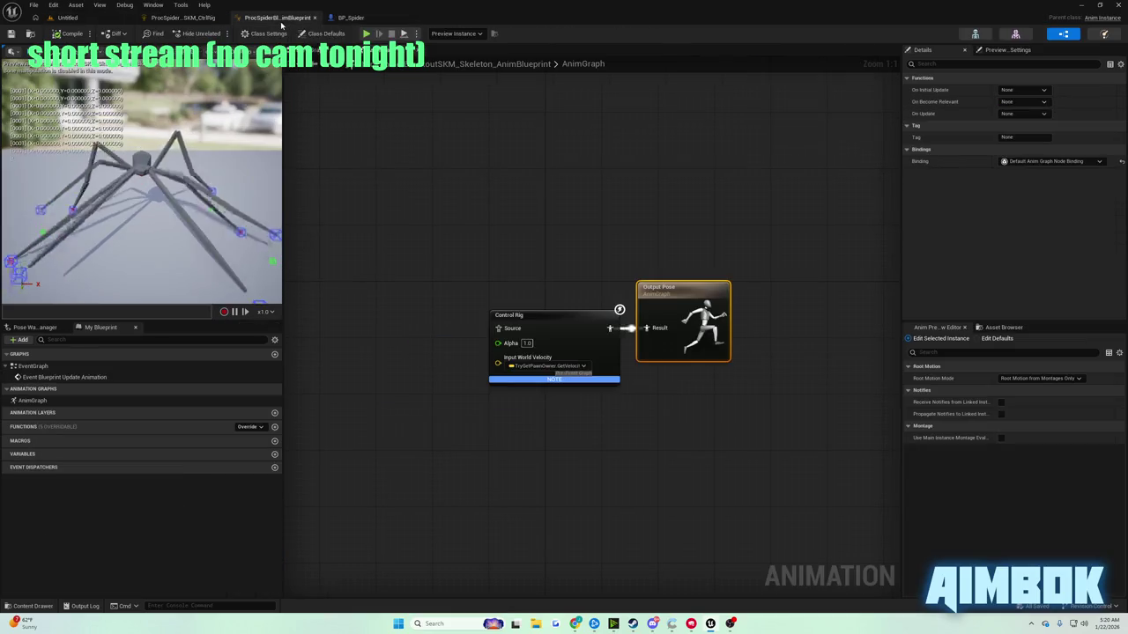
pyautogui.click(110, 20)
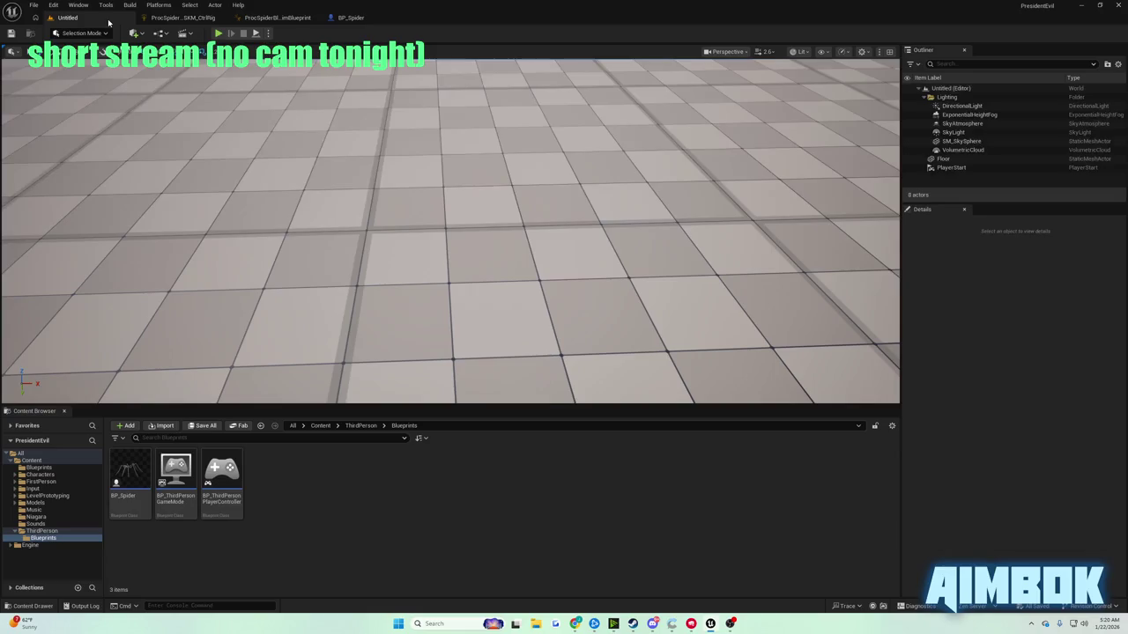
pyautogui.click(197, 19)
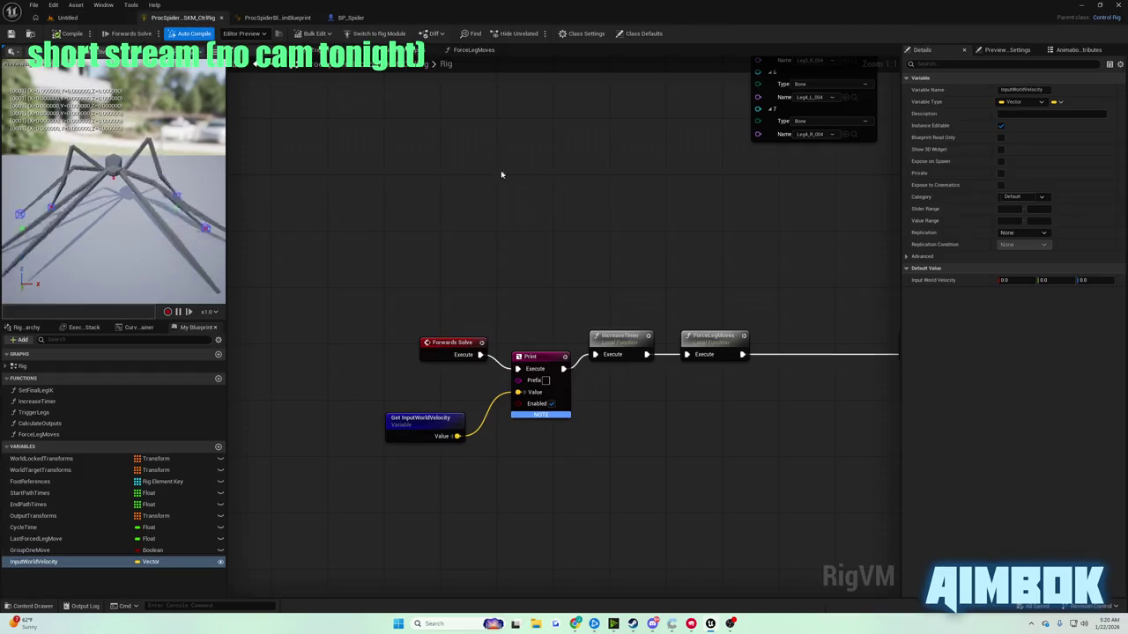
pyautogui.click(277, 18)
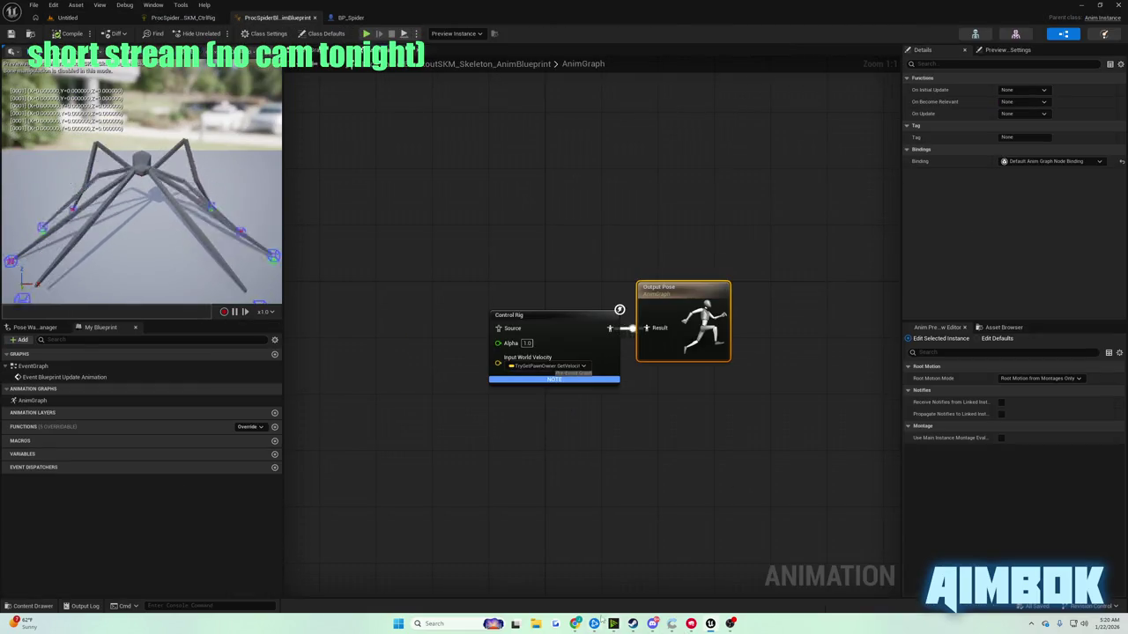
pyautogui.moveTo(575, 624)
pyautogui.click(572, 589)
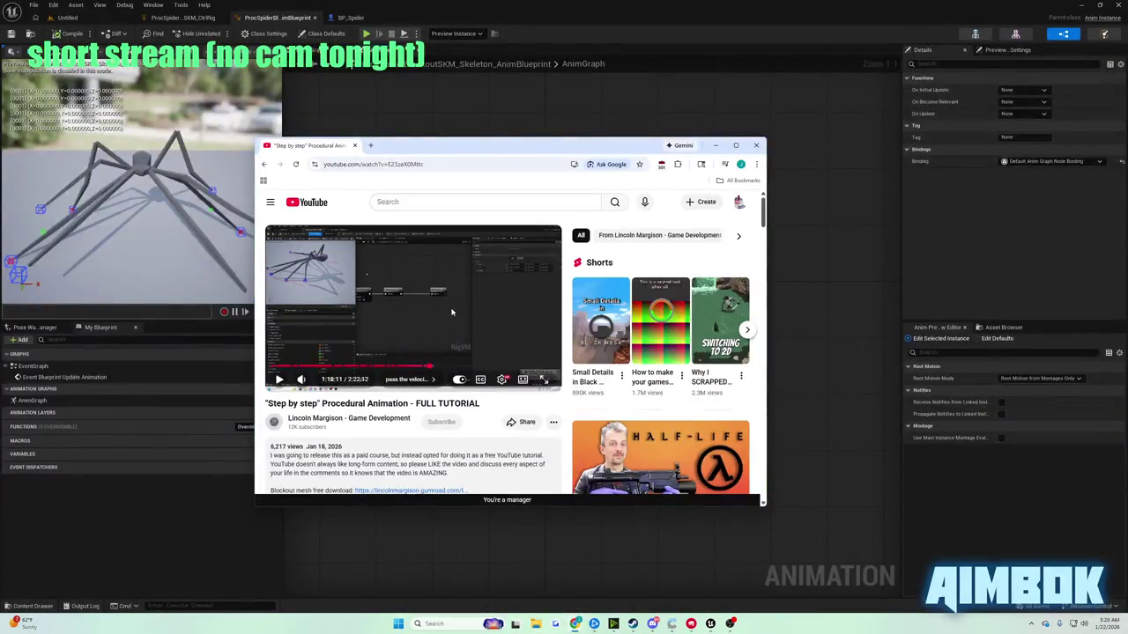
# - Watch the tutorial full screen to about 1:18:14, then hide the browser and pan the anim graph
pyautogui.doubleClick(451, 312)
pyautogui.click(446, 304)
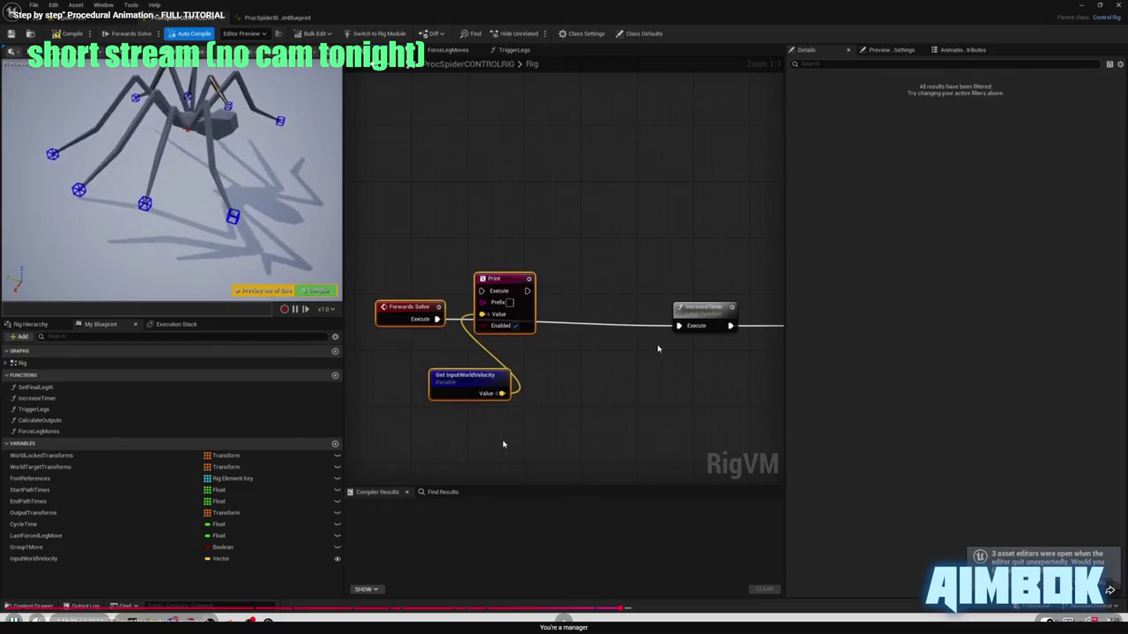
pyautogui.click(489, 344)
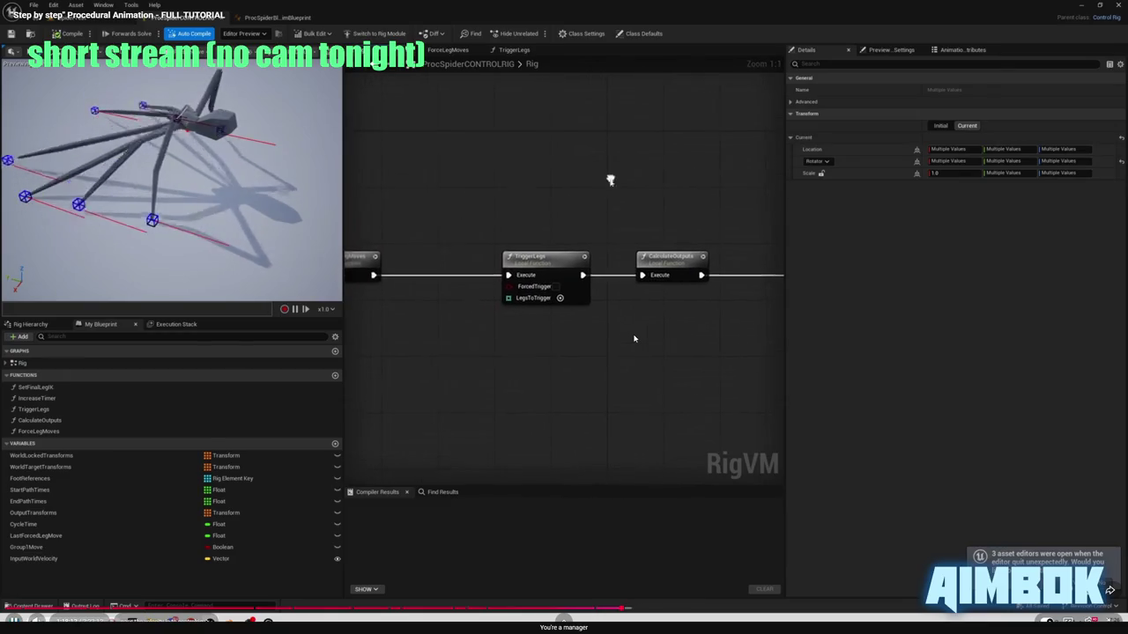
pyautogui.press('Escape')
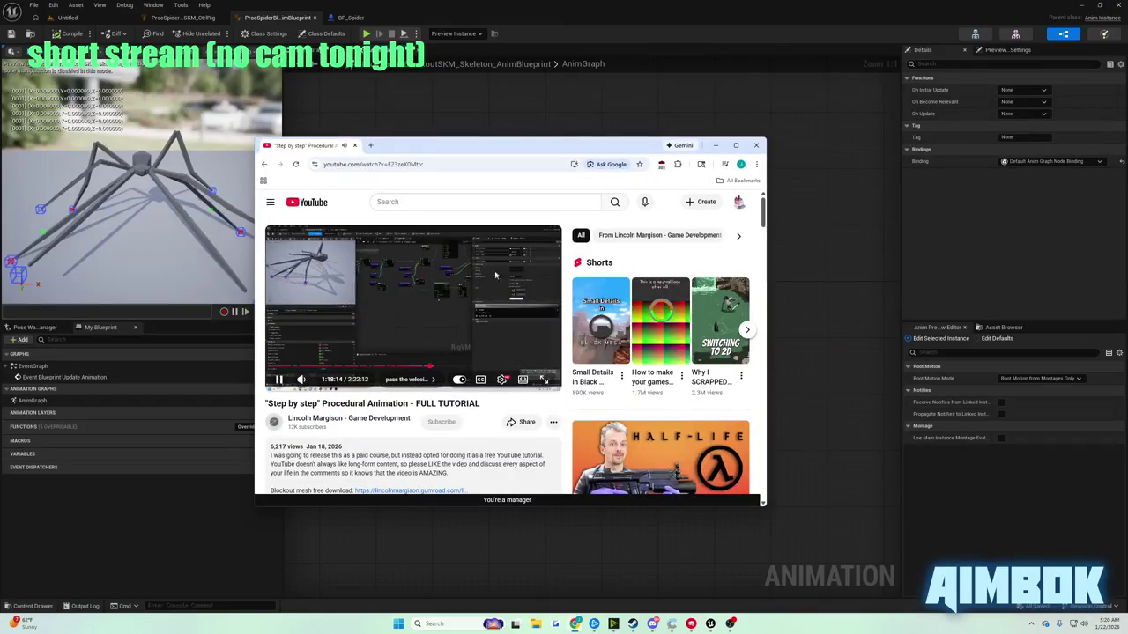
pyautogui.click(446, 234)
pyautogui.moveTo(446, 234)
pyautogui.mouseDown()
pyautogui.moveTo(736, 265)
pyautogui.moveTo(516, 241)
pyautogui.mouseUp()
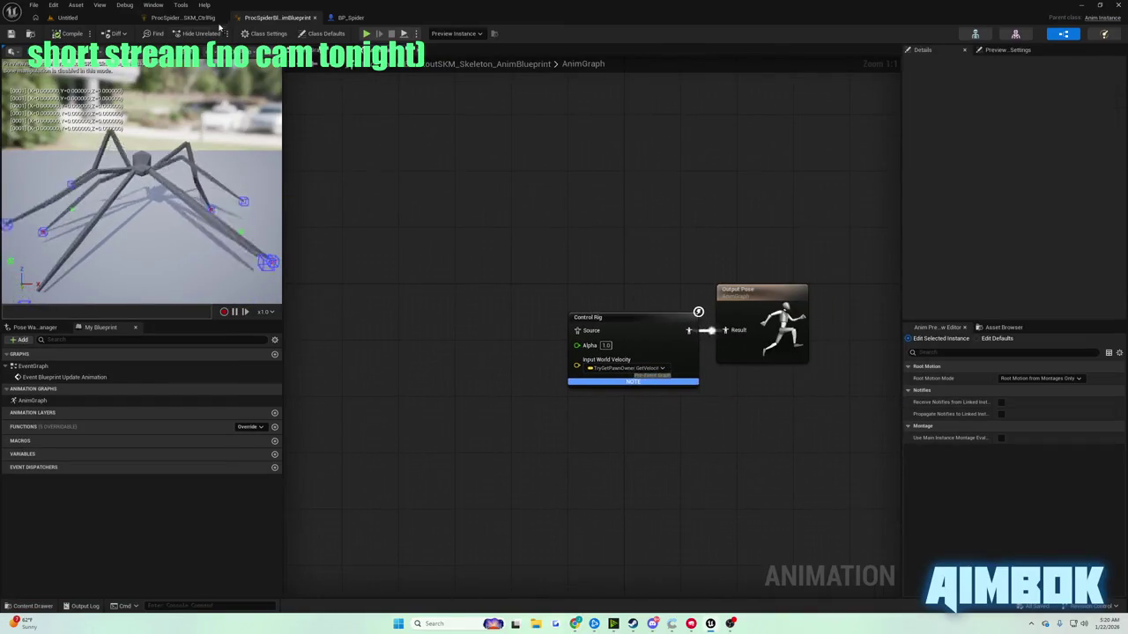
# - Delete the Get InputWorldVelocity and Print nodes, wire Forwards Solve to IncreaseTimer, and compile
pyautogui.click(181, 18)
pyautogui.moveTo(453, 405); pyautogui.dragTo(516, 431)
pyautogui.press('Delete')
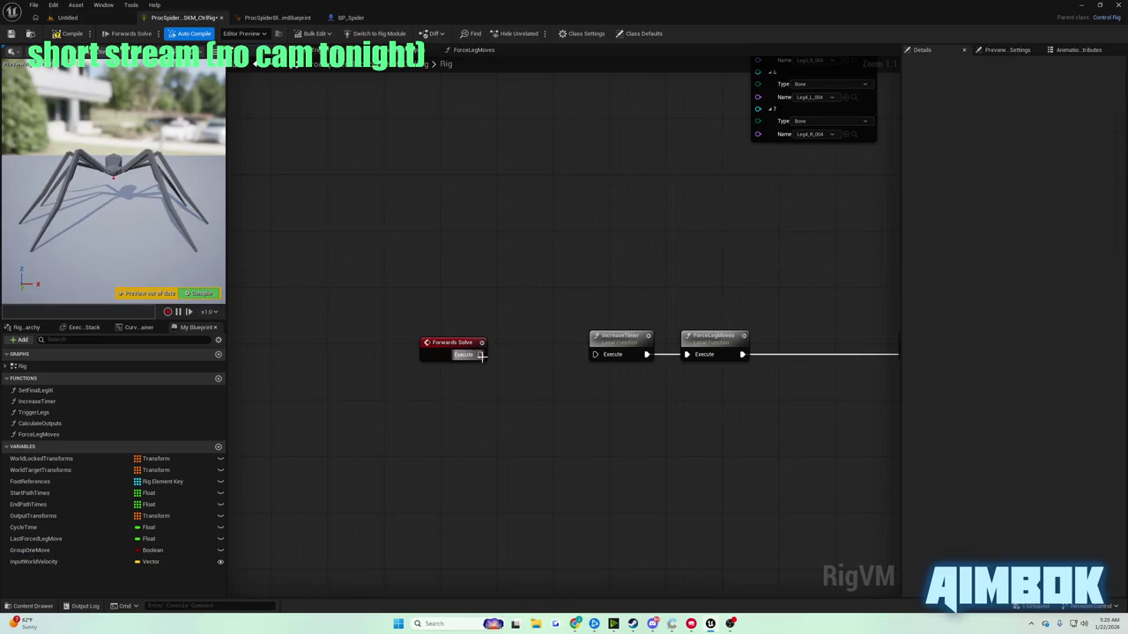
pyautogui.moveTo(480, 354); pyautogui.dragTo(596, 354)
pyautogui.click(74, 37)
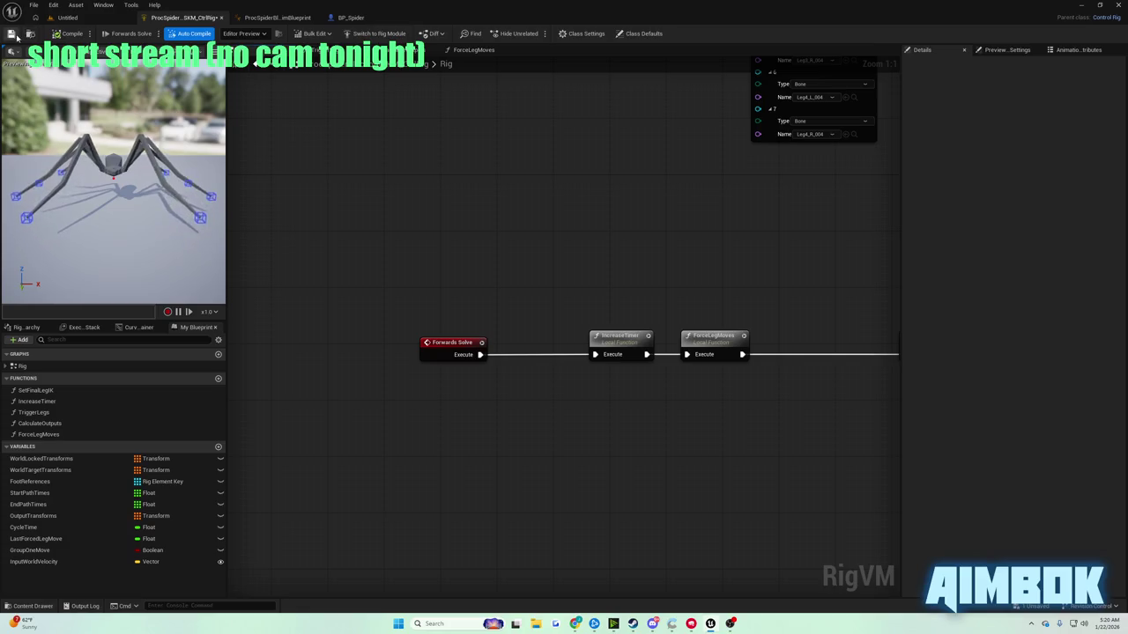
# - Move SetFinalLegIK right of TriggerLegs and open the TriggerLegs function graph
pyautogui.moveTo(696, 294); pyautogui.dragTo(206, 243)
pyautogui.moveTo(648, 297); pyautogui.dragTo(696, 297)
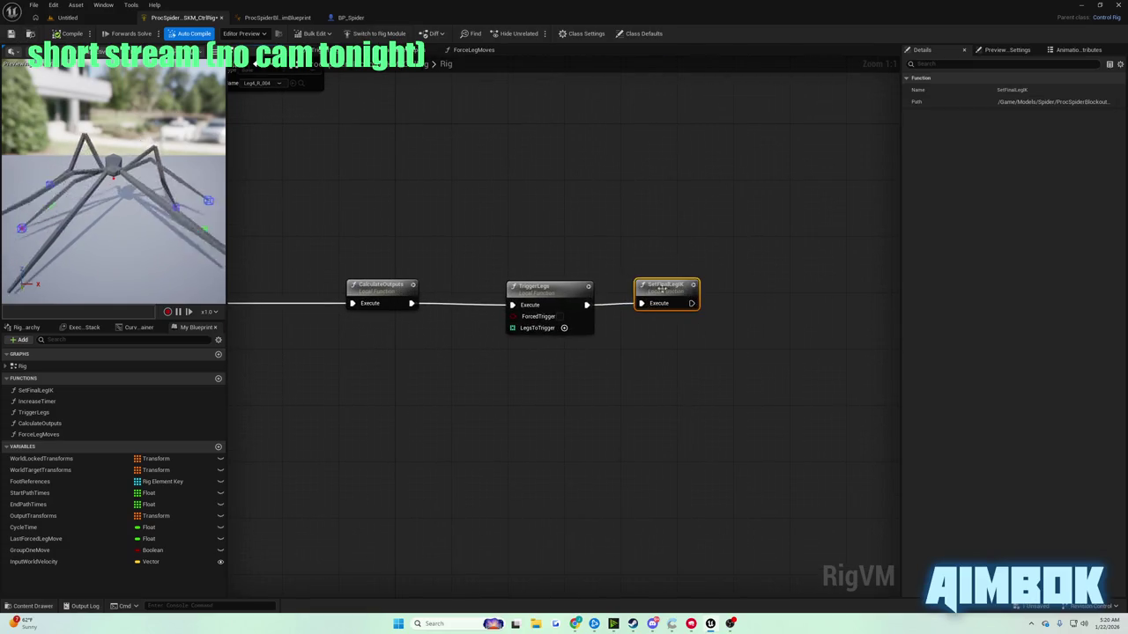
pyautogui.doubleClick(539, 286)
pyautogui.moveTo(575, 623)
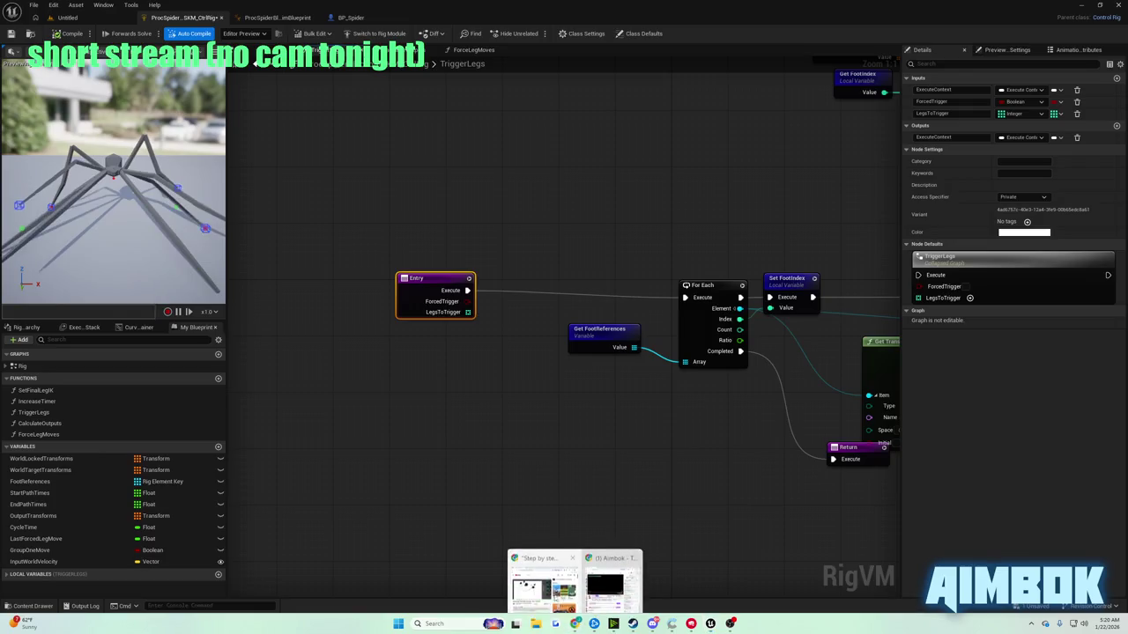
pyautogui.click(543, 583)
pyautogui.doubleClick(553, 310)
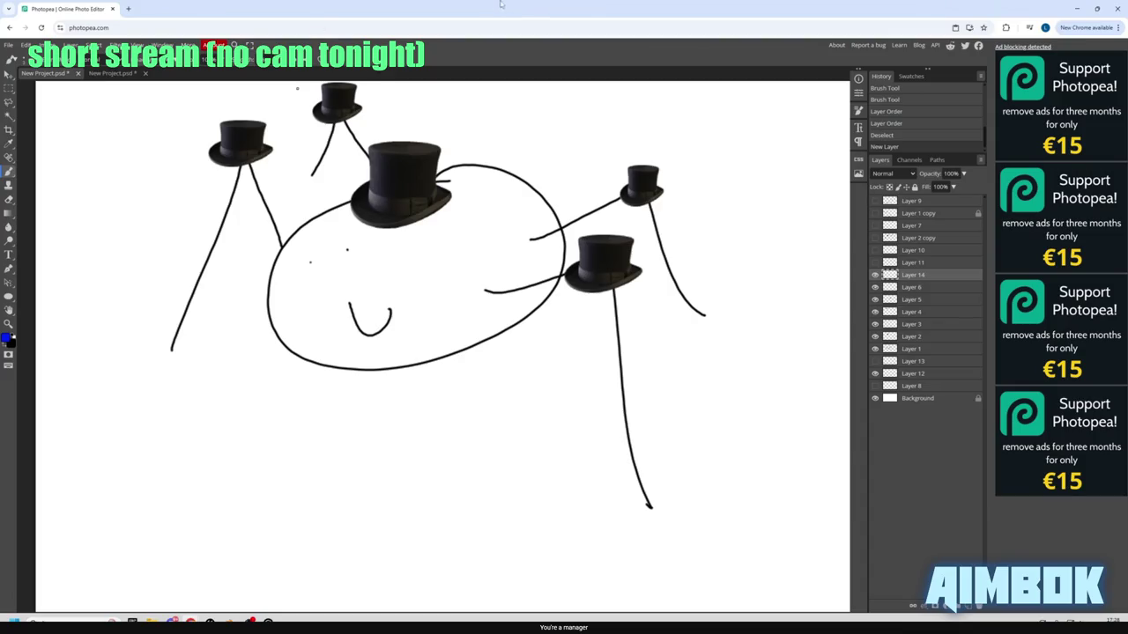
# - Sketch blue leg strokes down from the spider's body, undoing each one
pyautogui.moveTo(484, 288)
pyautogui.mouseDown()
pyautogui.moveTo(513, 383)
pyautogui.moveTo(484, 573)
pyautogui.moveTo(493, 577)
pyautogui.moveTo(476, 574)
pyautogui.mouseUp()
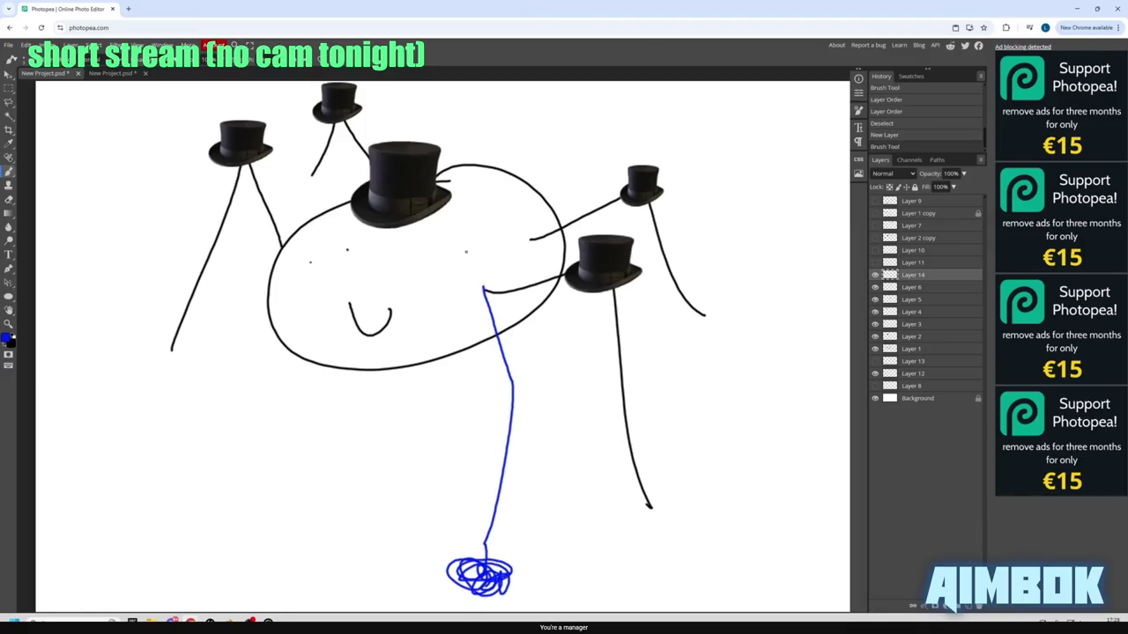
pyautogui.hotkey('ctrl', 'z')
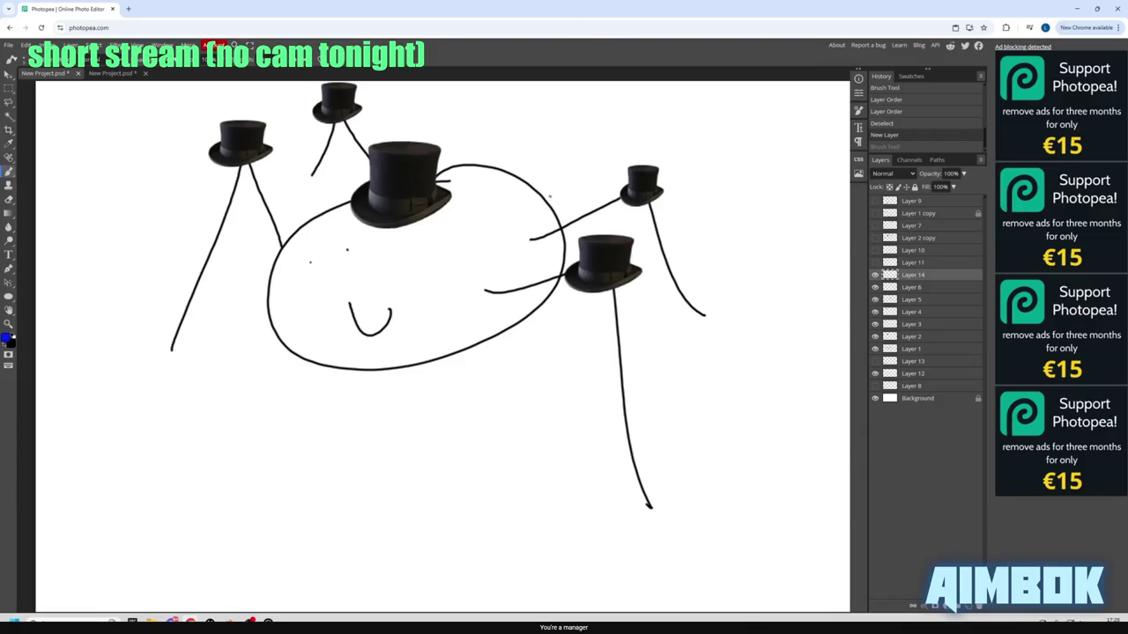
pyautogui.moveTo(481, 292)
pyautogui.mouseDown()
pyautogui.moveTo(505, 327)
pyautogui.moveTo(530, 569)
pyautogui.moveTo(644, 528)
pyautogui.moveTo(639, 550)
pyautogui.mouseUp()
pyautogui.moveTo(559, 557); pyautogui.dragTo(573, 576)
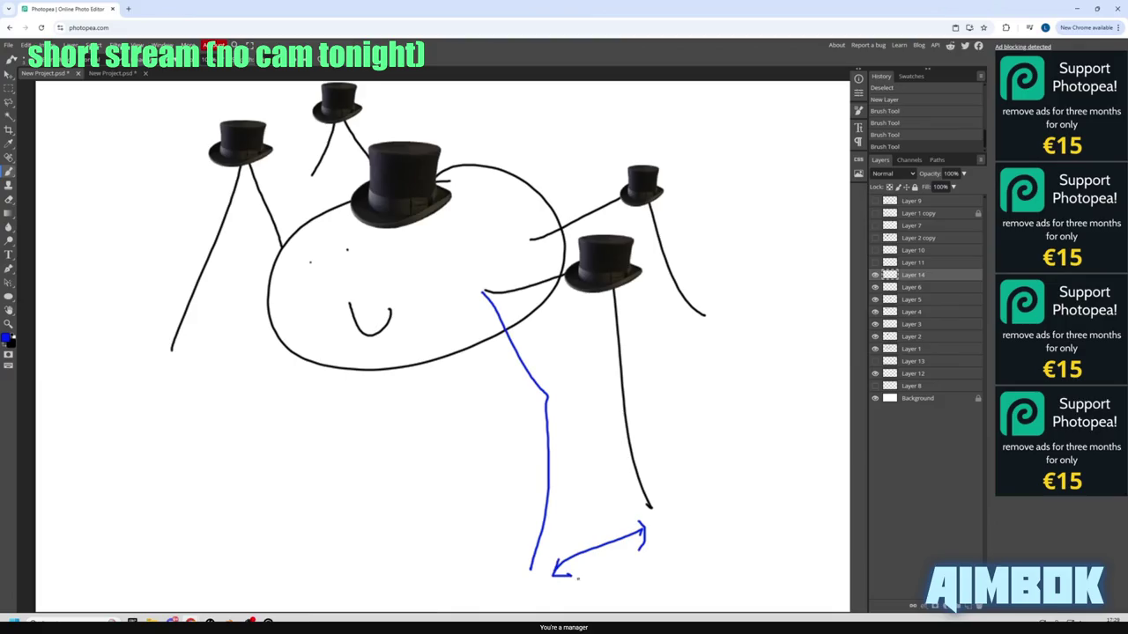
pyautogui.hotkey('ctrl', 'z')
pyautogui.hotkey('ctrl', 'z')
pyautogui.hotkey('ctrl', 'z')
pyautogui.hotkey('ctrl', 'z')
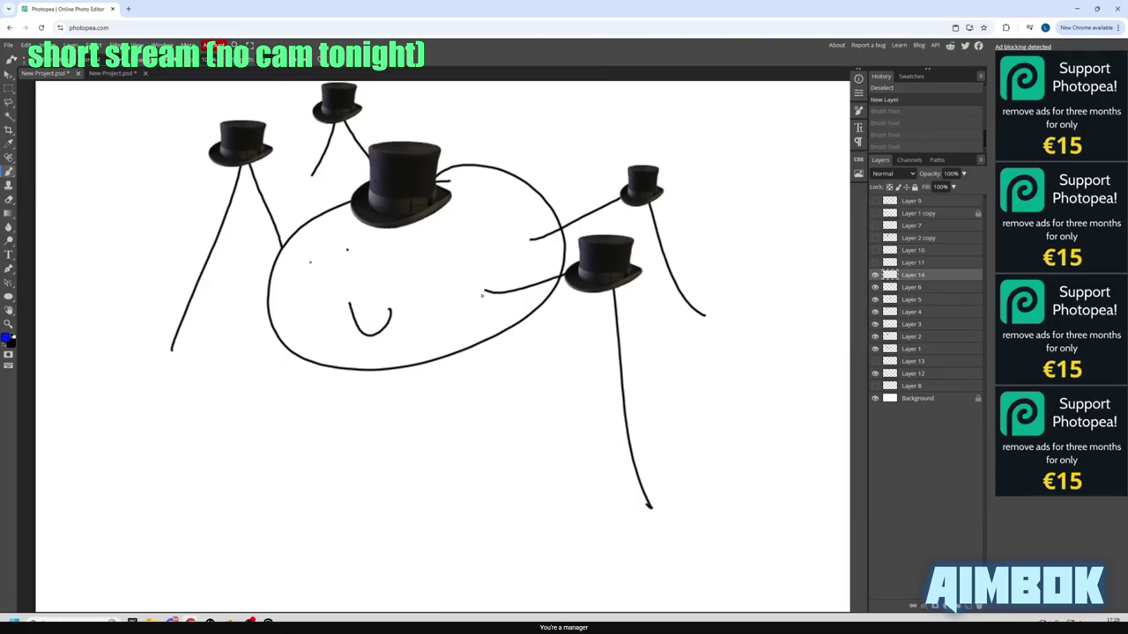
pyautogui.moveTo(481, 296); pyautogui.dragTo(513, 562)
pyautogui.hotkey('ctrl', 'z')
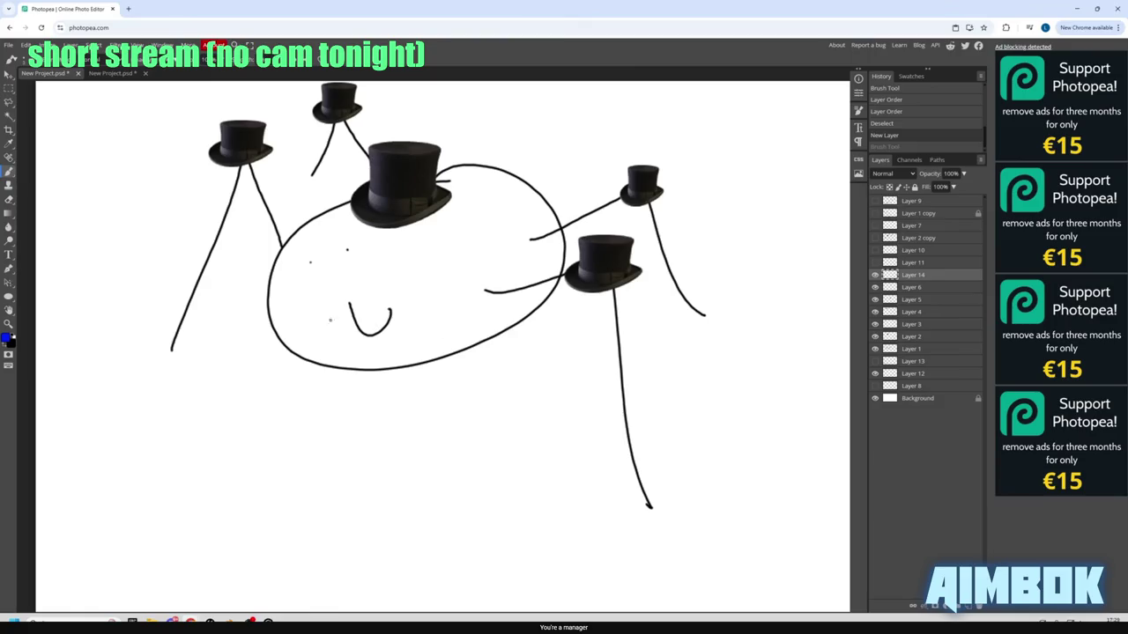
# - Select Layers 1 through 6 together and switch to the Move tool
pyautogui.click(916, 349)
pyautogui.keyDown('shift'); pyautogui.click(913, 288); pyautogui.keyUp('shift')
pyautogui.press('v')
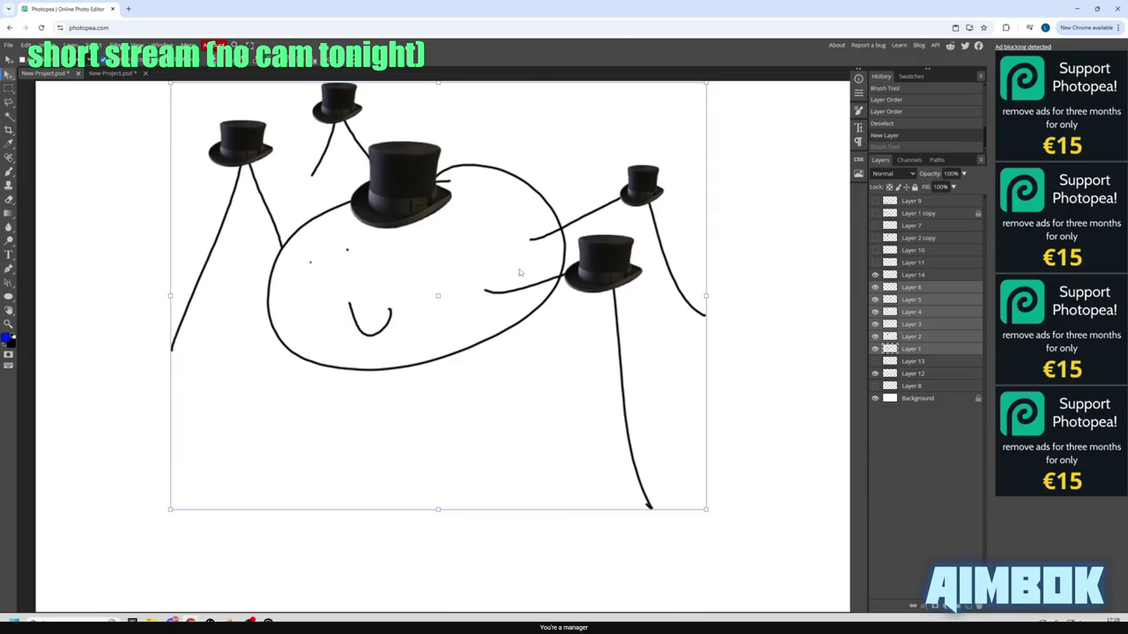
# - Drag the spider drawing with its top hats around the Photopea canvas, settling it slightly lower and right
pyautogui.moveTo(525, 257)
pyautogui.mouseDown()
pyautogui.moveTo(425, 314)
pyautogui.moveTo(581, 233)
pyautogui.moveTo(599, 198)
pyautogui.mouseUp()
pyautogui.moveTo(586, 236); pyautogui.dragTo(493, 293)
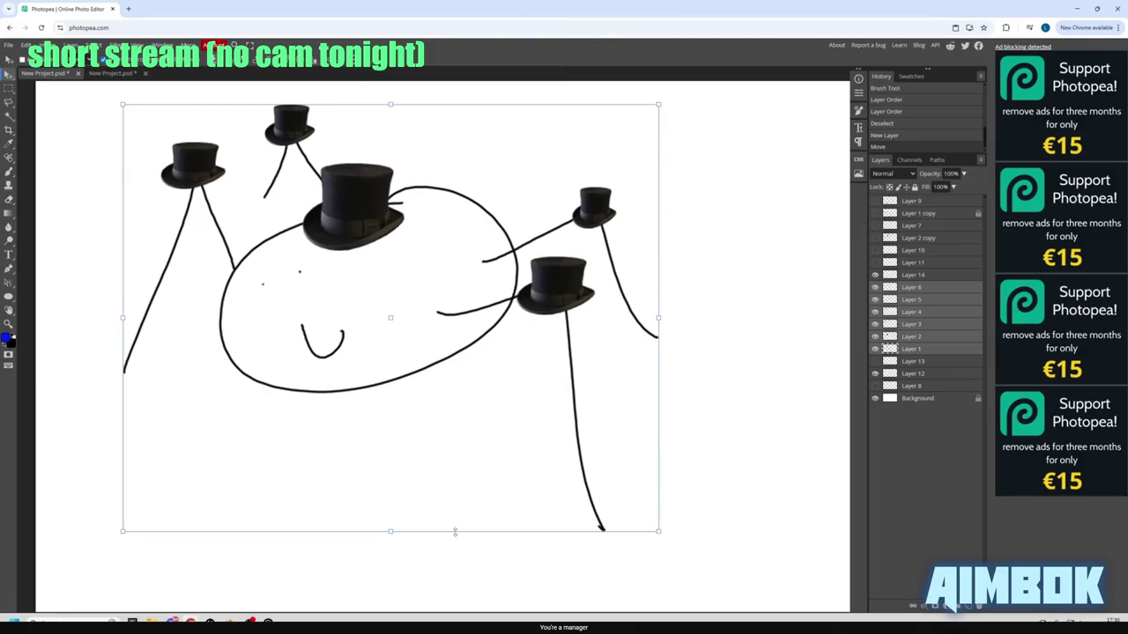
pyautogui.moveTo(507, 361)
pyautogui.mouseDown()
pyautogui.moveTo(582, 252)
pyautogui.moveTo(546, 227)
pyautogui.moveTo(446, 276)
pyautogui.mouseUp()
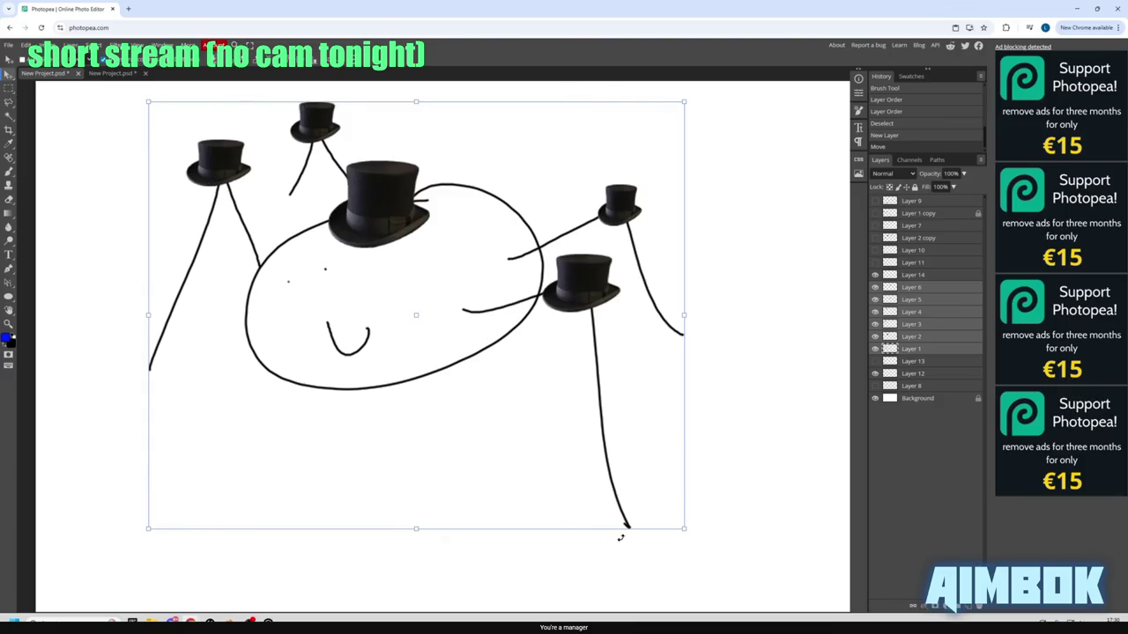
pyautogui.moveTo(445, 317); pyautogui.dragTo(426, 332)
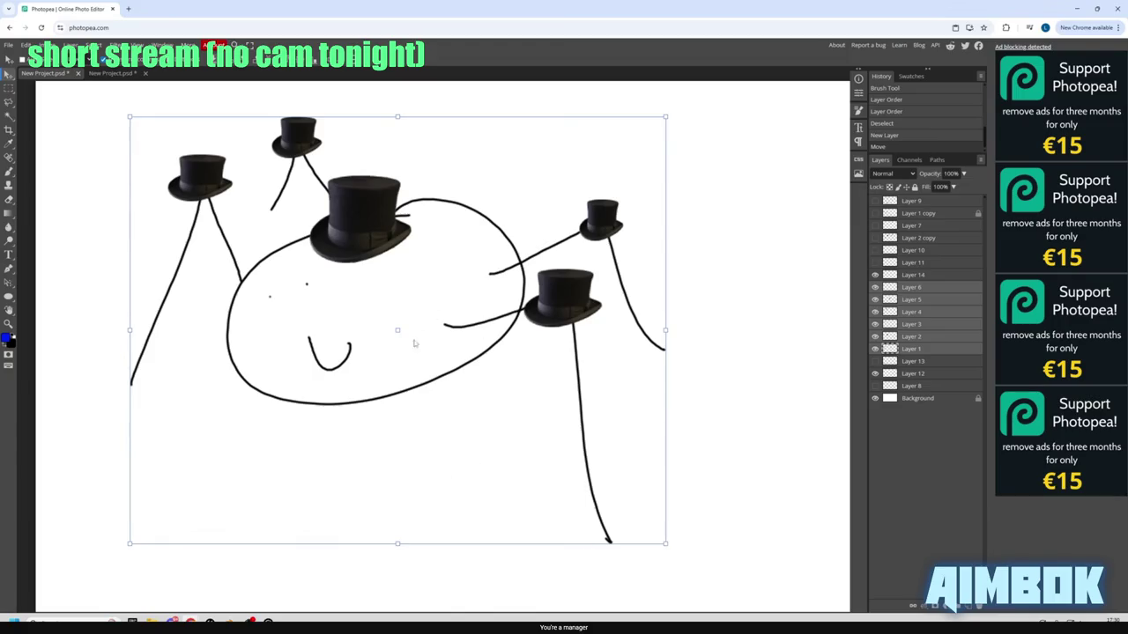
pyautogui.moveTo(414, 342); pyautogui.dragTo(506, 311)
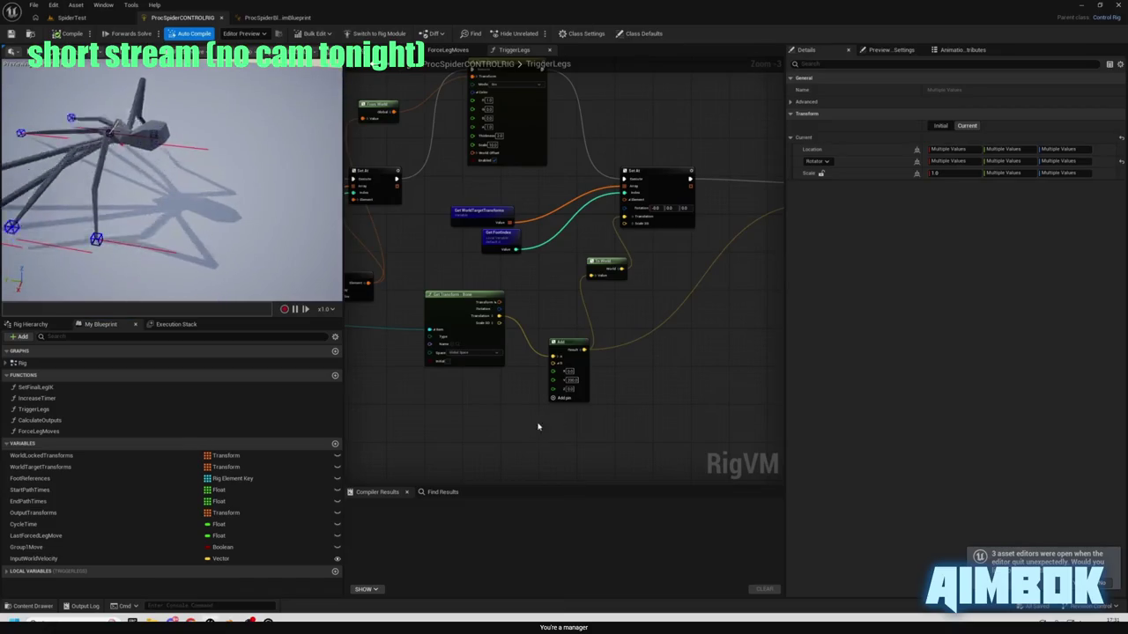
pyautogui.moveTo(538, 428); pyautogui.dragTo(554, 415)
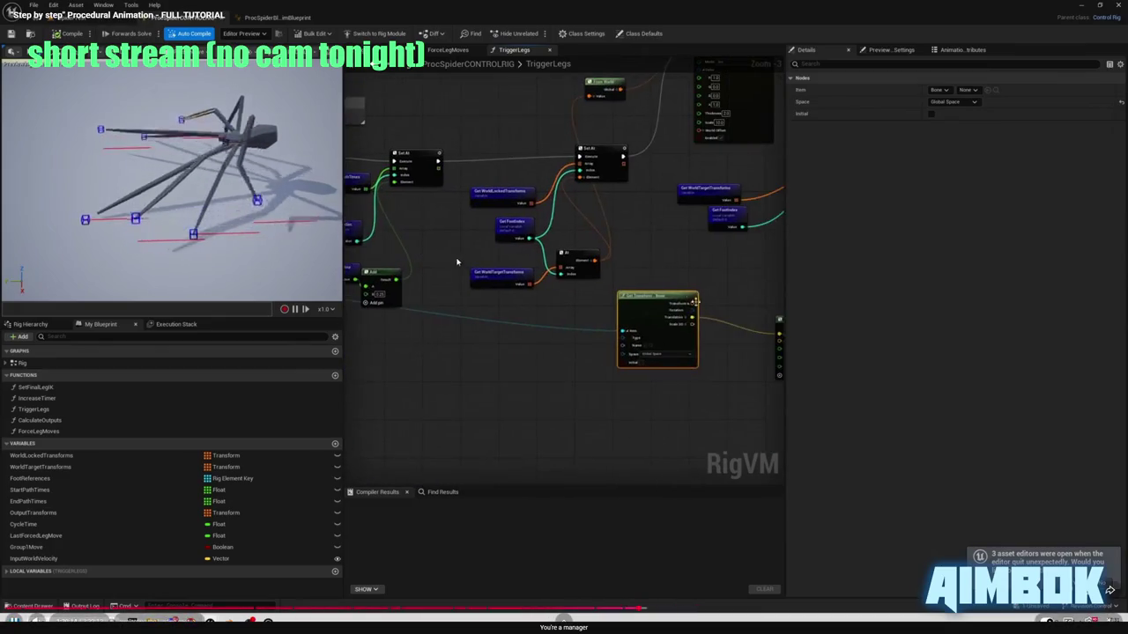
# - Pause the tutorial and pan the Unreal graph to show Get Transform - Bone, From World and Draw Transform
pyautogui.click(491, 271)
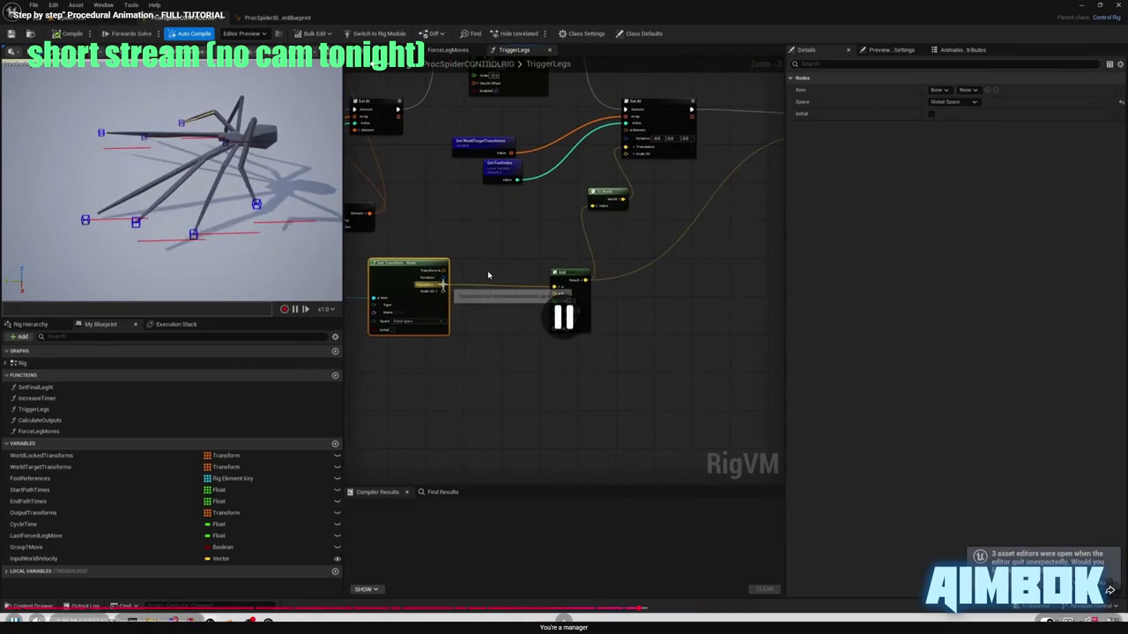
pyautogui.press('Escape')
pyautogui.click(715, 146)
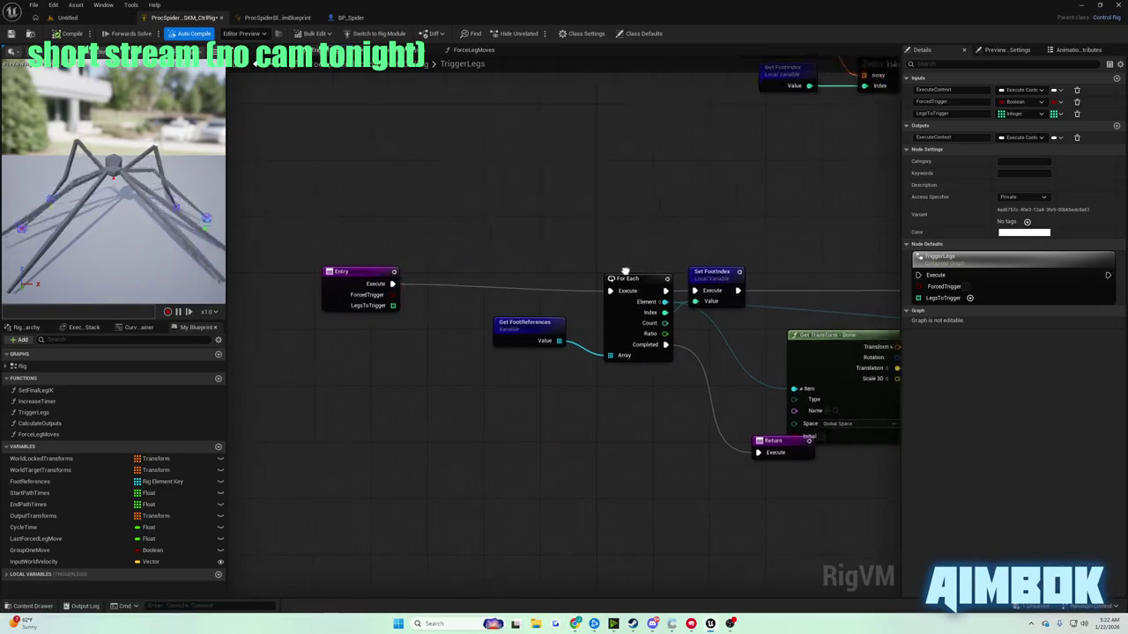
pyautogui.scroll(3, 518, 234)
pyautogui.moveTo(518, 233); pyautogui.dragTo(29, 176)
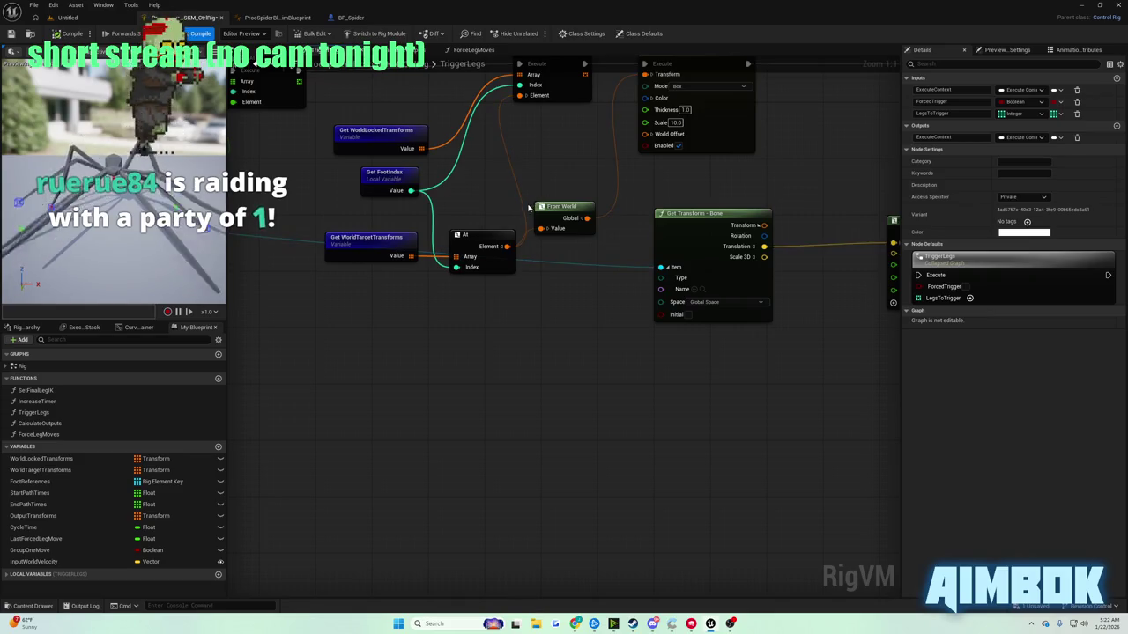
pyautogui.moveTo(539, 221)
pyautogui.mouseDown()
pyautogui.moveTo(466, 226)
pyautogui.moveTo(537, 264)
pyautogui.moveTo(496, 312)
pyautogui.moveTo(641, 524)
pyautogui.mouseUp()
# - Resume the tutorial fullscreen, then pause it and switch back to the Unreal graph
pyautogui.moveTo(574, 622)
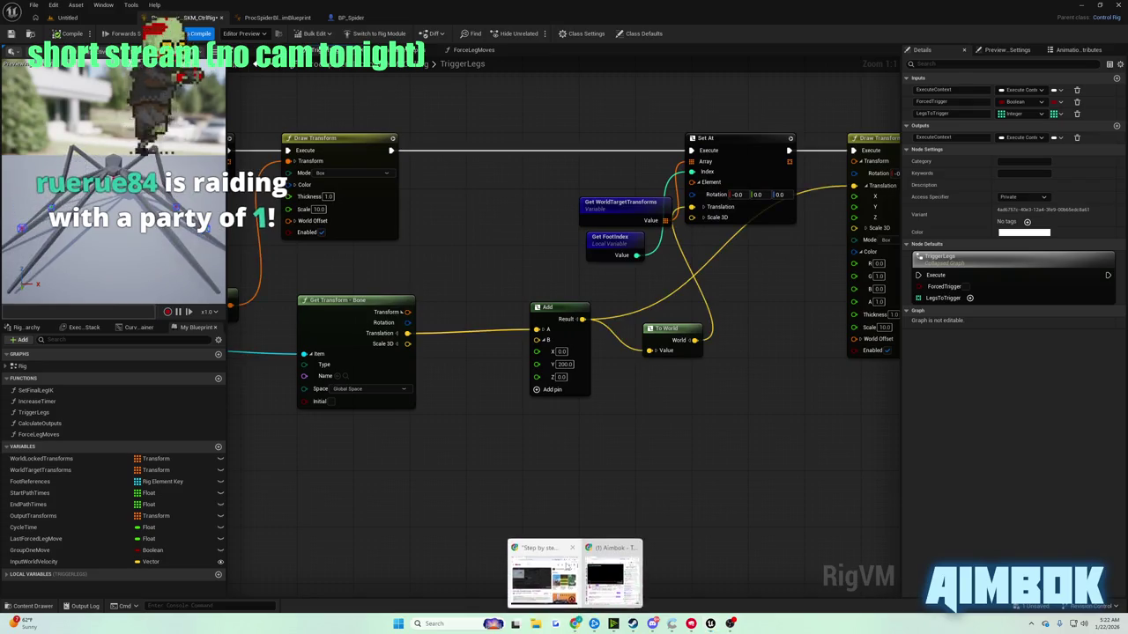
pyautogui.click(539, 569)
pyautogui.doubleClick(442, 285)
pyautogui.click(635, 393)
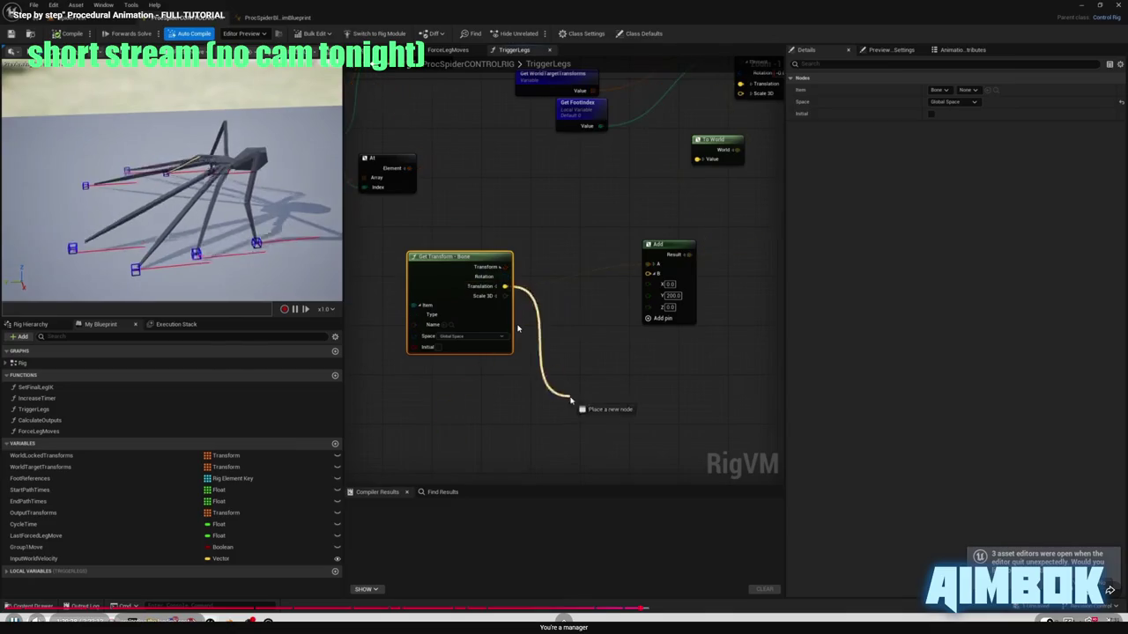
pyautogui.click(518, 328)
pyautogui.press('Escape')
pyautogui.hotkey('alt', 'Tab')
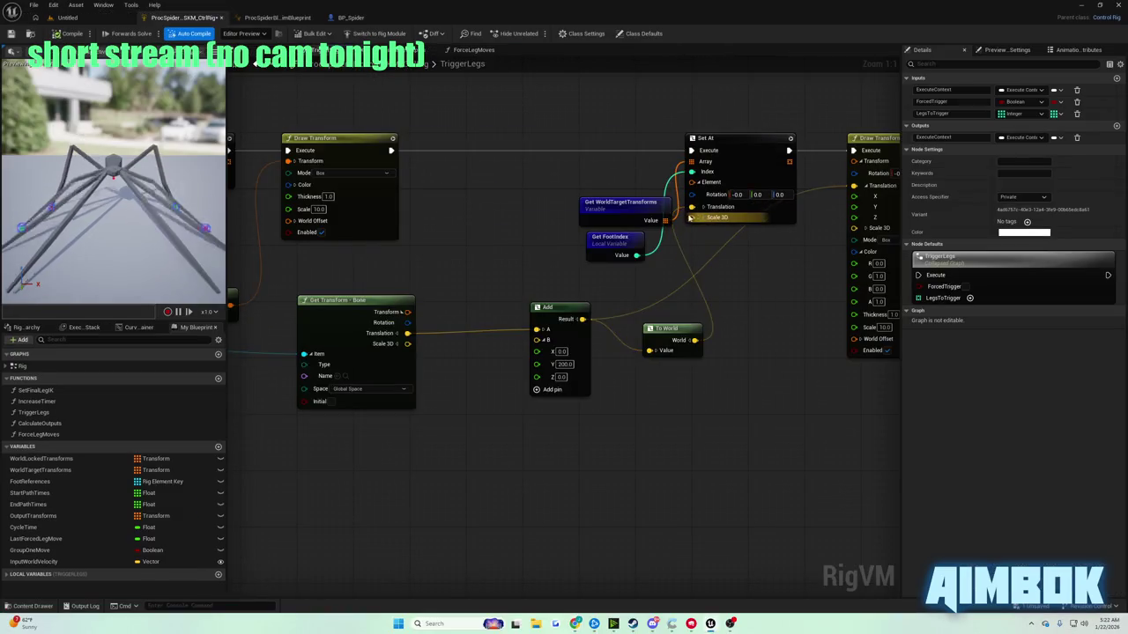
# - Pan the graph right and up, then replay a bit of the tutorial before returning to Unreal
pyautogui.moveTo(455, 341); pyautogui.dragTo(596, 264)
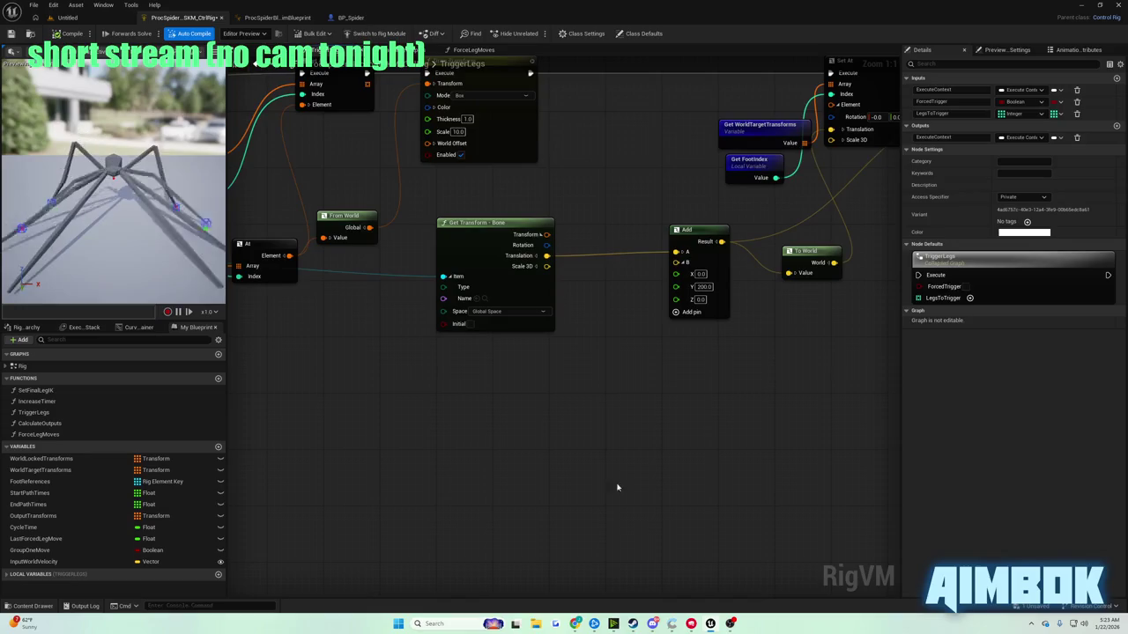
pyautogui.moveTo(575, 624)
pyautogui.click(542, 577)
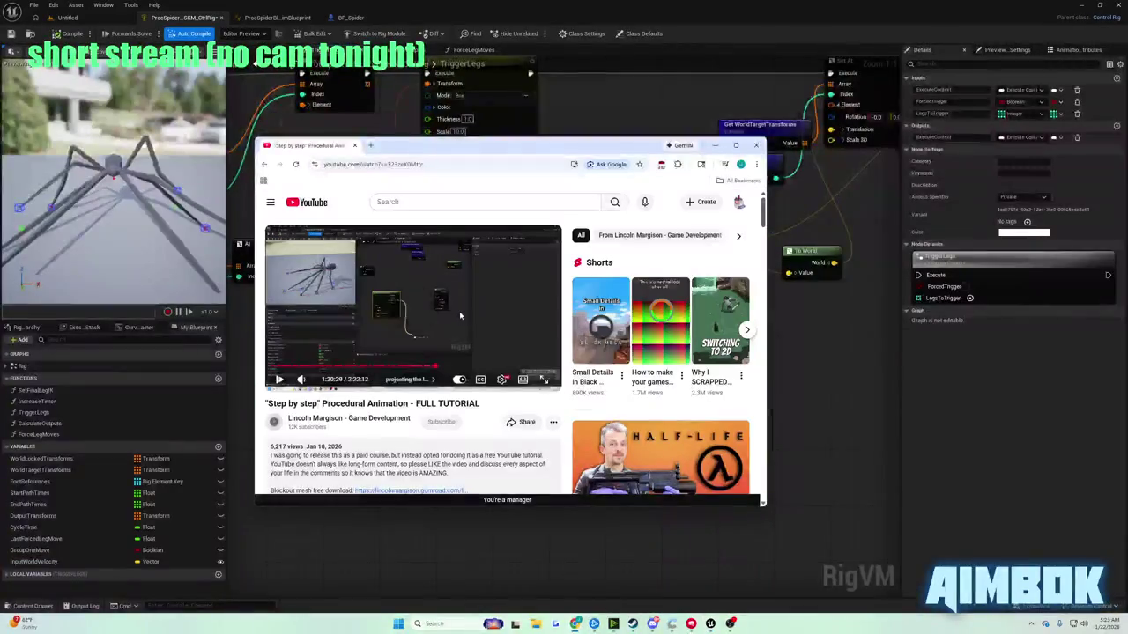
pyautogui.press('f')
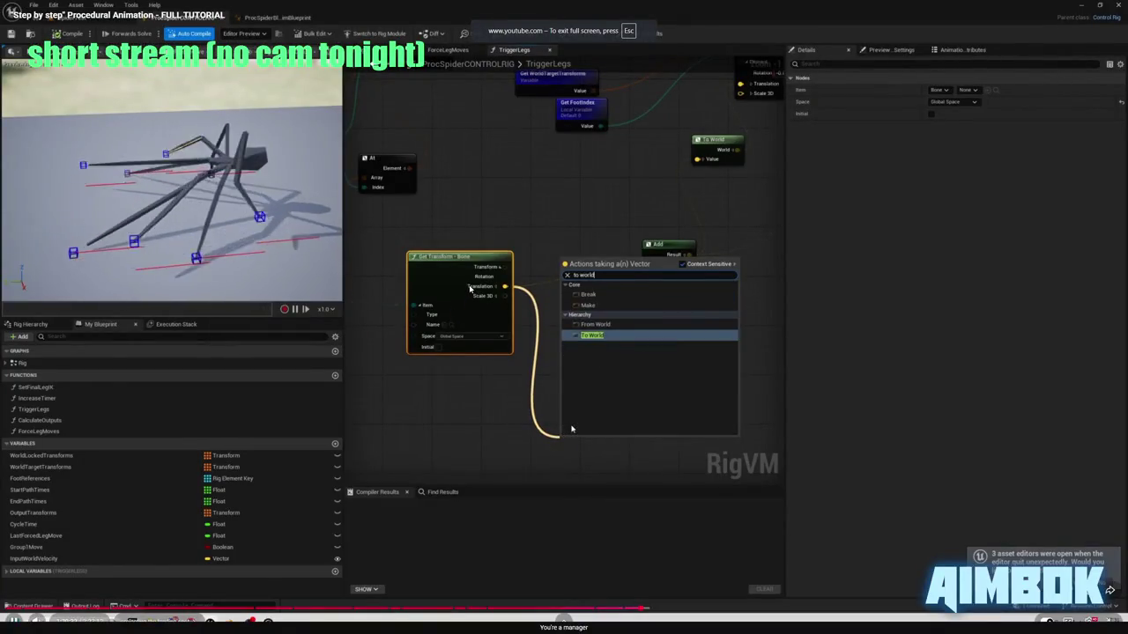
pyautogui.press('Escape')
pyautogui.hotkey('alt', 'Tab')
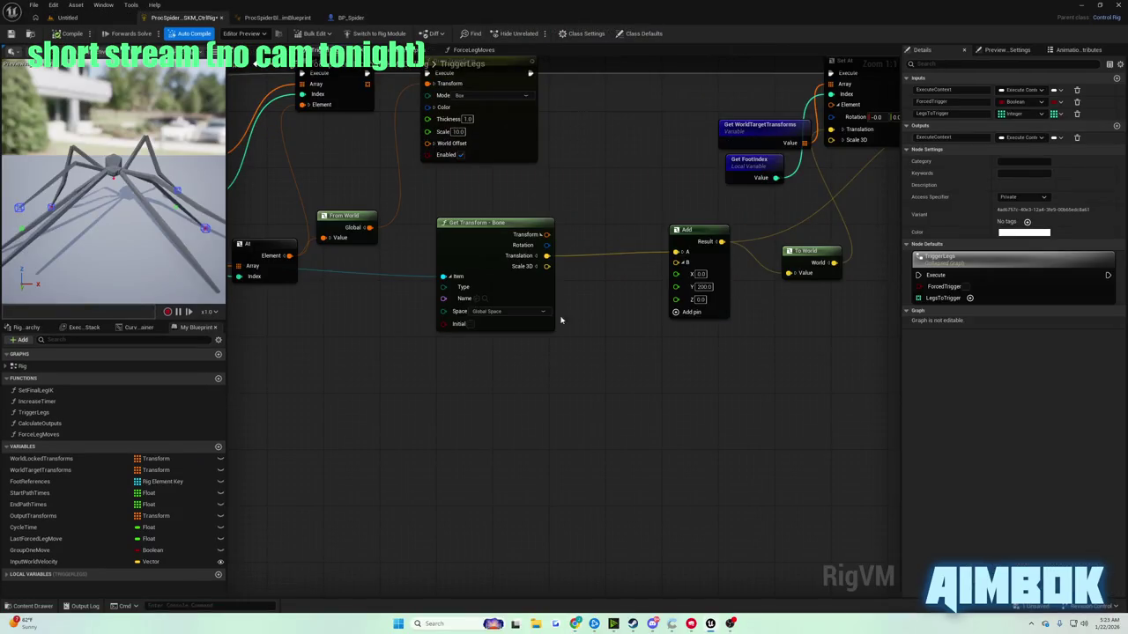
# - Add a To World node fed by Get Transform - Bone's Translation pin
pyautogui.moveTo(547, 256)
pyautogui.mouseDown()
pyautogui.moveTo(596, 344)
pyautogui.moveTo(608, 413)
pyautogui.mouseUp()
pyautogui.write('to world')
pyautogui.press('Return')
# - Wire To World's World output into a new Add node
pyautogui.click(630, 425)
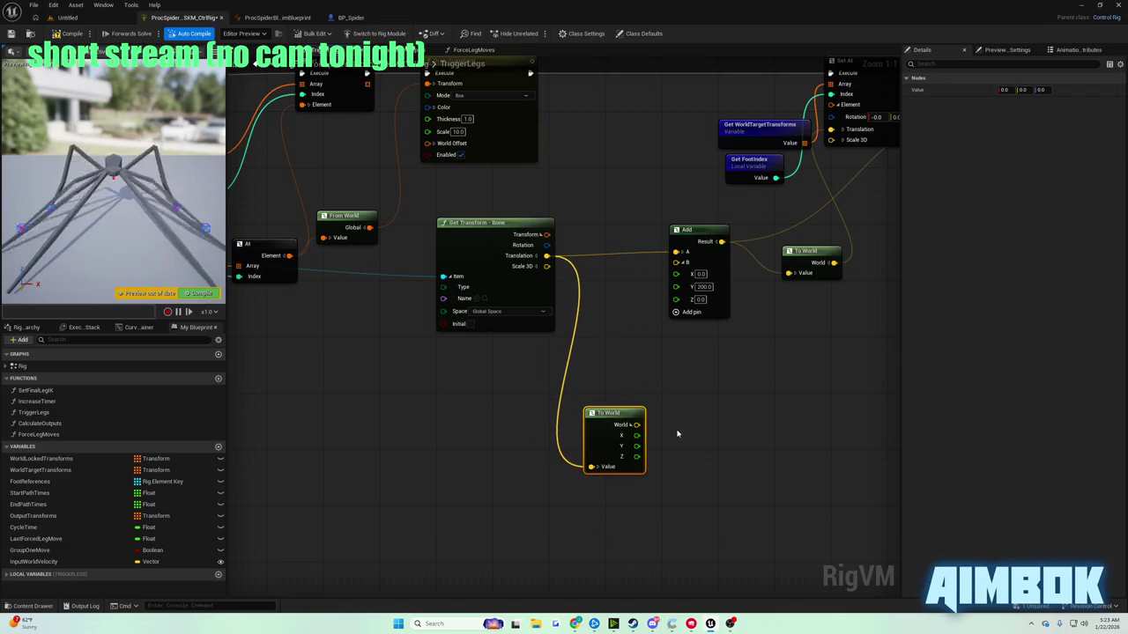
pyautogui.click(631, 424)
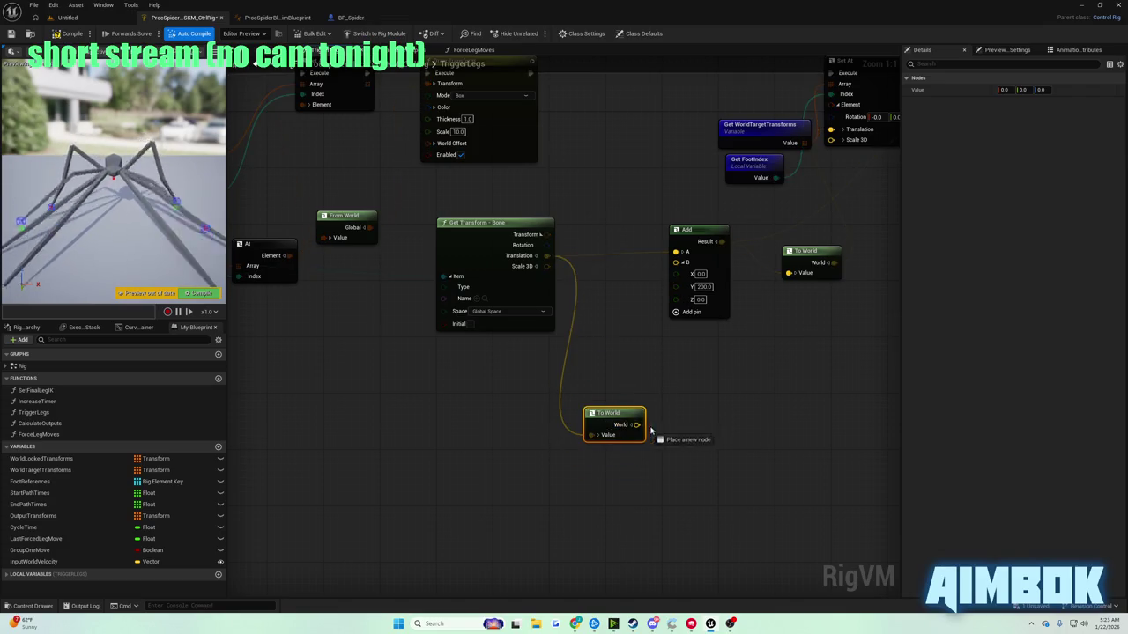
pyautogui.moveTo(636, 425); pyautogui.dragTo(669, 438)
pyautogui.write('add')
pyautogui.click(708, 548)
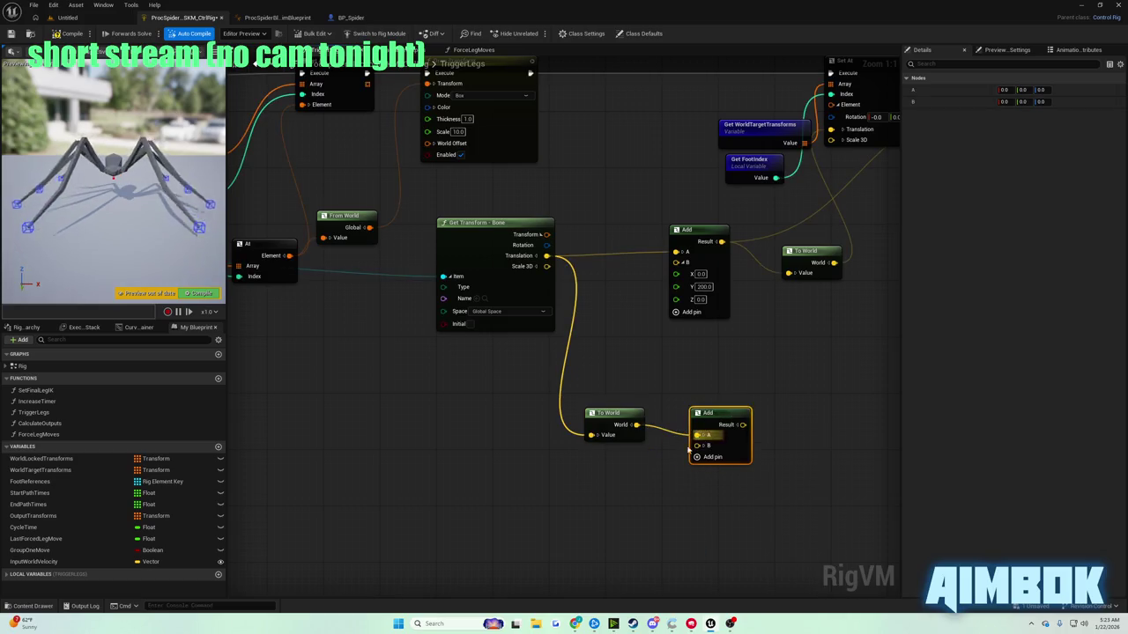
# - Place a Get InputWorldVelocity node and feed its Value into a new Scale node
pyautogui.moveTo(55, 563); pyautogui.dragTo(524, 496)
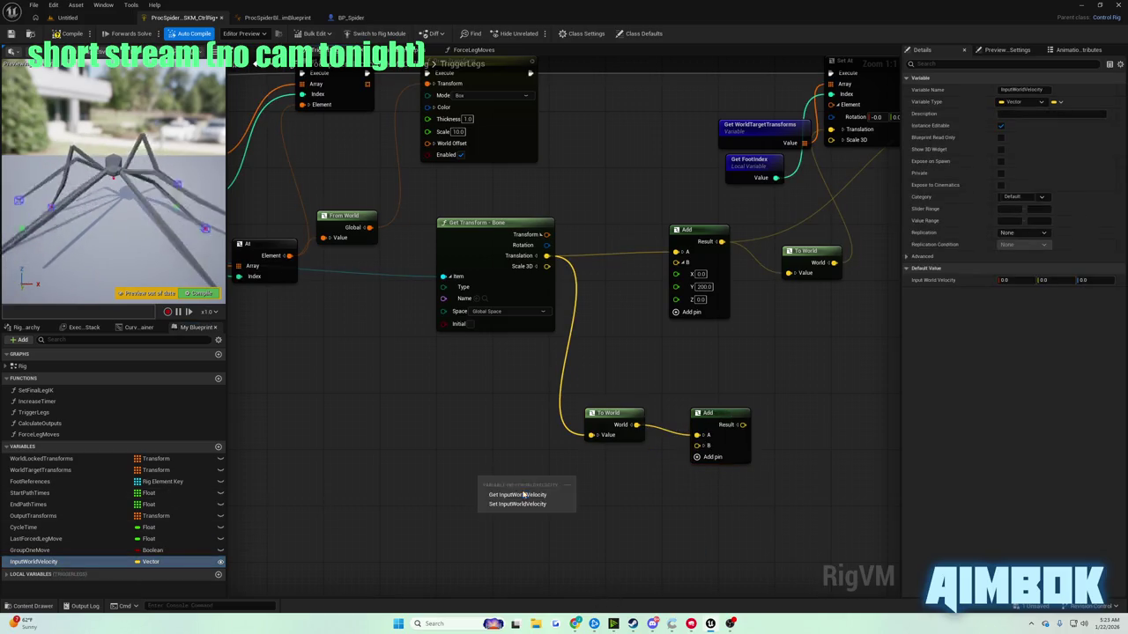
pyautogui.click(517, 494)
pyautogui.click(544, 499)
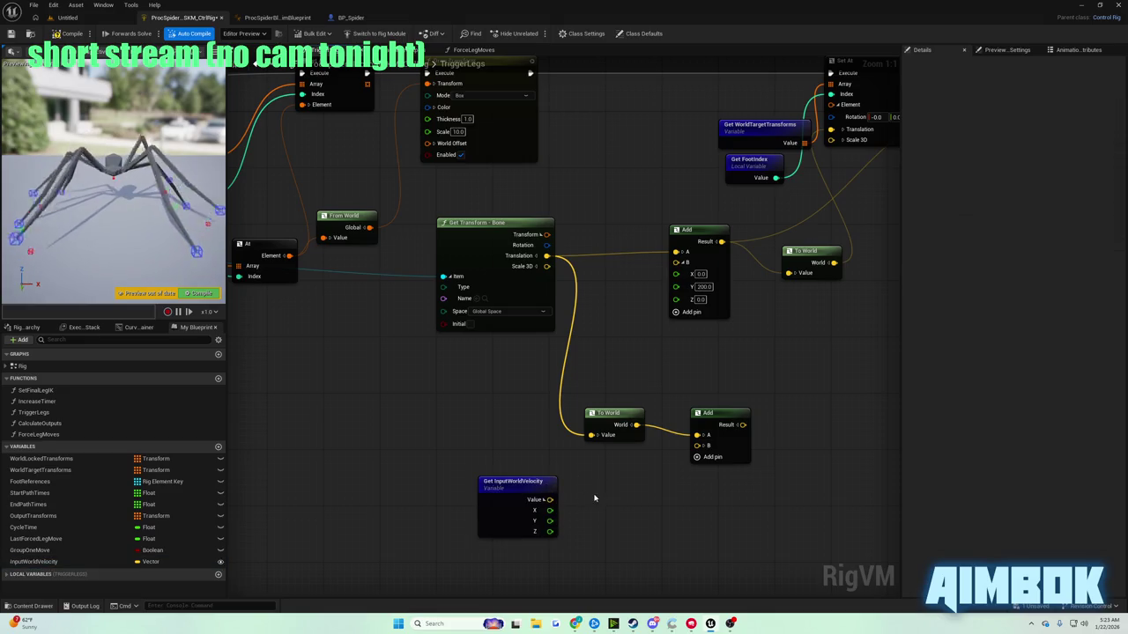
pyautogui.click(544, 499)
pyautogui.moveTo(549, 499); pyautogui.dragTo(611, 503)
pyautogui.write('scal')
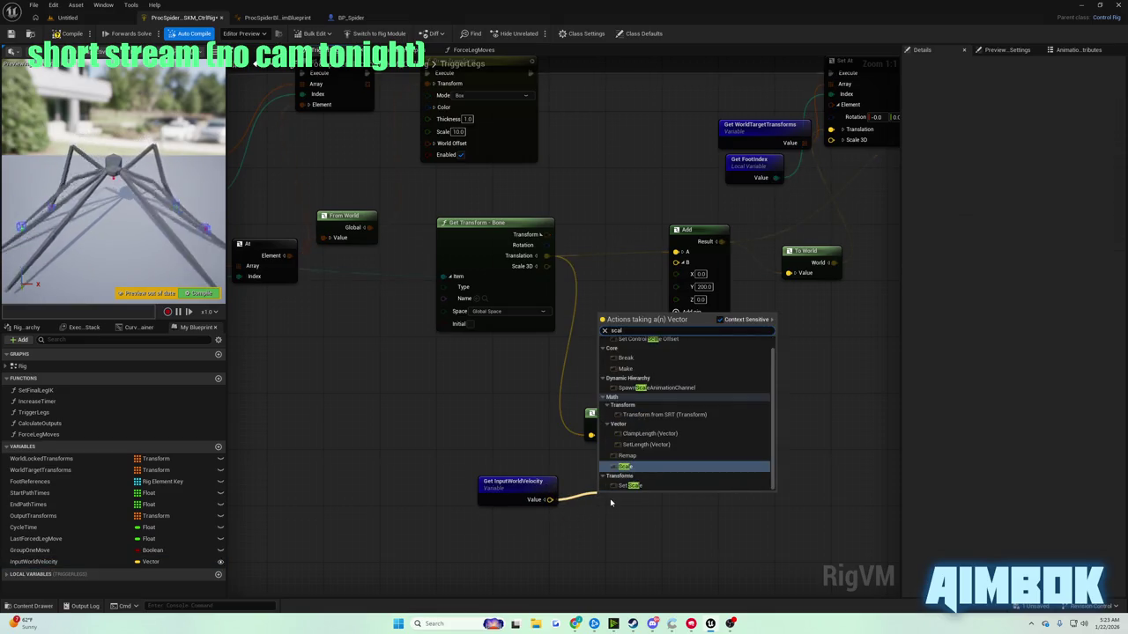
pyautogui.click(626, 466)
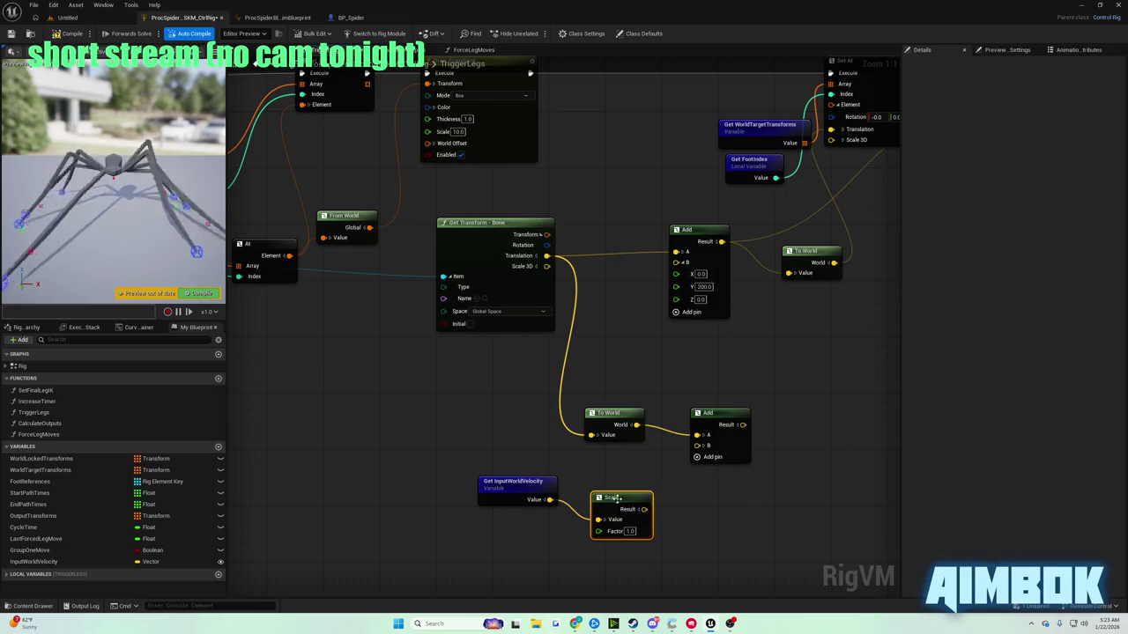
pyautogui.moveTo(617, 499); pyautogui.dragTo(614, 484)
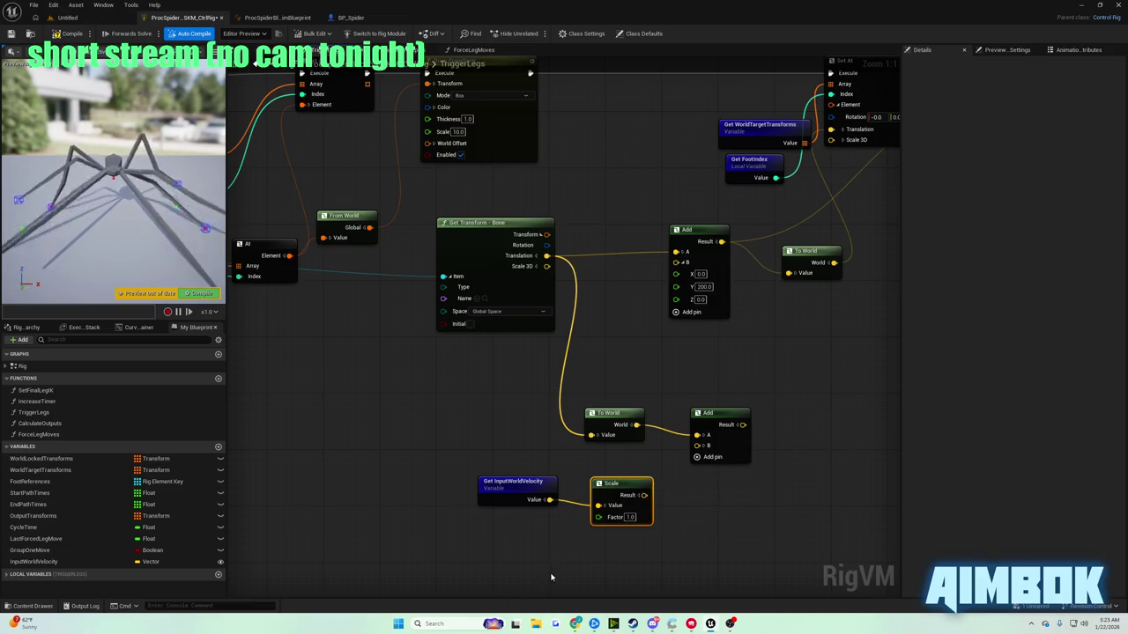
# - Bring the tutorial up fullscreen briefly, then exit fullscreen
pyautogui.click(575, 624)
pyautogui.doubleClick(410, 304)
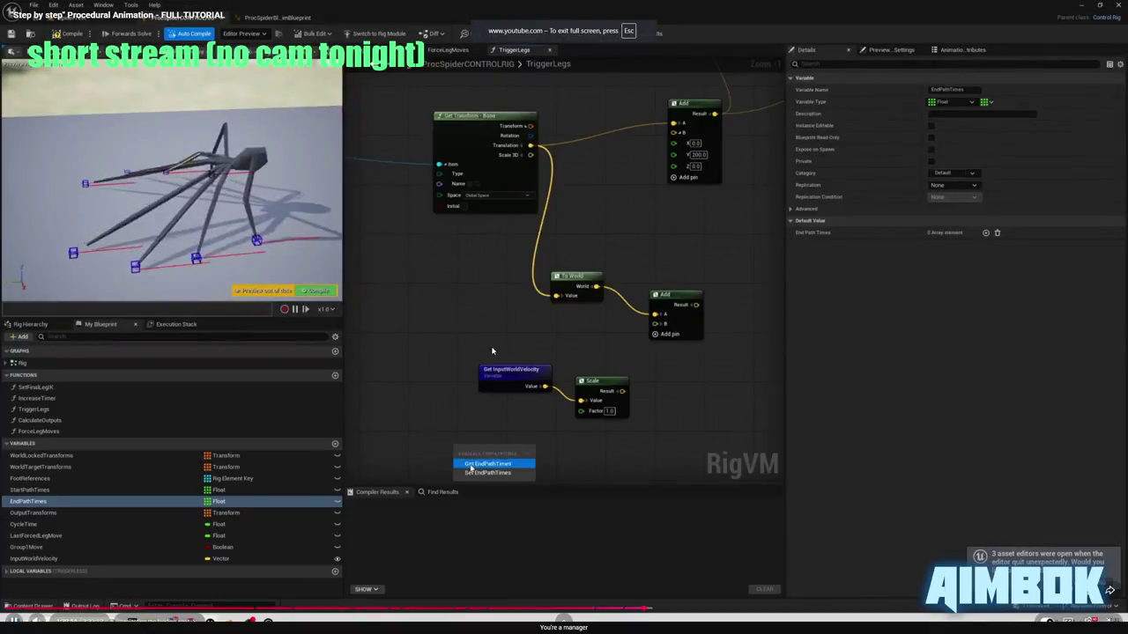
pyautogui.press('Escape')
# - Add a Get EndPathTimes node and an At node reading from it
pyautogui.click(805, 447)
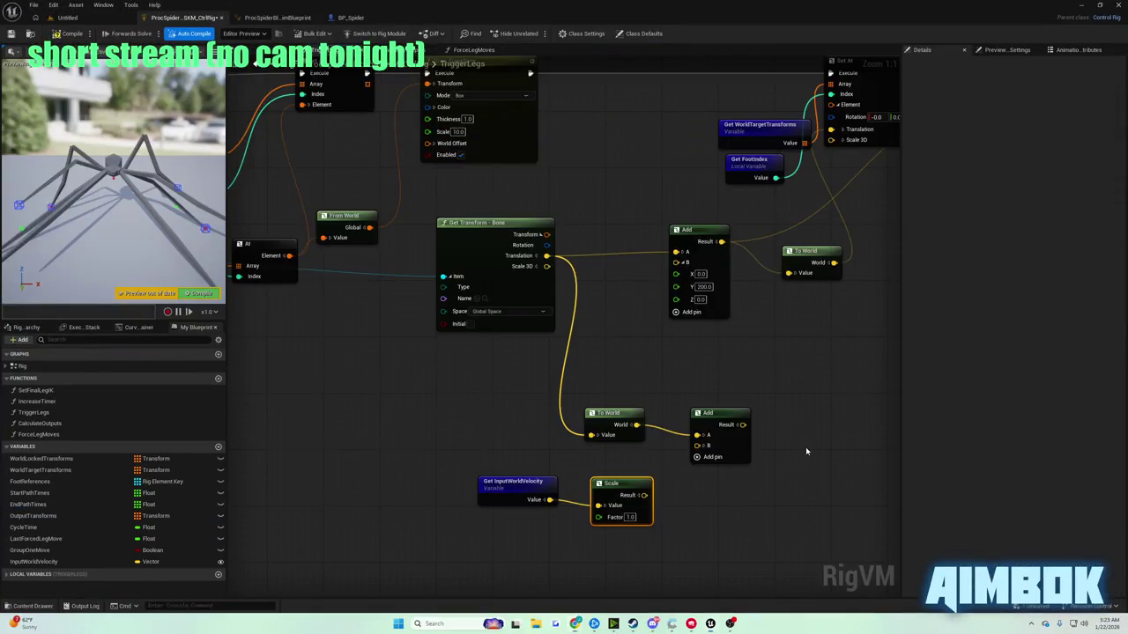
pyautogui.rightClick(517, 519)
pyautogui.write('endpath')
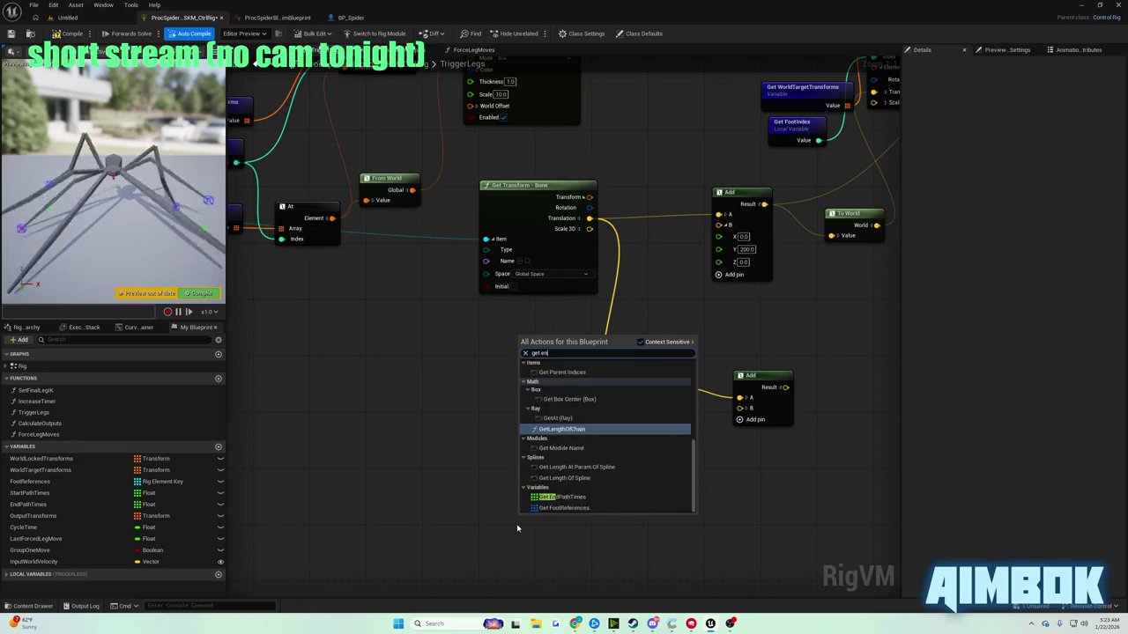
pyautogui.press('Return')
pyautogui.moveTo(517, 524)
pyautogui.mouseDown()
pyautogui.moveTo(482, 511)
pyautogui.moveTo(567, 532)
pyautogui.moveTo(575, 518)
pyautogui.mouseUp()
pyautogui.write('at')
pyautogui.press('Return')
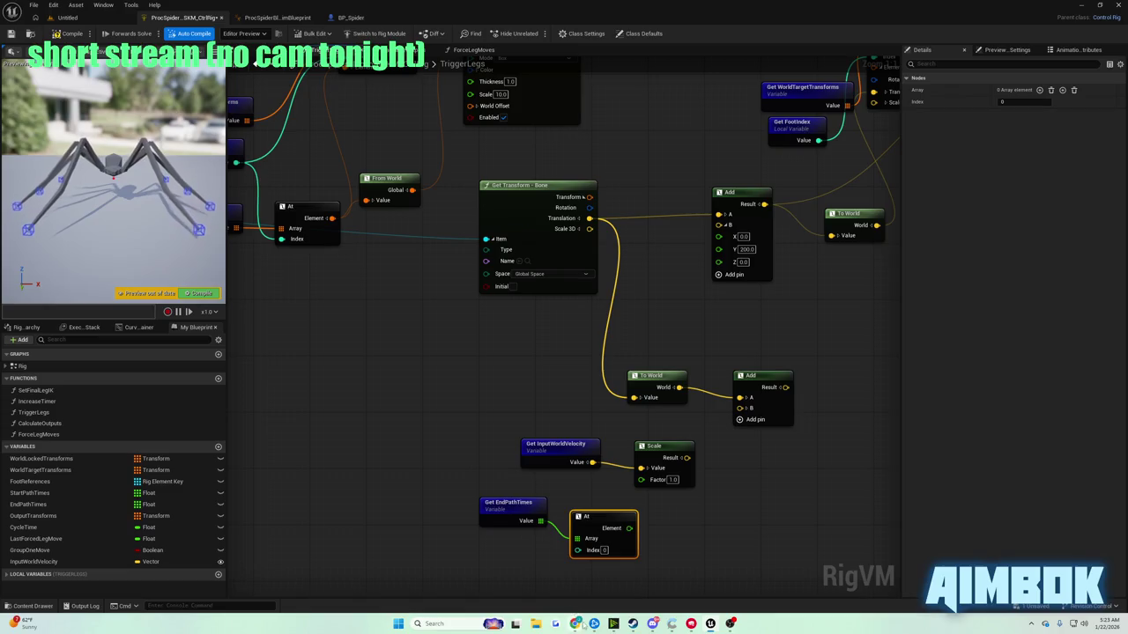
# - Check the tutorial fullscreen, then return to the graph and pan to empty space
pyautogui.moveTo(581, 626)
pyautogui.click(539, 581)
pyautogui.doubleClick(479, 326)
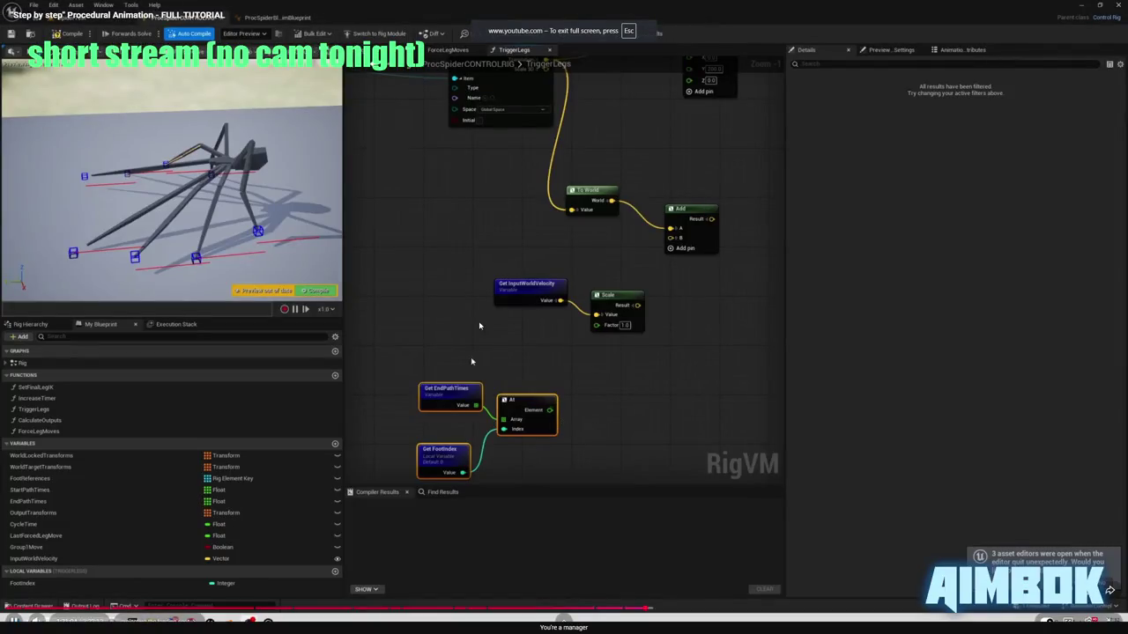
pyautogui.press('Escape')
pyautogui.click(467, 500)
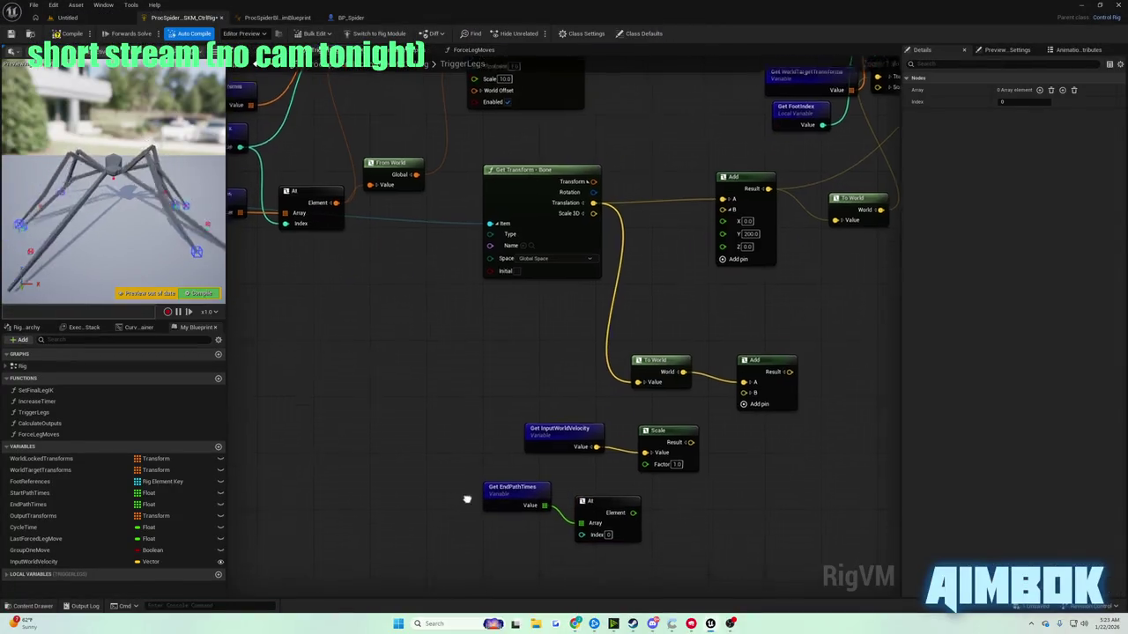
pyautogui.moveTo(467, 499); pyautogui.dragTo(548, 367)
# - Add a Get FootIndex node and wire it into the At node's Index
pyautogui.rightClick(567, 401)
pyautogui.write('getf oot i')
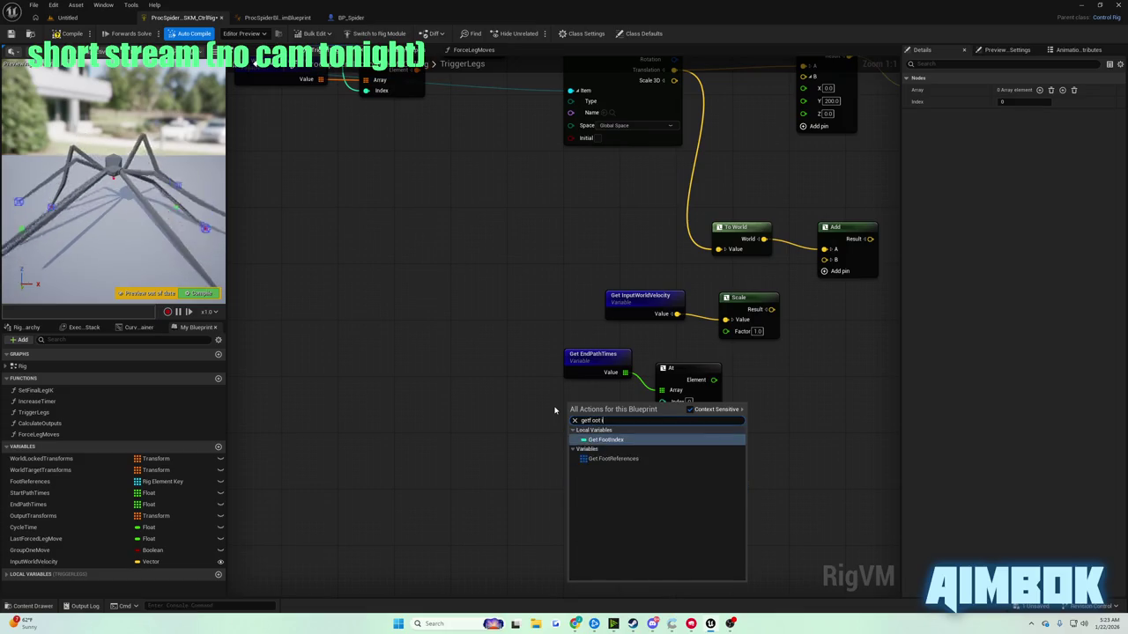
pyautogui.press('Return')
pyautogui.moveTo(614, 422)
pyautogui.mouseDown()
pyautogui.moveTo(642, 423)
pyautogui.moveTo(687, 363)
pyautogui.mouseUp()
# - Review the tutorial, then move the EndPathTimes, At and FootIndex nodes lower in the graph
pyautogui.moveTo(575, 623)
pyautogui.click(577, 573)
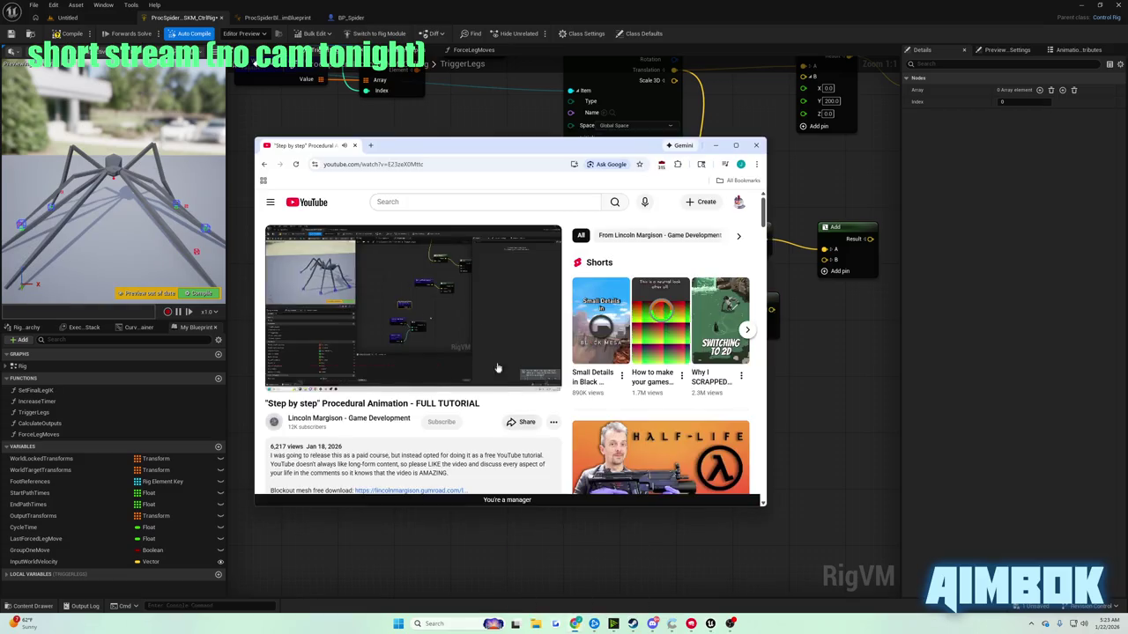
pyautogui.doubleClick(405, 326)
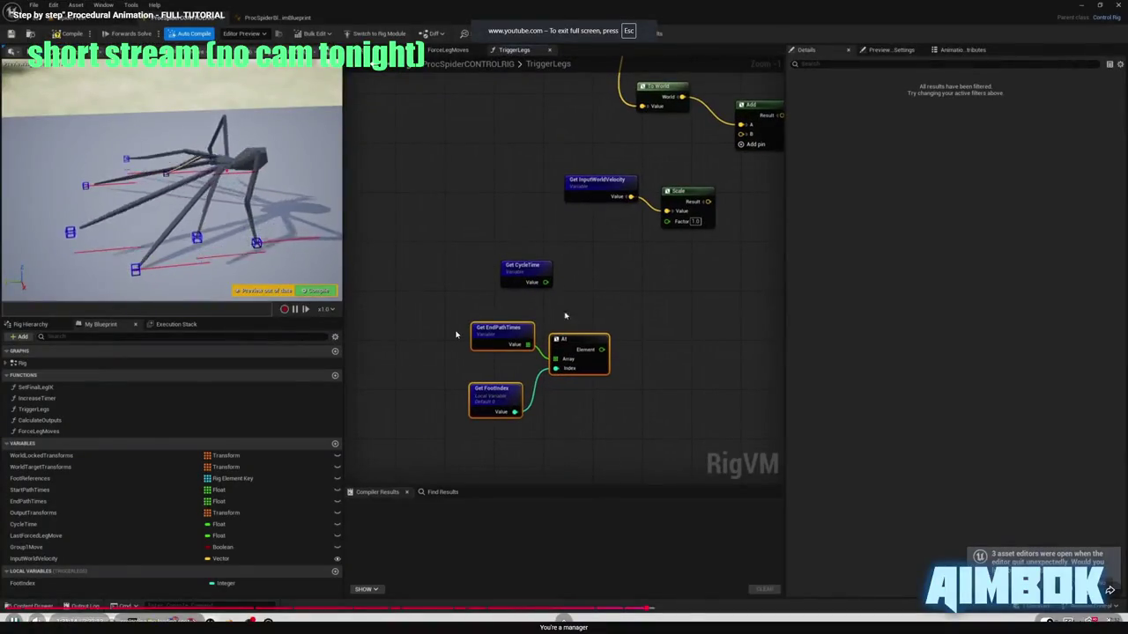
pyautogui.press('Escape')
pyautogui.hotkey('alt', 'Tab')
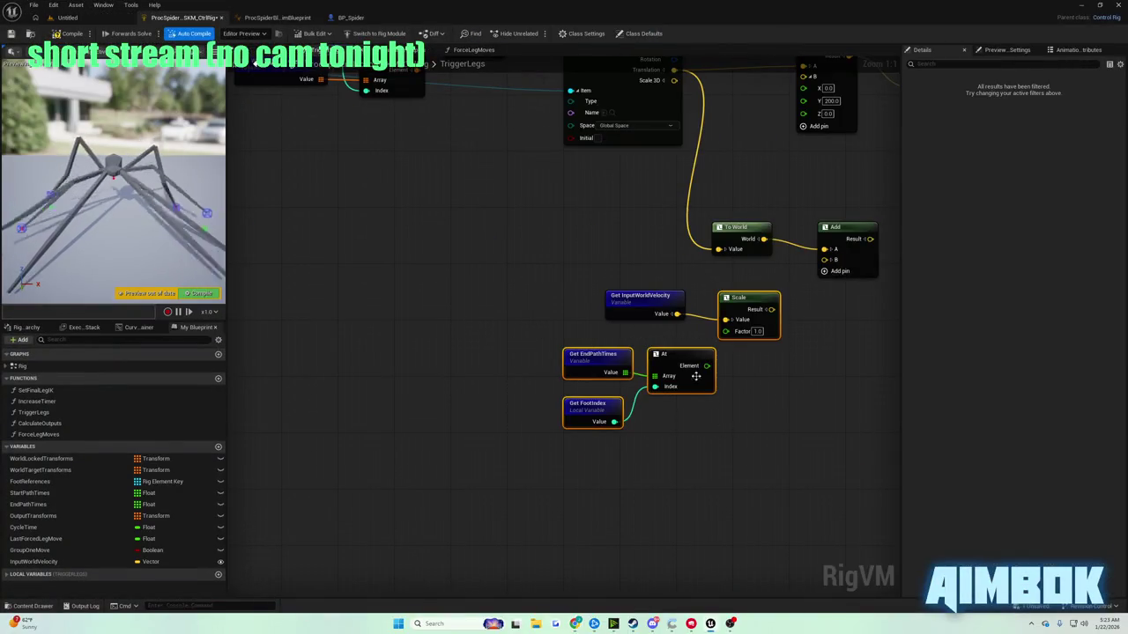
pyautogui.moveTo(529, 373); pyautogui.dragTo(718, 434)
pyautogui.moveTo(674, 365); pyautogui.dragTo(667, 484)
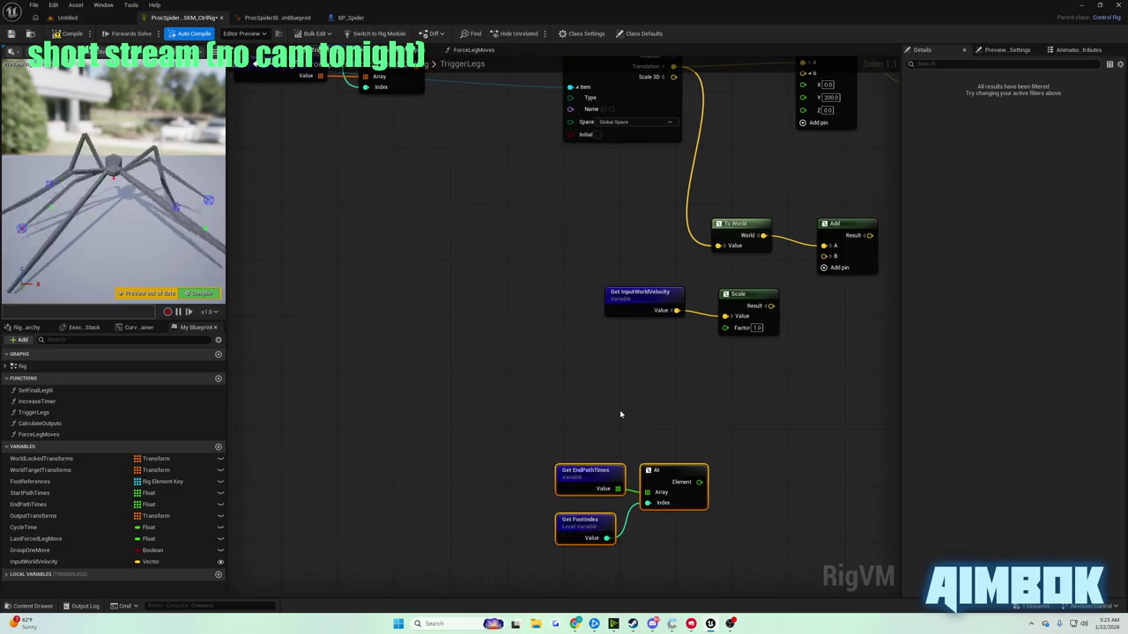
pyautogui.moveTo(619, 409); pyautogui.dragTo(609, 404)
# - Watch more of the tutorial fullscreen, pause it, and return to the Control Rig graph
pyautogui.hotkey('alt', 'Tab')
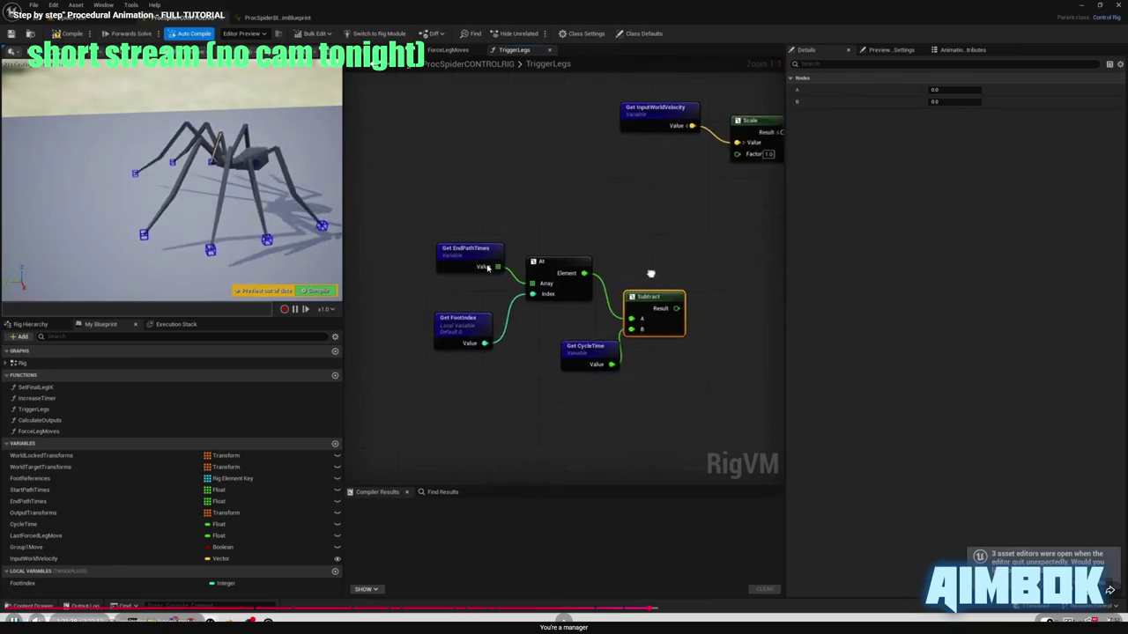
pyautogui.press('space')
pyautogui.press('Escape')
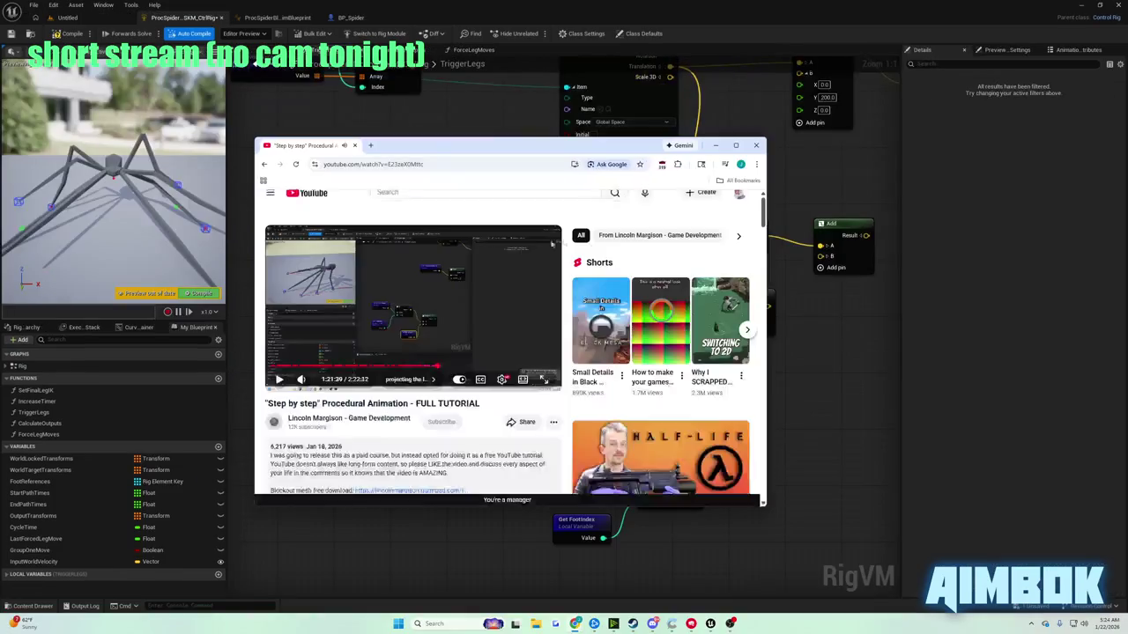
pyautogui.hotkey('alt', 'Tab')
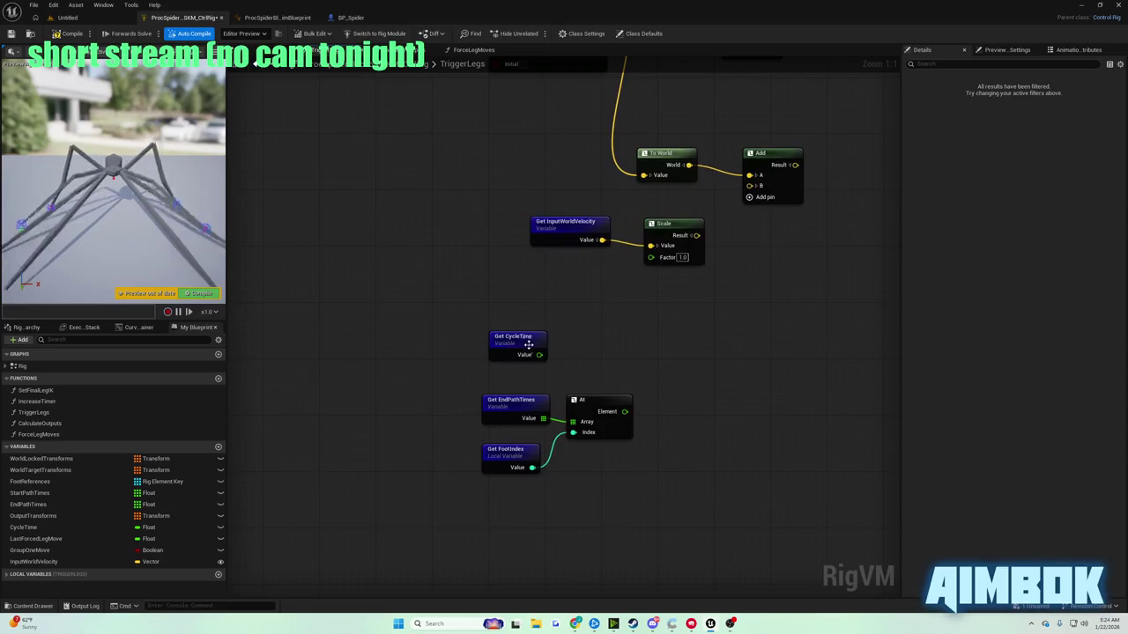
# - Create a Subtract node from the At element, with Get CycleTime wired into B
pyautogui.moveTo(528, 341); pyautogui.dragTo(557, 509)
pyautogui.moveTo(623, 412); pyautogui.dragTo(672, 414)
pyautogui.write('-')
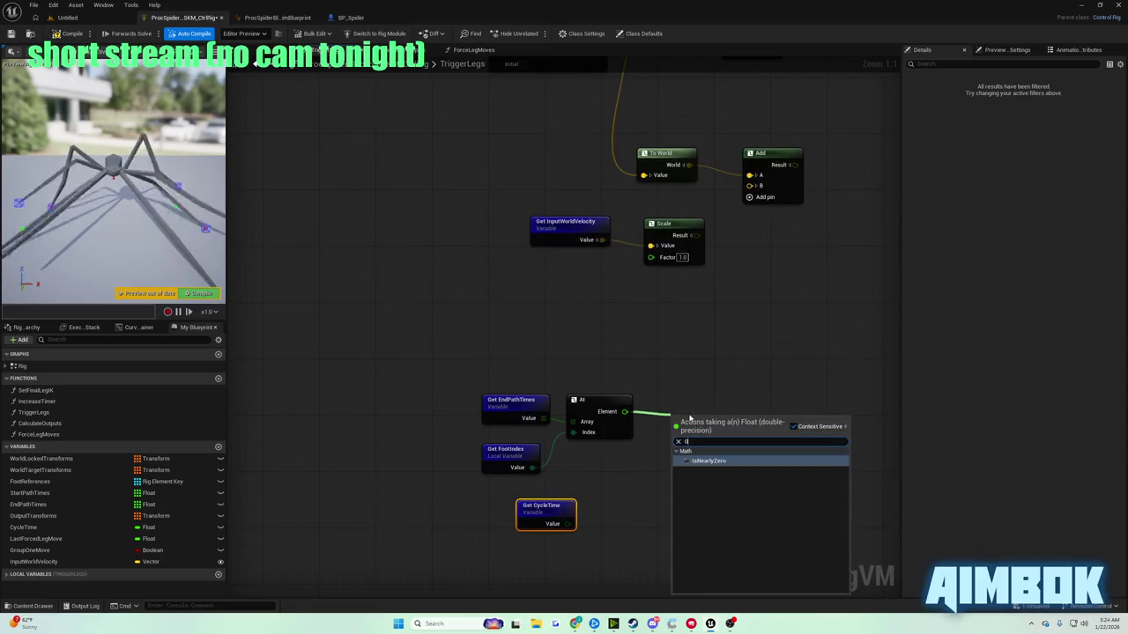
pyautogui.press('Return')
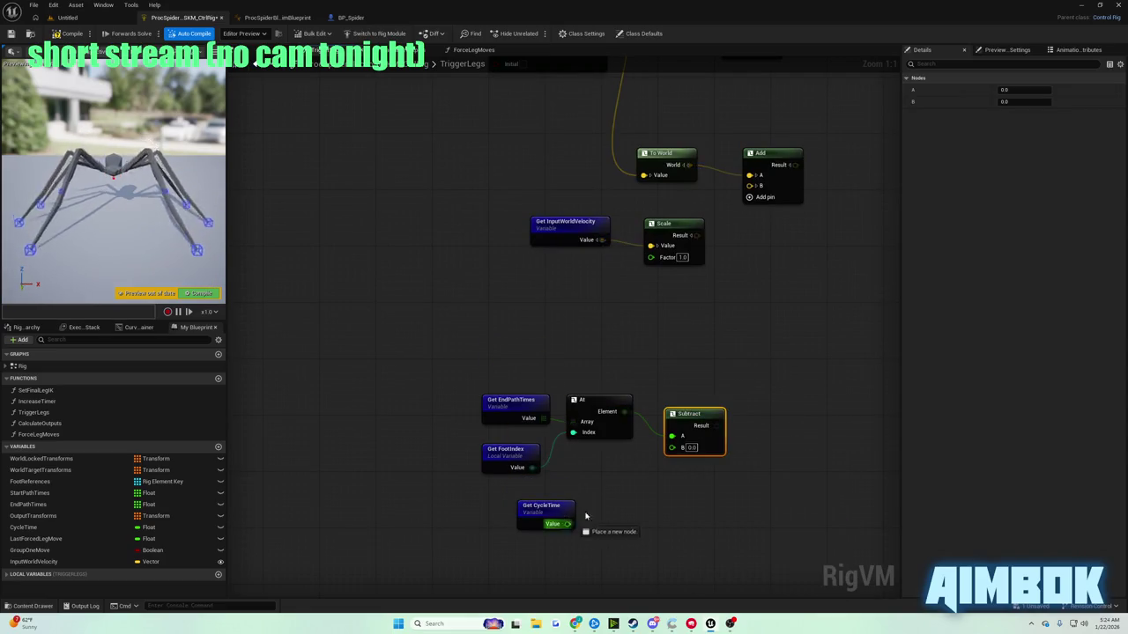
pyautogui.moveTo(568, 523)
pyautogui.mouseDown()
pyautogui.moveTo(666, 453)
pyautogui.moveTo(658, 432)
pyautogui.moveTo(677, 397)
pyautogui.mouseUp()
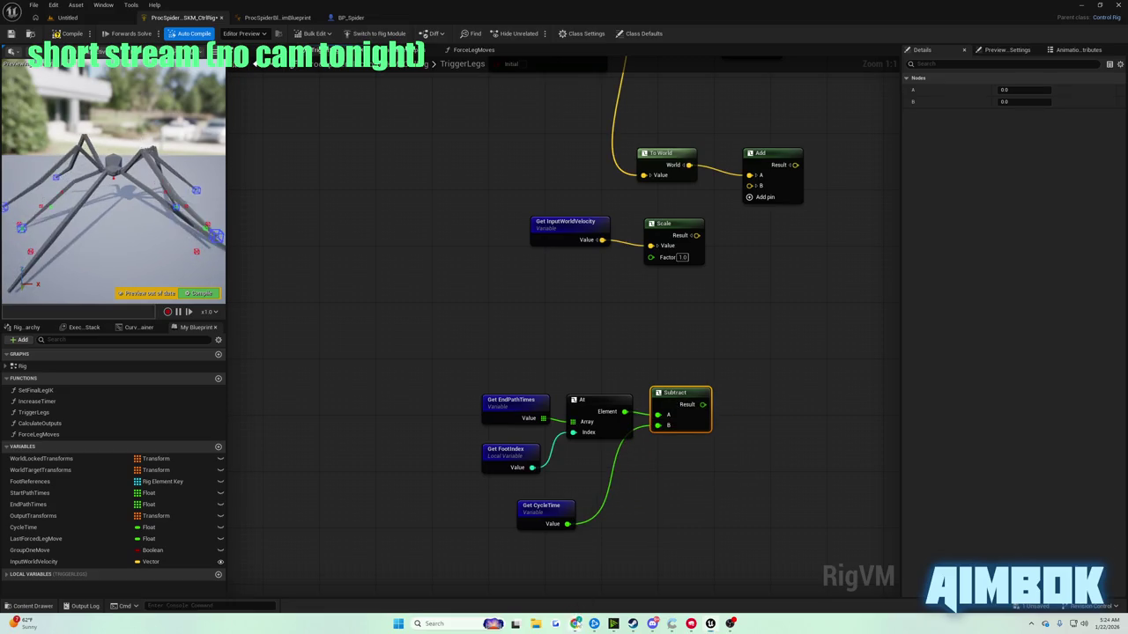
pyautogui.moveTo(574, 623)
pyautogui.click(535, 580)
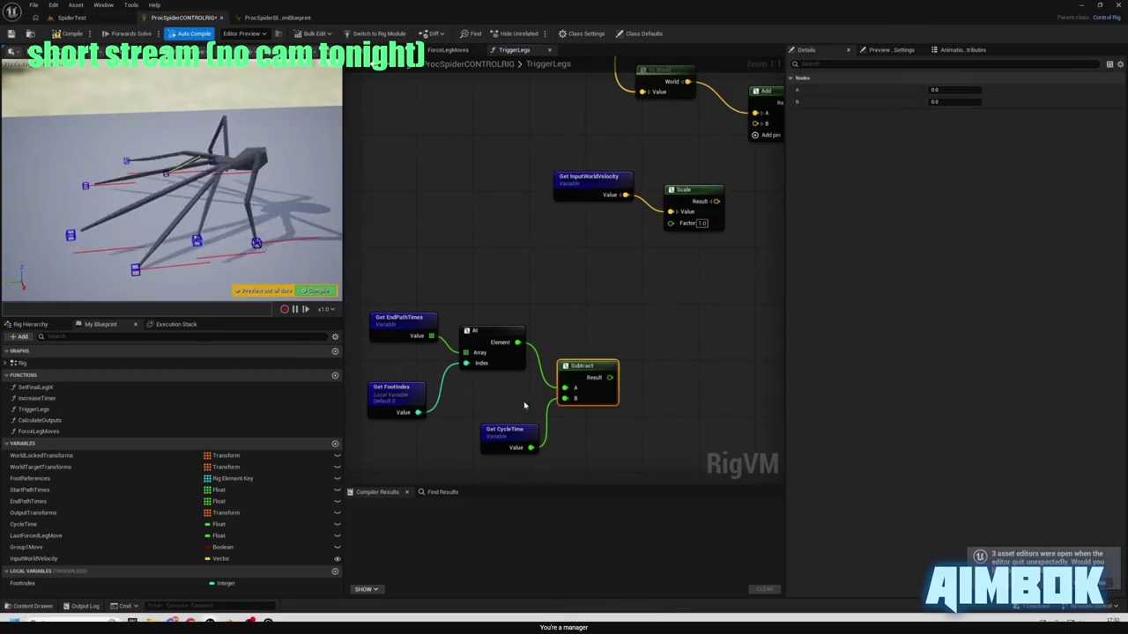
# - Let the tutorial play fullscreen to 1:22:11, then return it to a normal browser window
pyautogui.moveTo(548, 250)
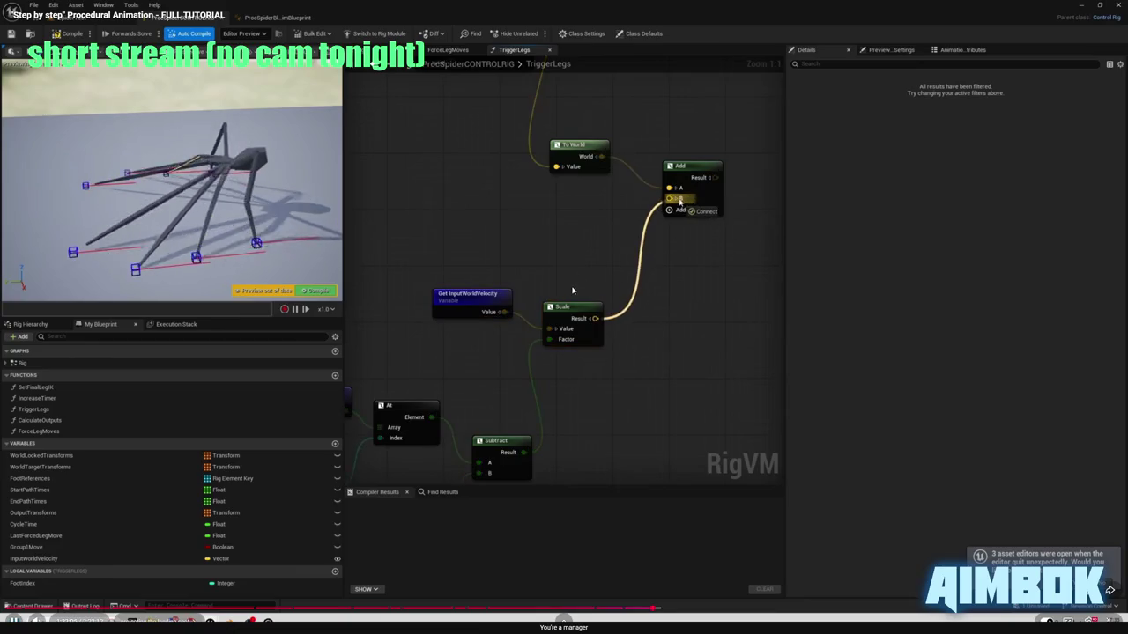
pyautogui.press('Escape')
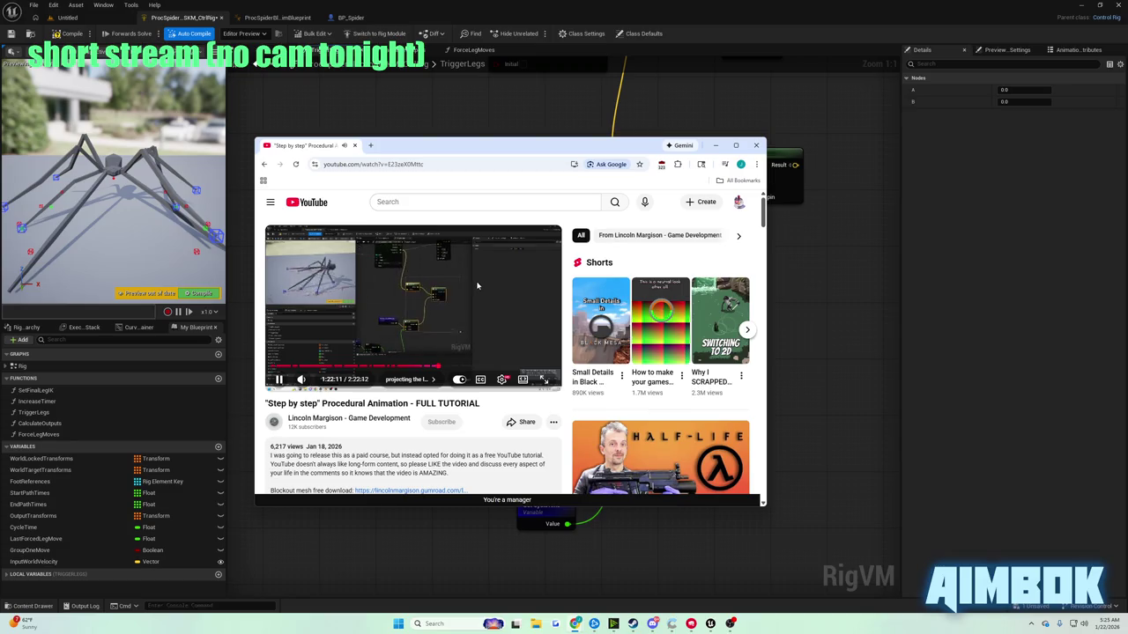
# - Wire Subtract's Result into Scale's Factor and Scale's Result into the Add node's B
pyautogui.click(842, 314)
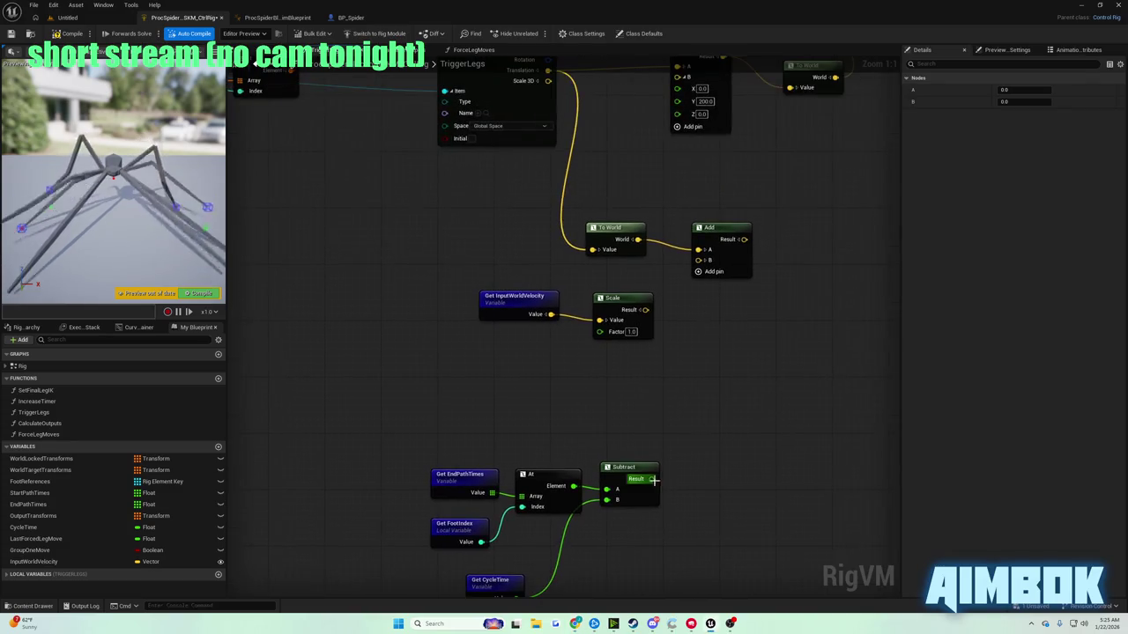
pyautogui.moveTo(651, 478)
pyautogui.mouseDown()
pyautogui.moveTo(600, 332)
pyautogui.moveTo(650, 313)
pyautogui.mouseUp()
pyautogui.moveTo(701, 261); pyautogui.dragTo(701, 260)
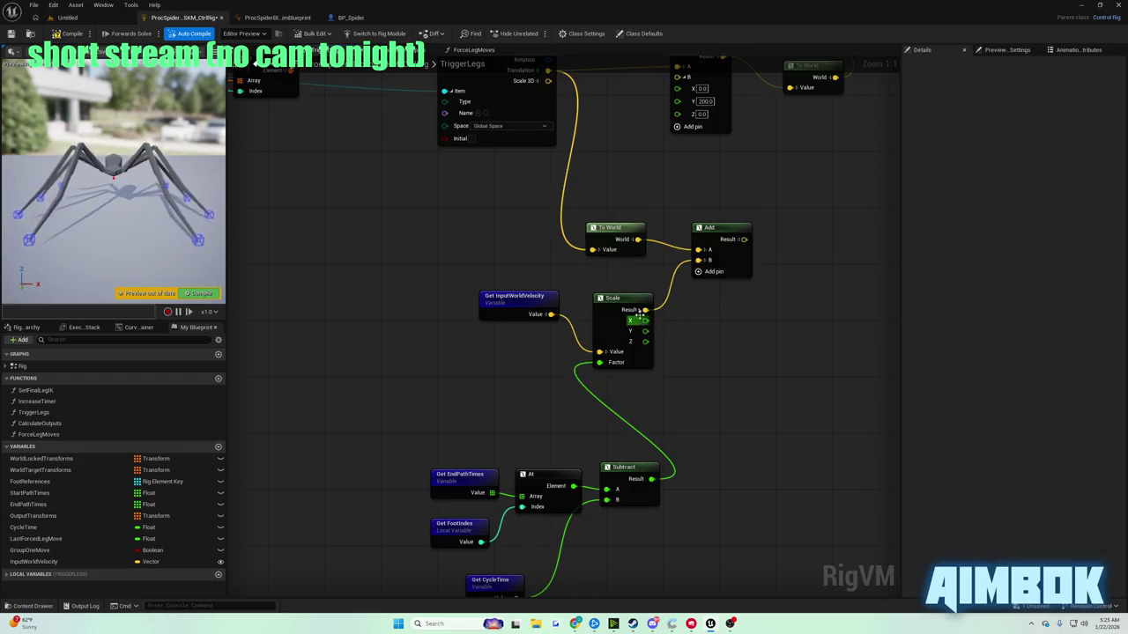
pyautogui.click(640, 312)
# - Resume the tutorial, then add a From World node off the Add node's Result
pyautogui.click(577, 624)
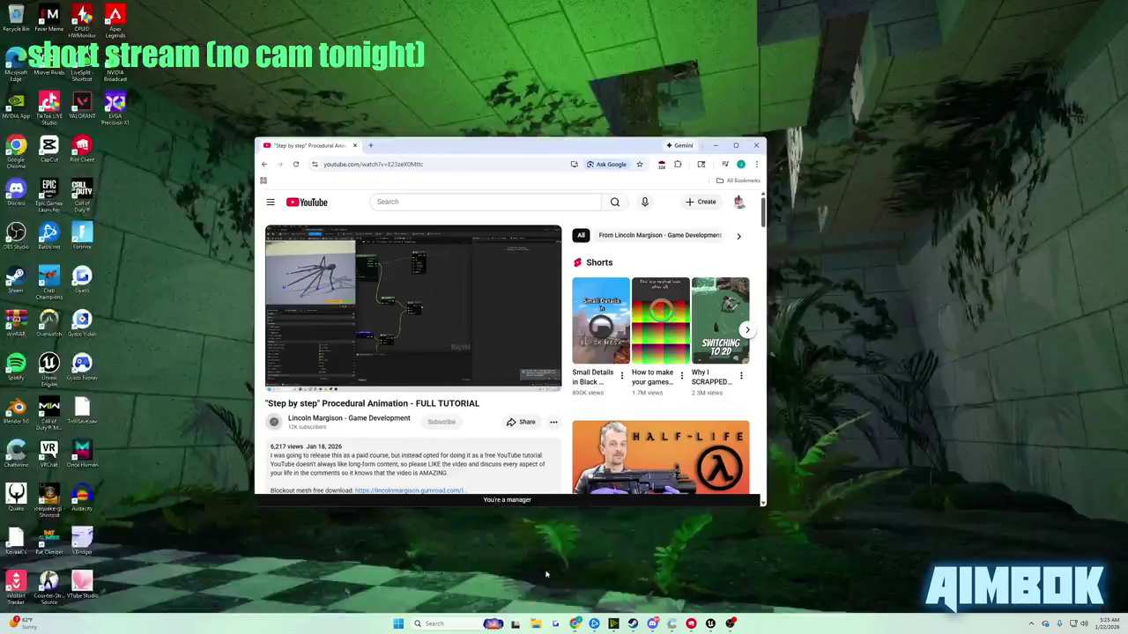
pyautogui.click(470, 271)
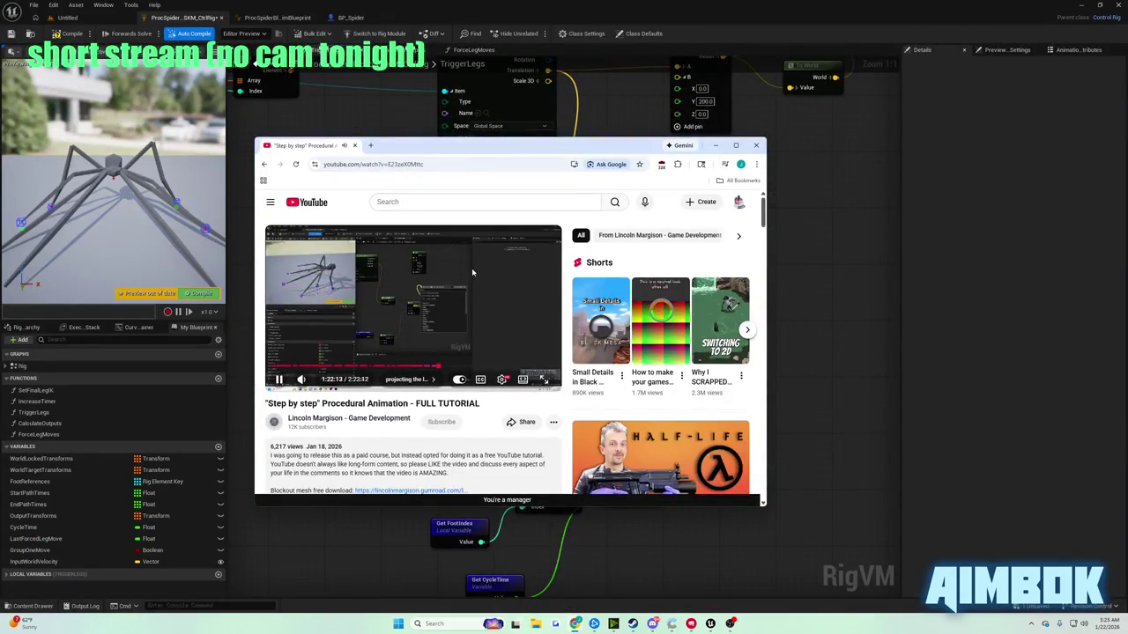
pyautogui.click(818, 273)
pyautogui.moveTo(750, 239)
pyautogui.mouseDown()
pyautogui.moveTo(787, 231)
pyautogui.moveTo(663, 386)
pyautogui.moveTo(540, 249)
pyautogui.mouseUp()
pyautogui.write('from world')
pyautogui.press('Return')
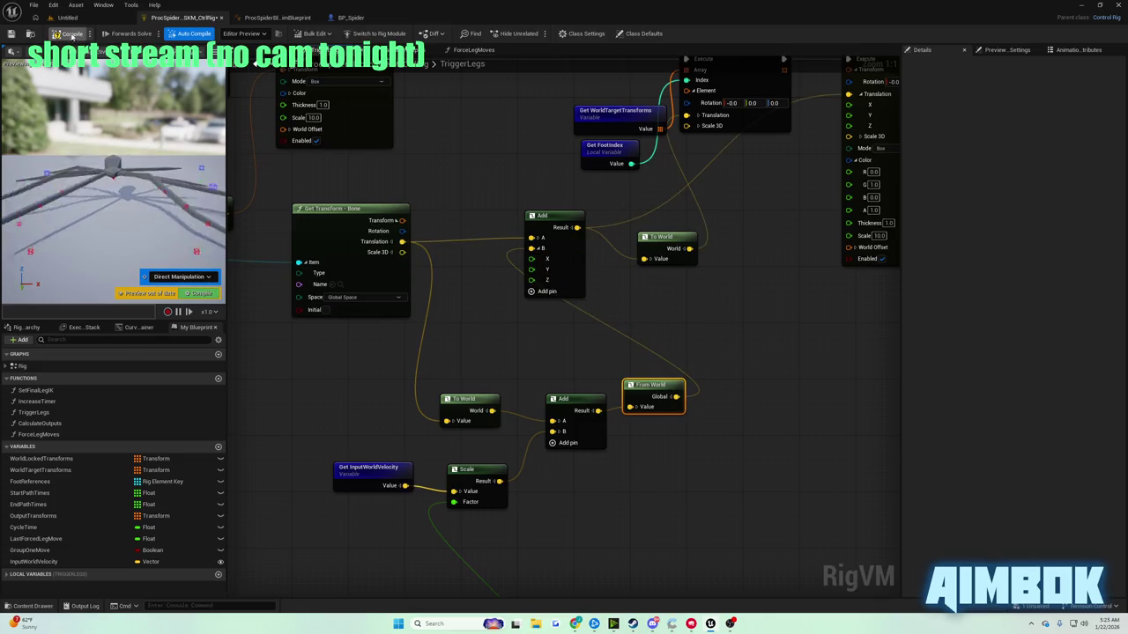
# - Compile the spider rig and show the tutorial video fullscreen
pyautogui.click(73, 35)
pyautogui.moveTo(575, 623)
pyautogui.click(541, 587)
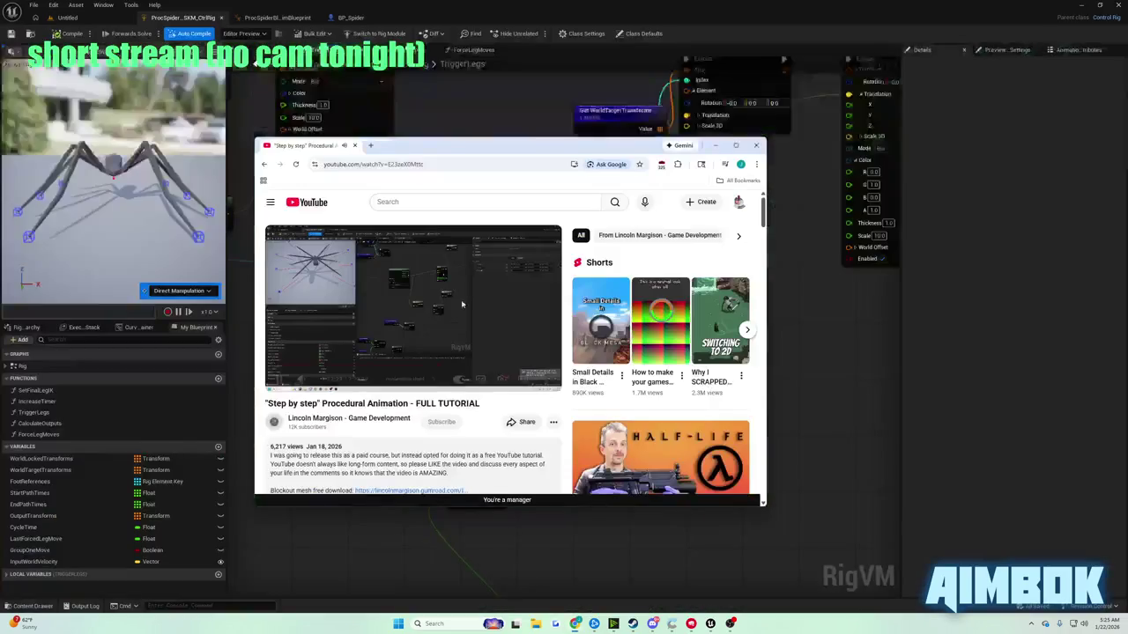
pyautogui.doubleClick(439, 251)
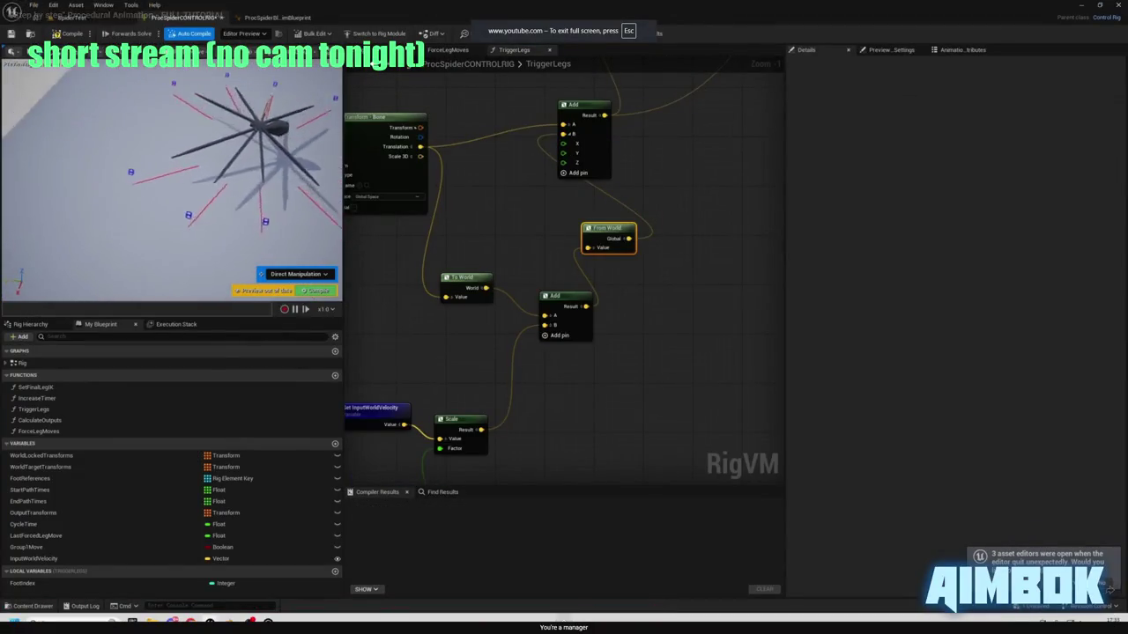
# - Follow the tutorial's Add-node rewiring with a few drags, then pause it and return to the Control Rig editor
pyautogui.hotkey('alt', 'Tab')
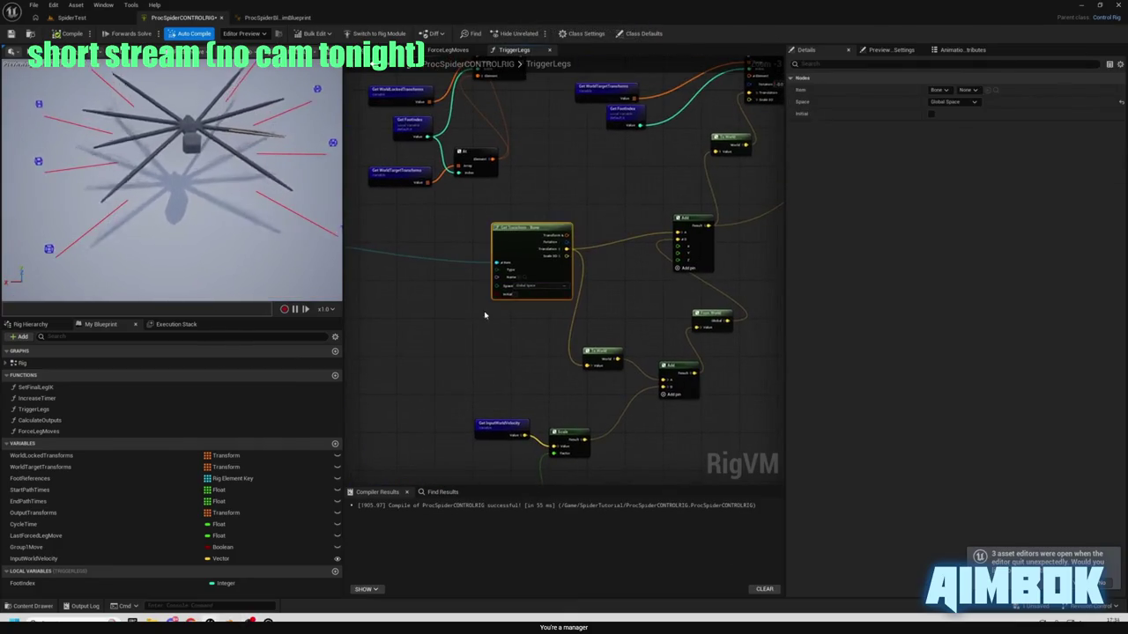
pyautogui.moveTo(504, 227); pyautogui.dragTo(476, 228)
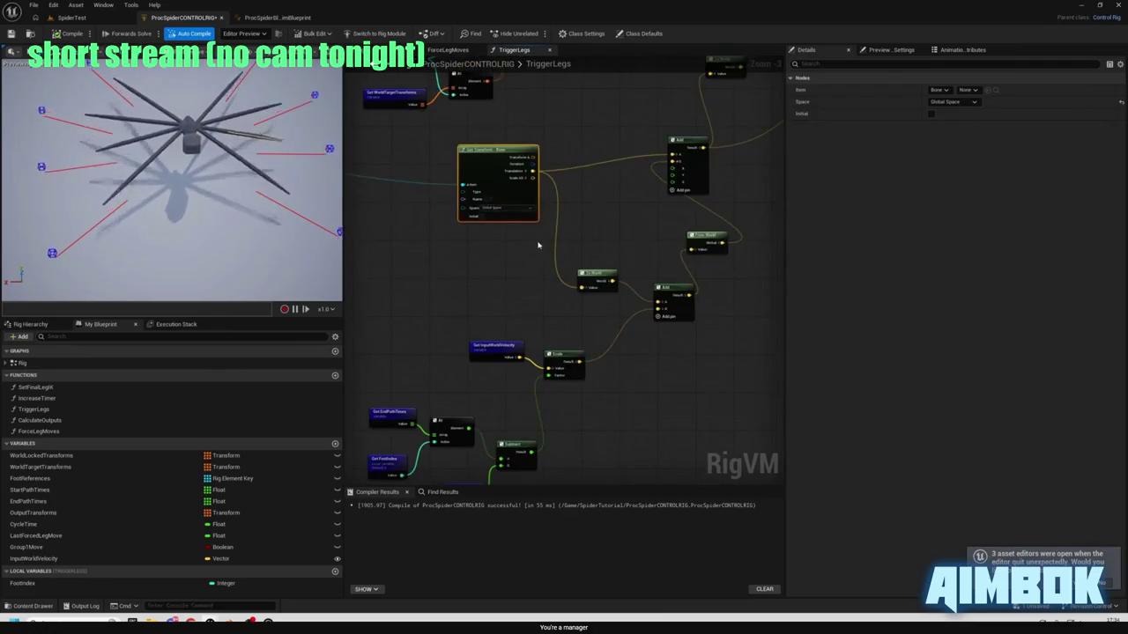
pyautogui.moveTo(639, 325)
pyautogui.mouseDown()
pyautogui.moveTo(648, 330)
pyautogui.moveTo(632, 328)
pyautogui.mouseUp()
pyautogui.moveTo(576, 254)
pyautogui.mouseDown()
pyautogui.moveTo(538, 297)
pyautogui.moveTo(485, 322)
pyautogui.mouseUp()
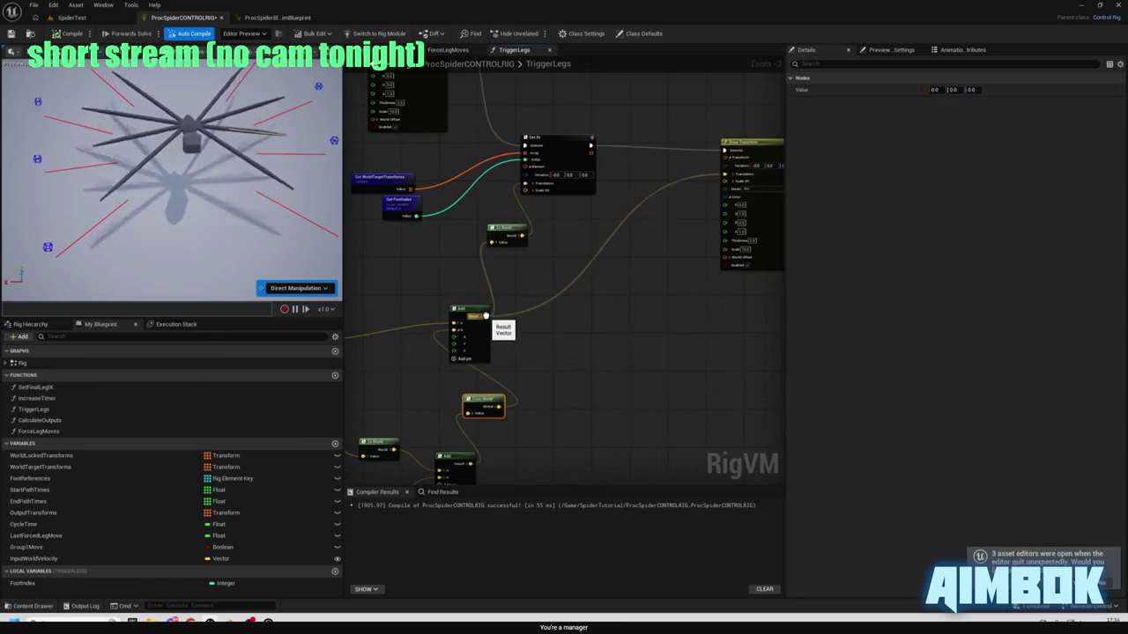
pyautogui.moveTo(484, 315)
pyautogui.mouseDown()
pyautogui.moveTo(535, 345)
pyautogui.moveTo(498, 418)
pyautogui.mouseUp()
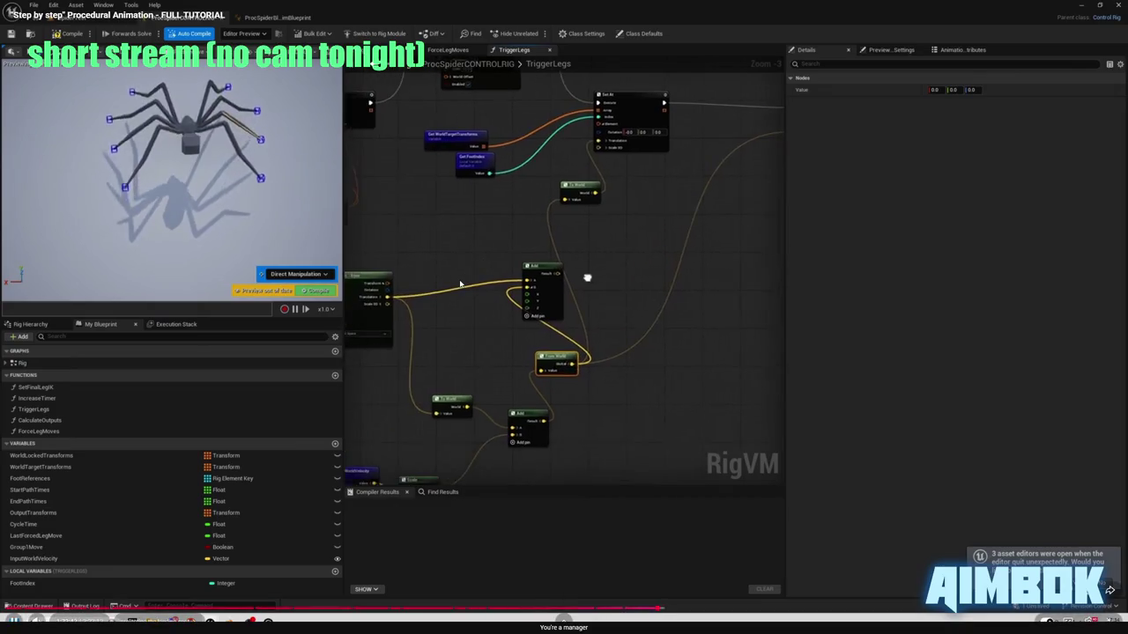
pyautogui.click(459, 280)
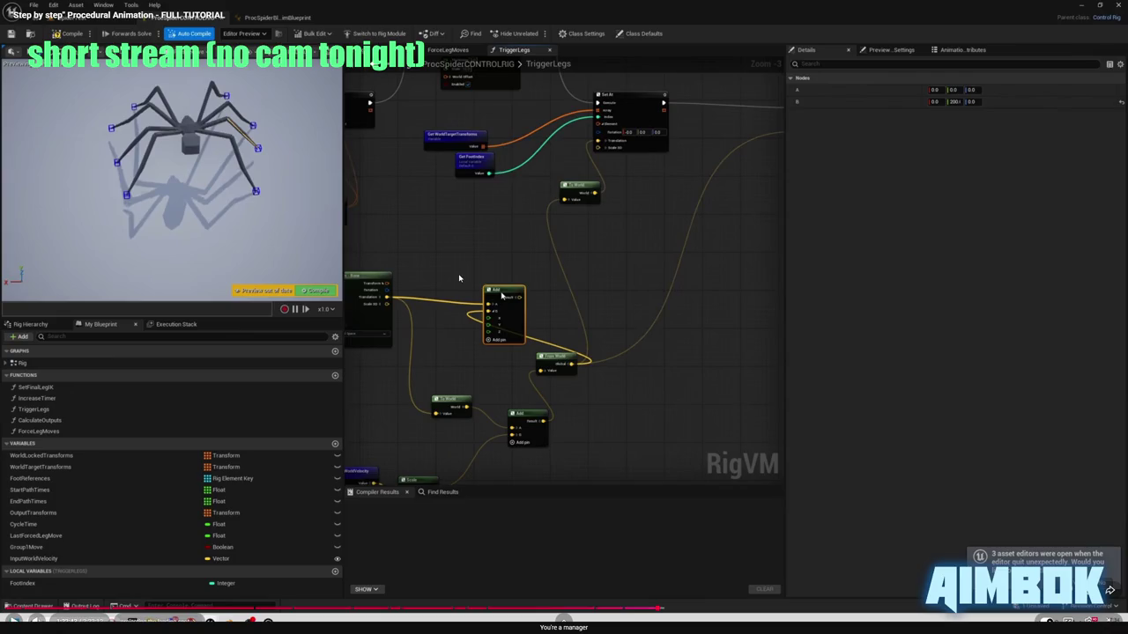
pyautogui.press('Escape')
pyautogui.hotkey('alt', 'Tab')
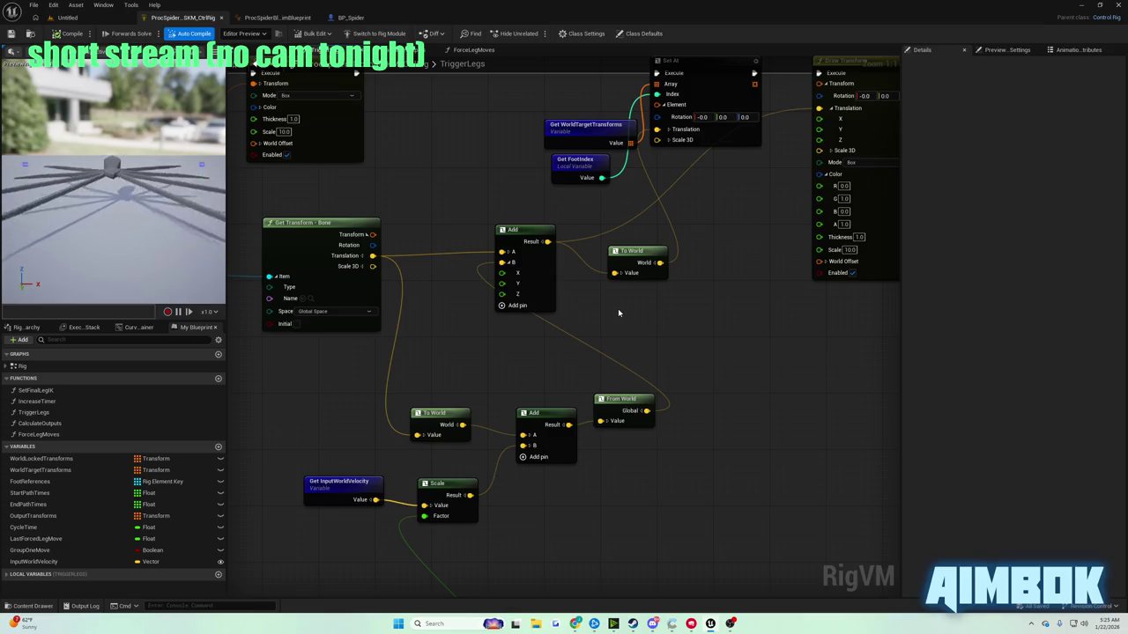
# - Play a short stretch of the tutorial fullscreen, pause it, and switch back to Unreal
pyautogui.moveTo(595, 622)
pyautogui.click(542, 577)
pyautogui.doubleClick(449, 317)
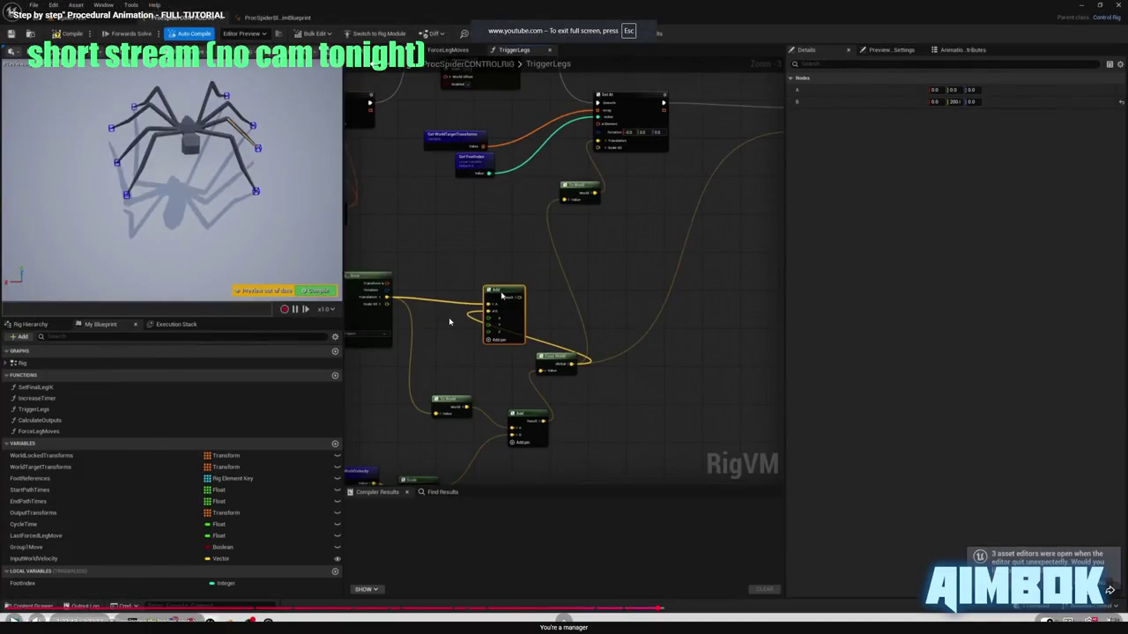
pyautogui.click(448, 319)
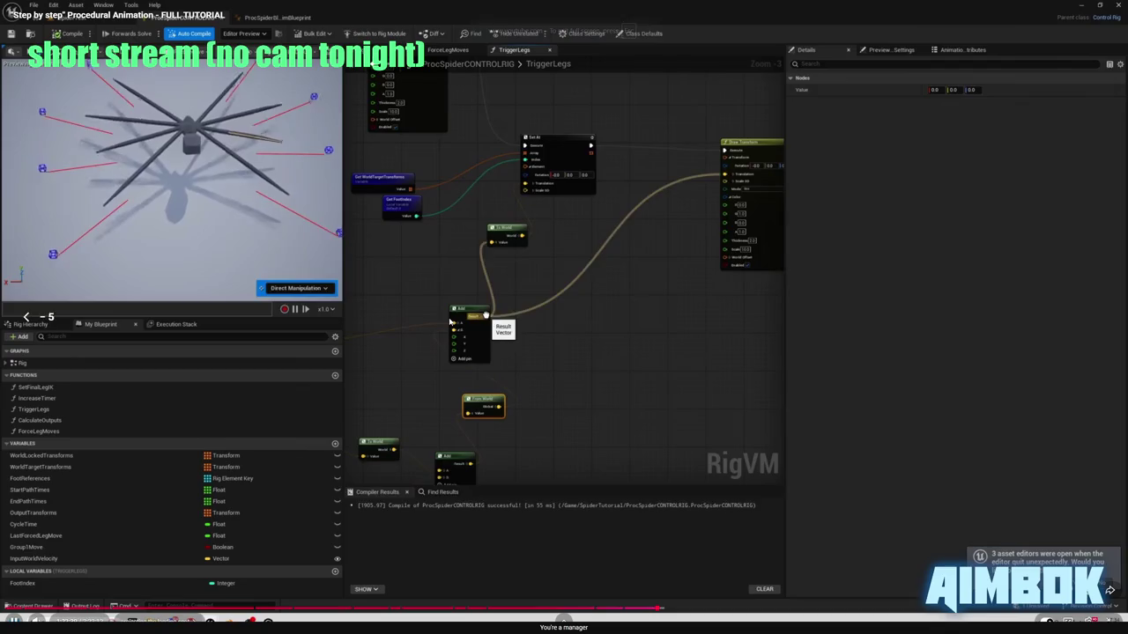
pyautogui.click(449, 319)
pyautogui.press('Escape')
pyautogui.hotkey('alt', 'Tab')
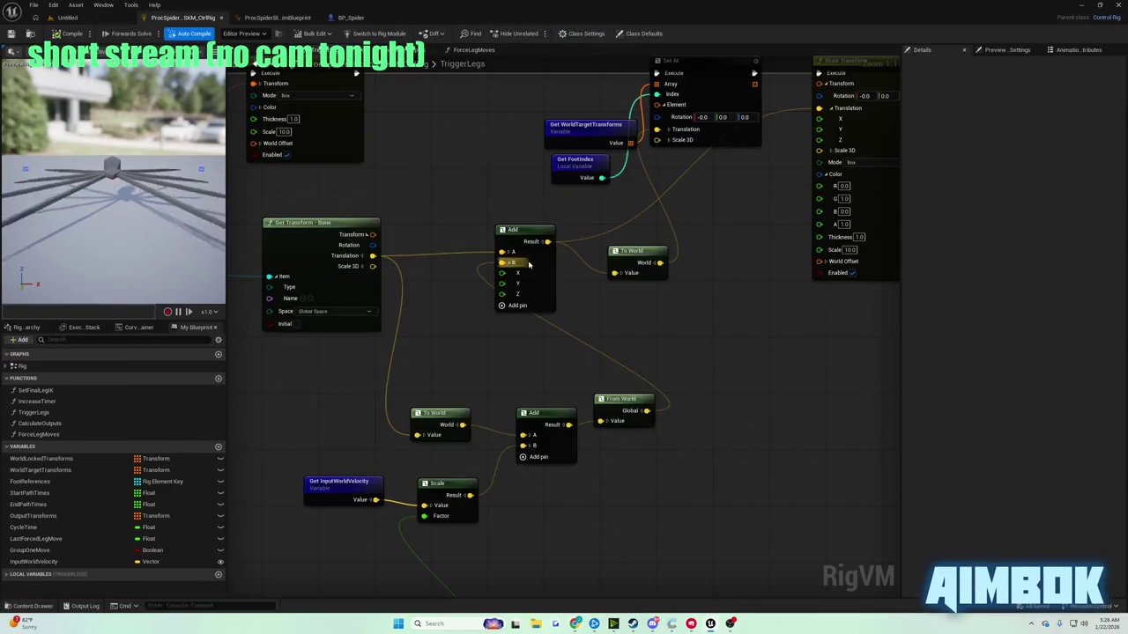
# - Connect the Add node's Result to From World's Global input, then resume the tutorial fullscreen
pyautogui.moveTo(547, 242)
pyautogui.mouseDown()
pyautogui.moveTo(617, 323)
pyautogui.moveTo(660, 415)
pyautogui.moveTo(642, 397)
pyautogui.moveTo(647, 411)
pyautogui.mouseUp()
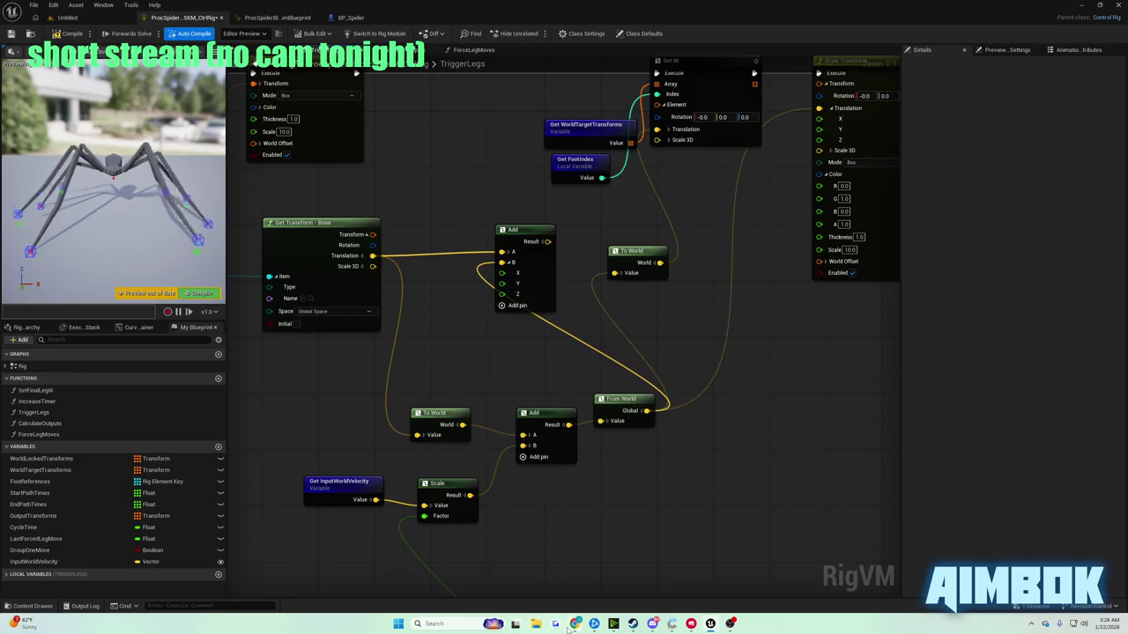
pyautogui.click(569, 626)
pyautogui.click(541, 577)
pyautogui.doubleClick(459, 300)
pyautogui.click(458, 300)
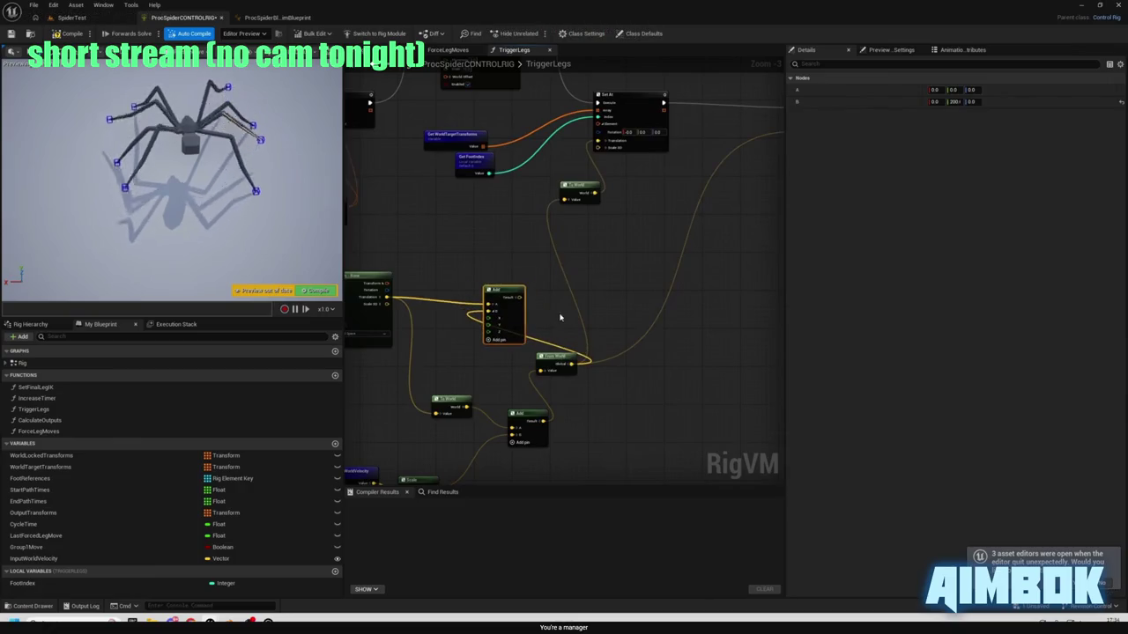
# - Watch the tutorial play on until it shows an Add node with B set to 0, 200, 0
pyautogui.moveTo(459, 300)
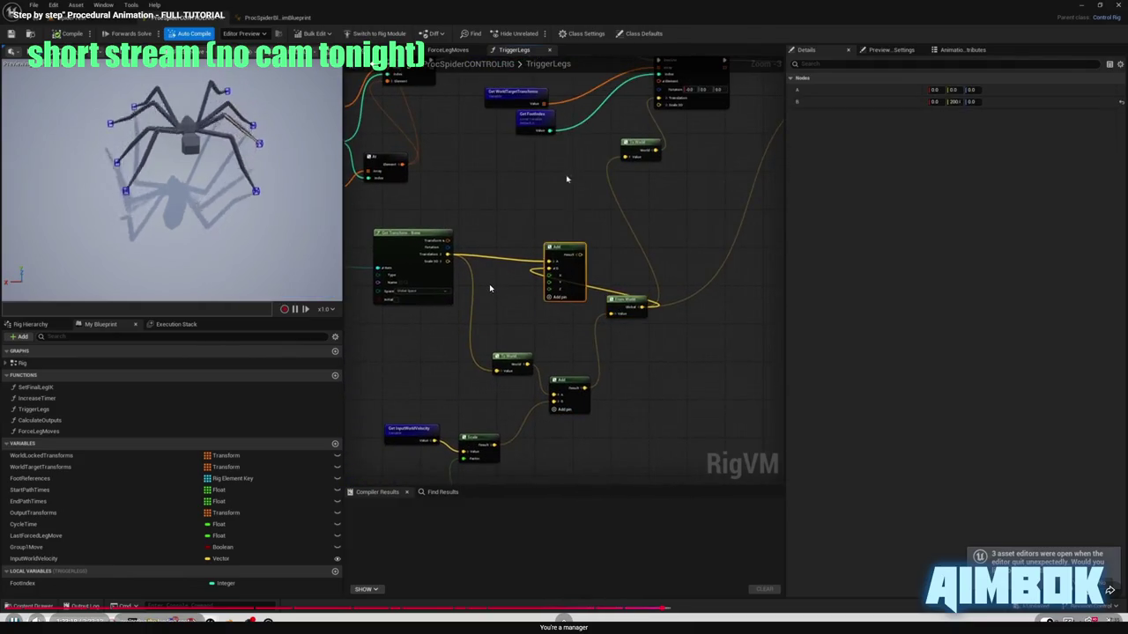
# - Delete the extra Add node, nudge To World slightly lower, and save the control rig
pyautogui.press('Escape')
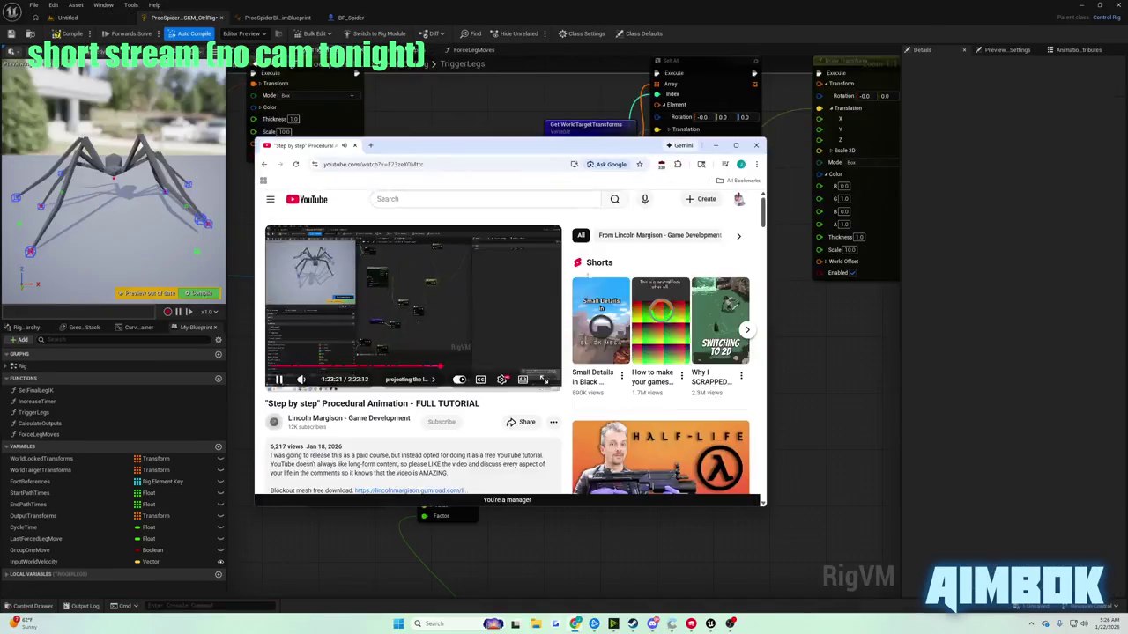
pyautogui.hotkey('alt', 'Tab')
pyautogui.click(537, 291)
pyautogui.press('Delete')
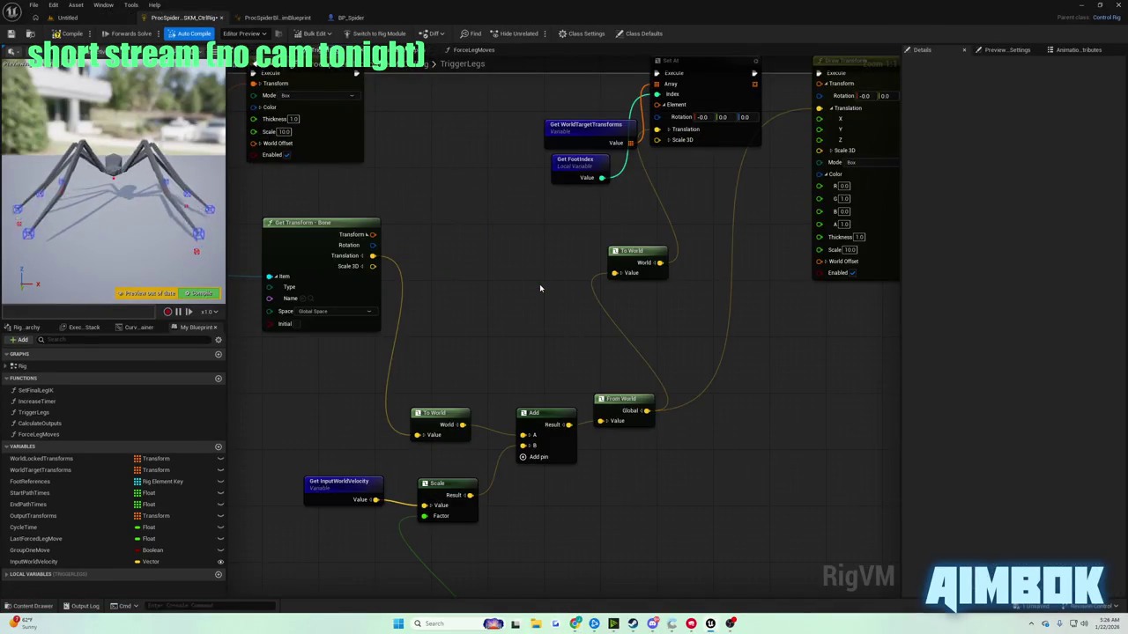
pyautogui.moveTo(622, 261); pyautogui.dragTo(635, 280)
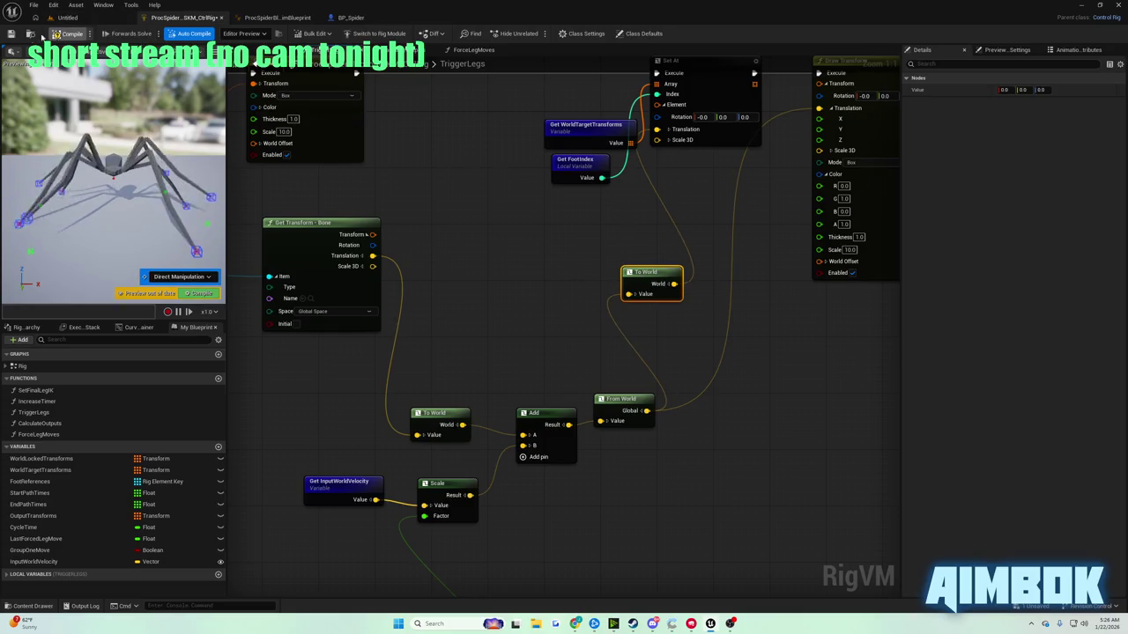
pyautogui.hotkey('ctrl', 's')
# - Check the tutorial's step adding a second Add after Scale, then return to the rig editor
pyautogui.click(575, 624)
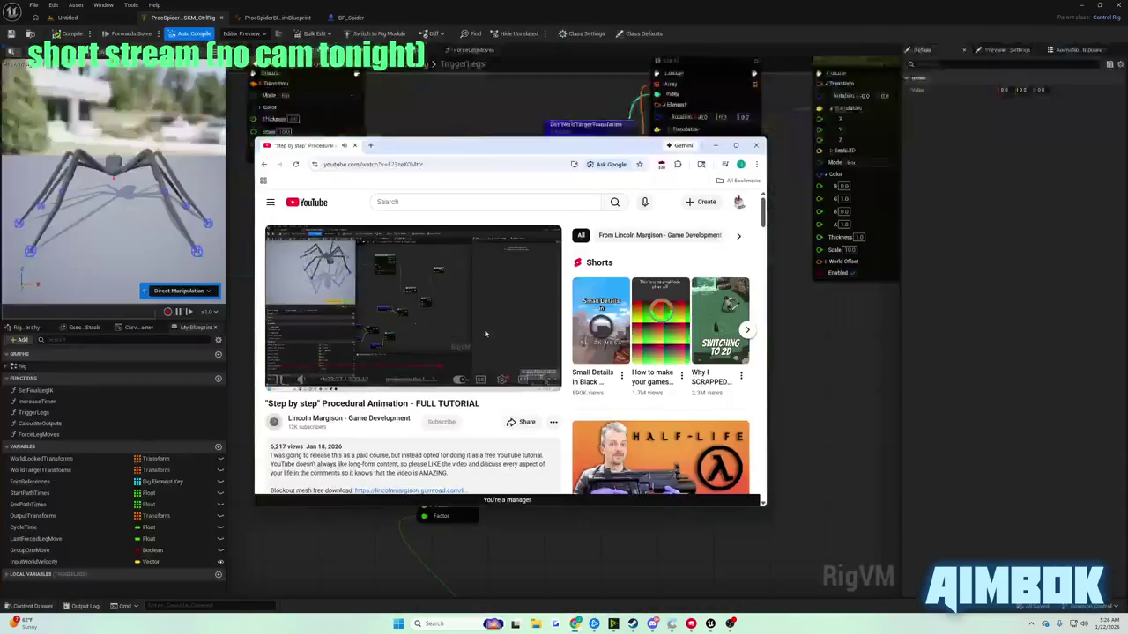
pyautogui.doubleClick(482, 311)
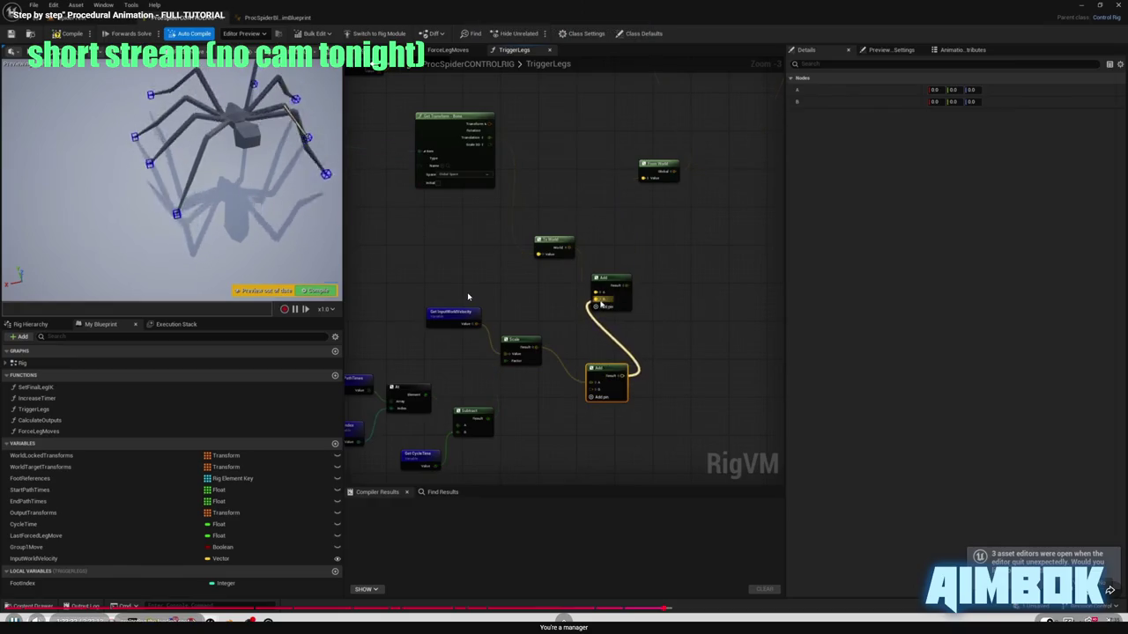
pyautogui.press('space')
pyautogui.hotkey('alt', 'Tab')
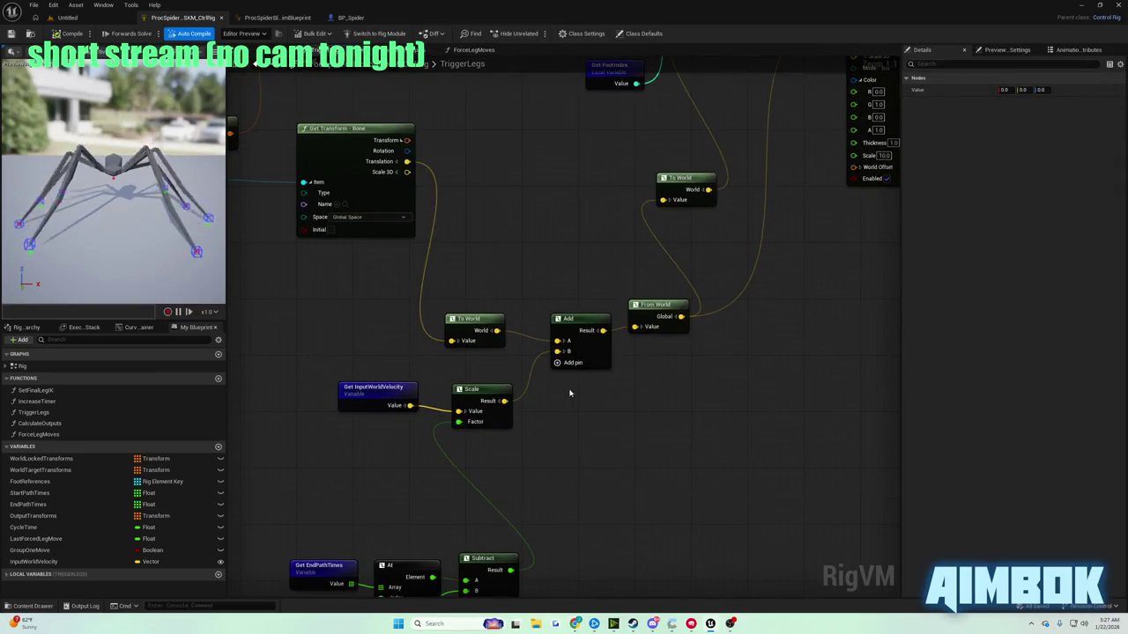
# - Create an Add node fed by the Scale result
pyautogui.click(499, 402)
pyautogui.click(500, 401)
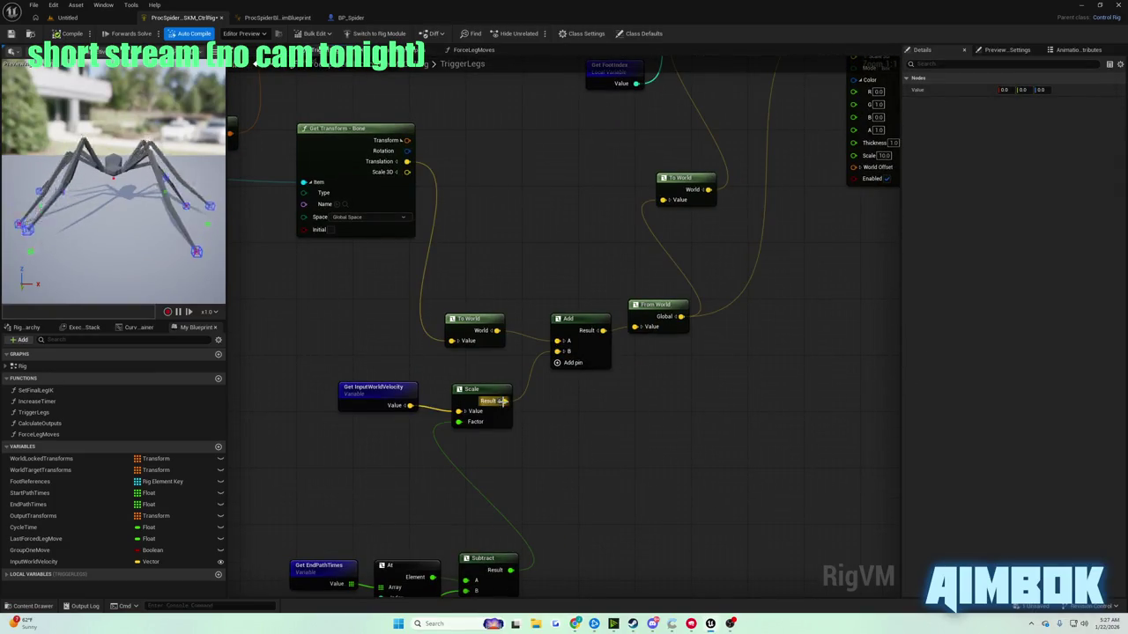
pyautogui.moveTo(504, 401); pyautogui.dragTo(544, 435)
pyautogui.click(594, 391)
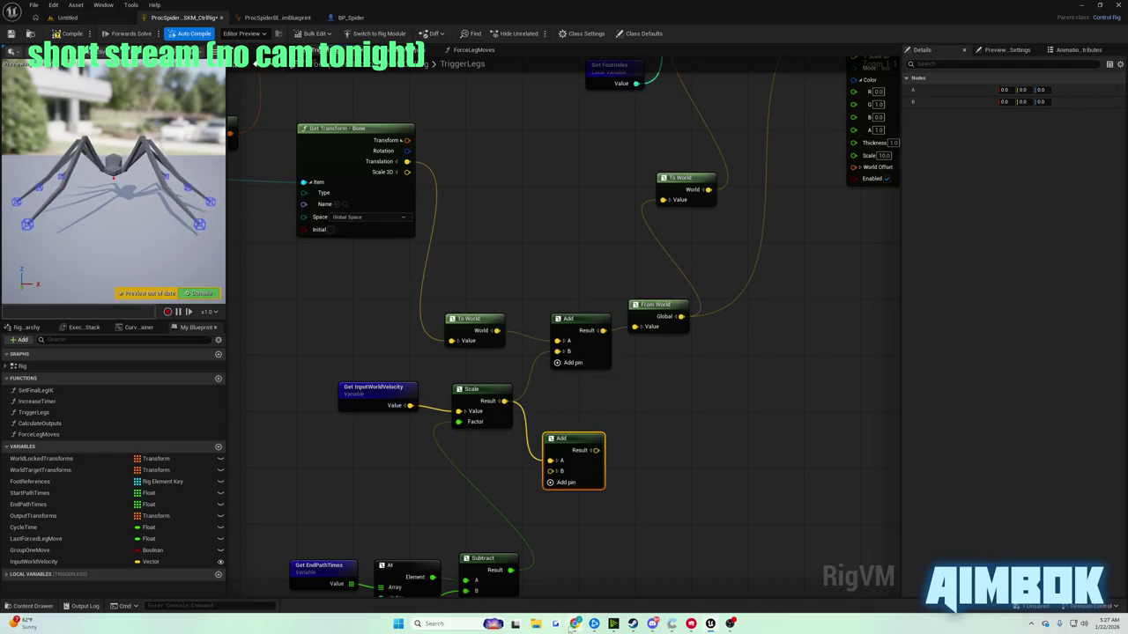
# - Check the tutorial video, then reposition the new Add node up and right
pyautogui.click(574, 624)
pyautogui.doubleClick(469, 325)
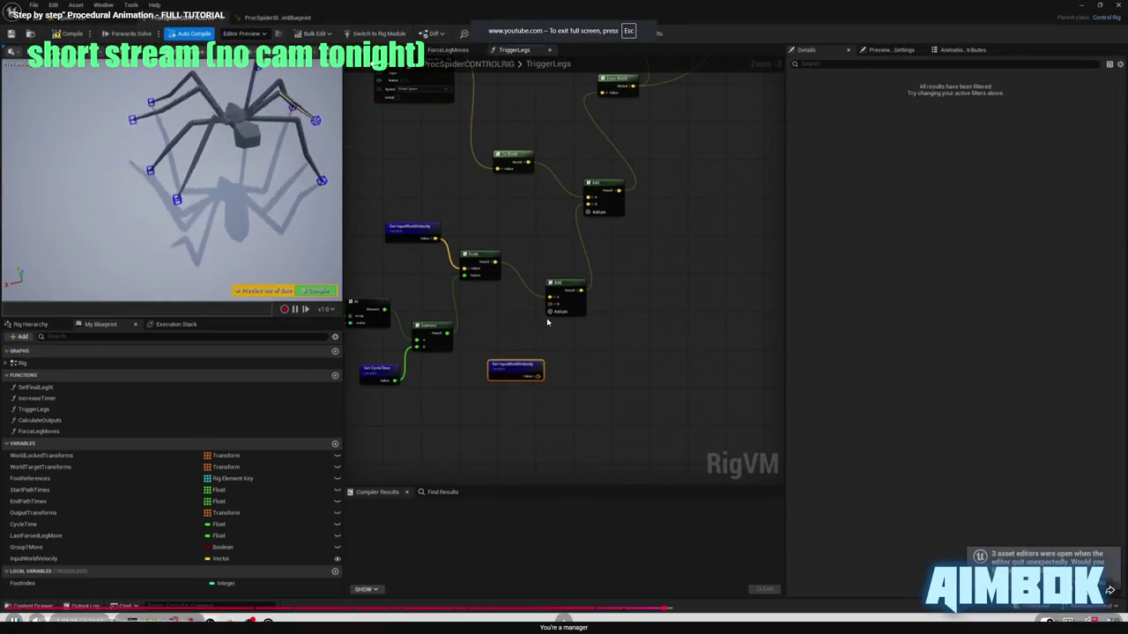
pyautogui.doubleClick(547, 323)
pyautogui.click(778, 419)
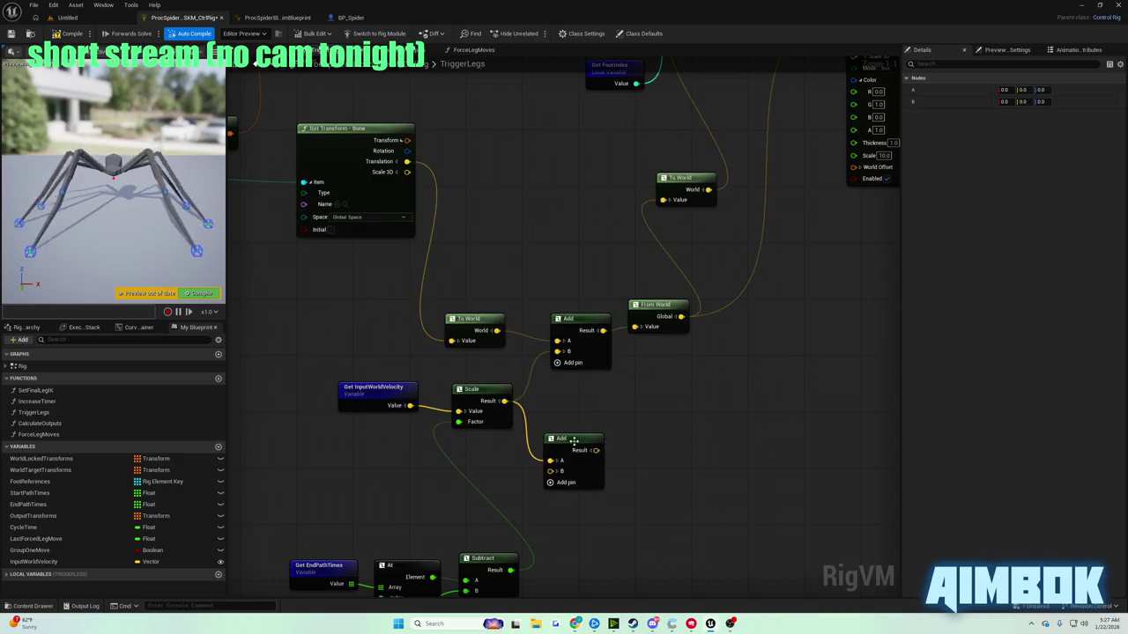
pyautogui.moveTo(574, 440); pyautogui.dragTo(600, 426)
# - Place a Get InputWorldVelocity node below the Scale node
pyautogui.moveTo(74, 562); pyautogui.dragTo(250, 534)
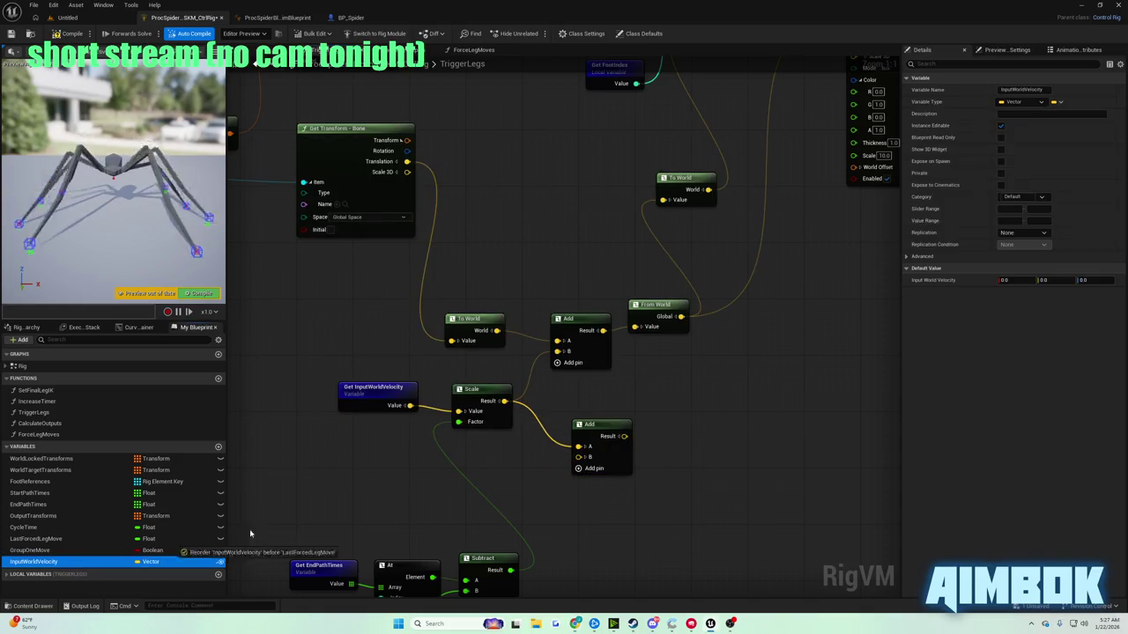
pyautogui.moveTo(503, 506); pyautogui.dragTo(503, 505)
pyautogui.click(570, 525)
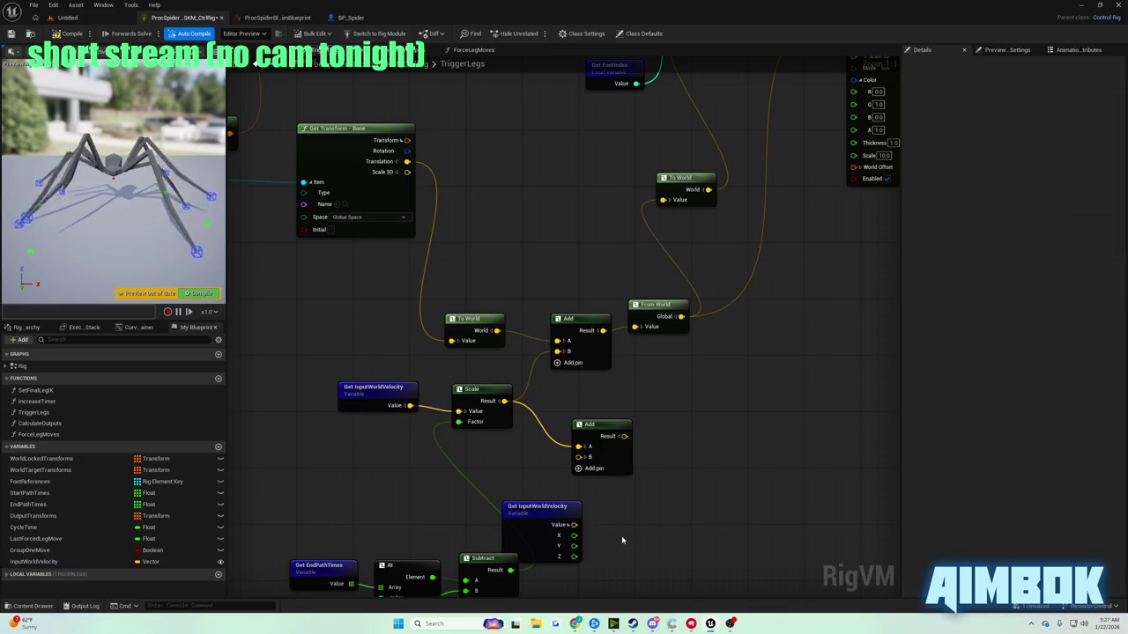
pyautogui.click(570, 525)
# - Clamp the velocity with ClampLength at 200 maximum length and wire it into Add B
pyautogui.moveTo(572, 525); pyautogui.dragTo(624, 539)
pyautogui.write('clamp')
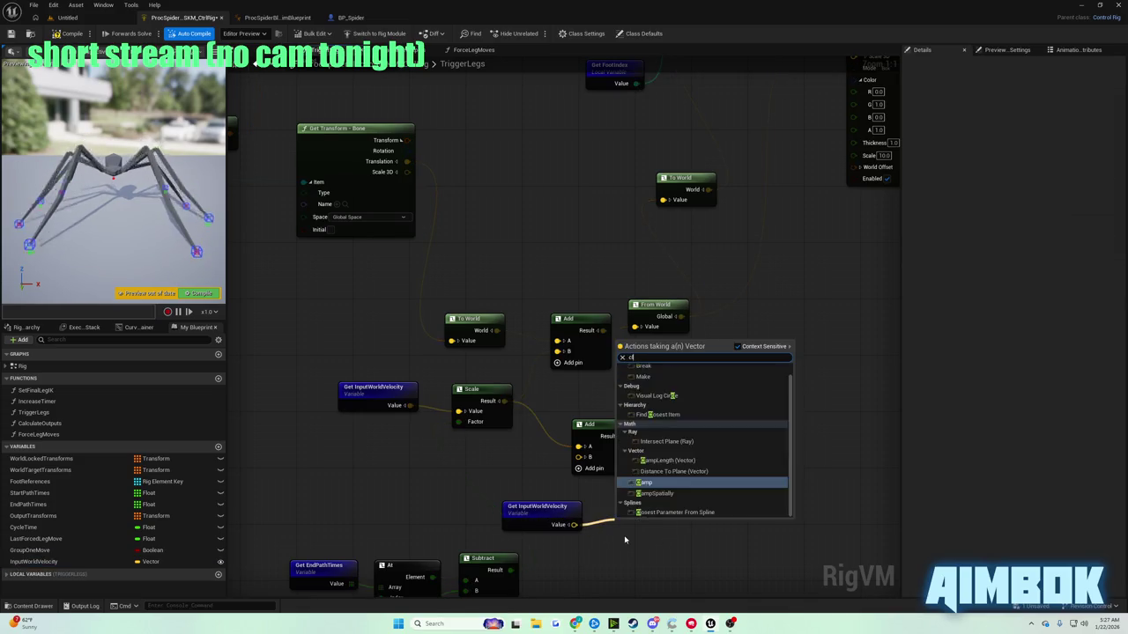
pyautogui.press('Up')
pyautogui.press('Return')
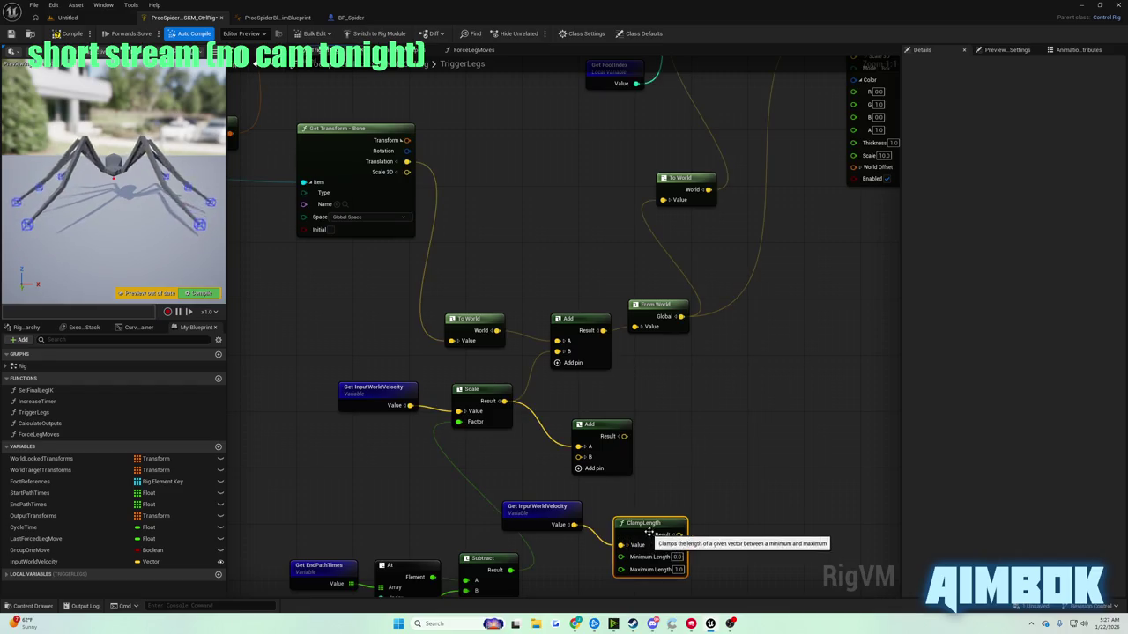
pyautogui.write('200')
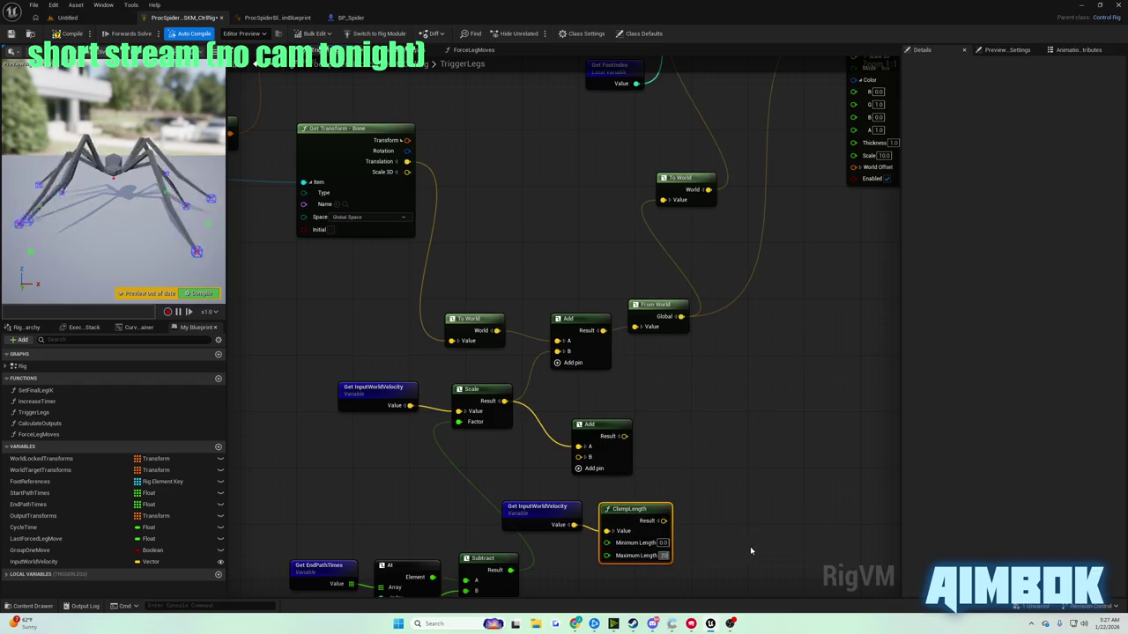
pyautogui.press('Return')
pyautogui.moveTo(647, 515); pyautogui.dragTo(579, 456)
# - Compare the graph against the paused tutorial and move the Add node up
pyautogui.moveTo(574, 623)
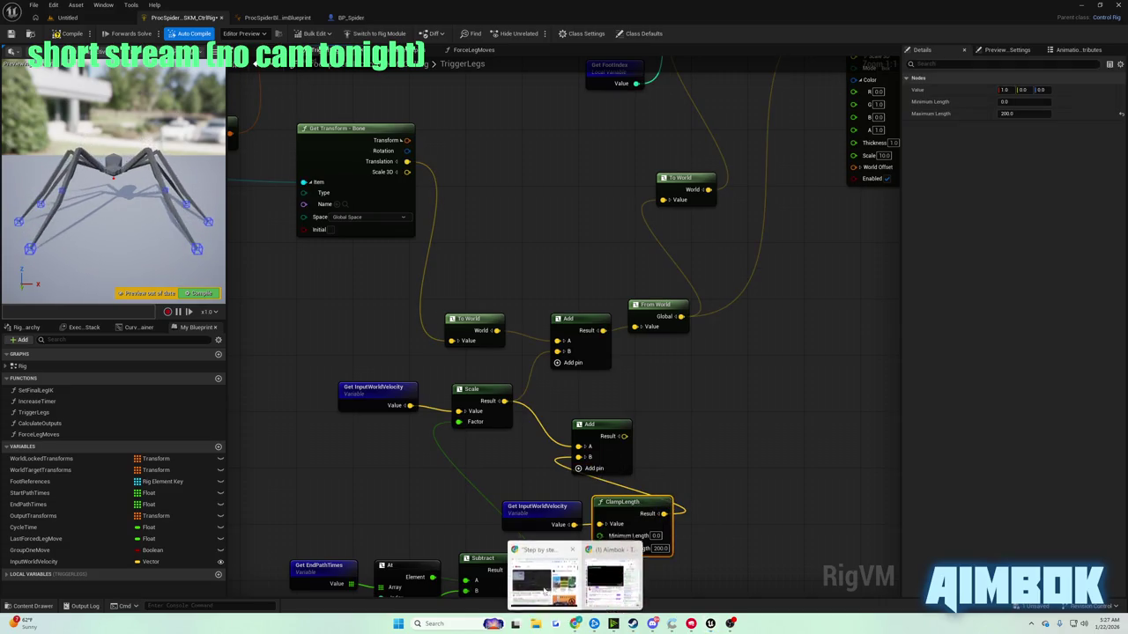
pyautogui.click(546, 572)
pyautogui.doubleClick(461, 304)
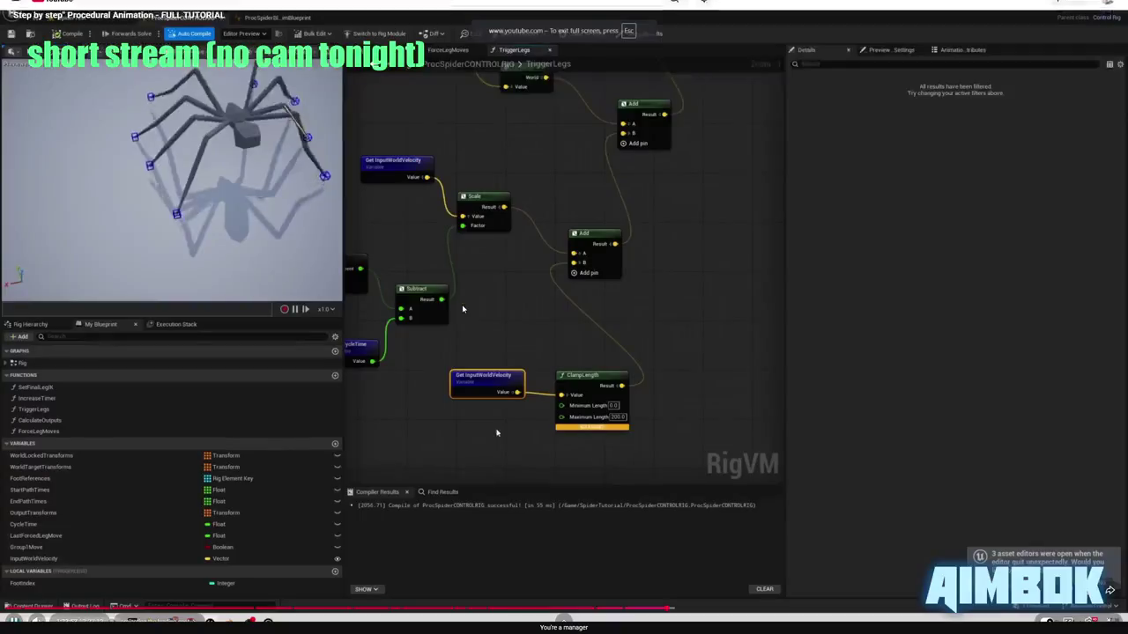
pyautogui.click(504, 331)
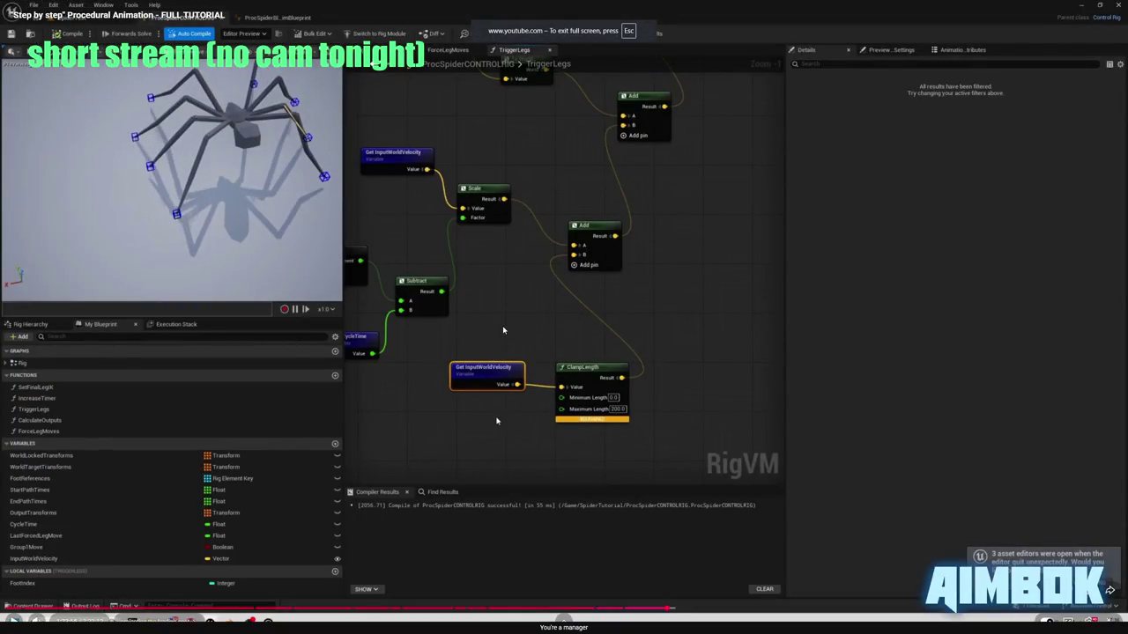
pyautogui.press('Escape')
pyautogui.click(768, 444)
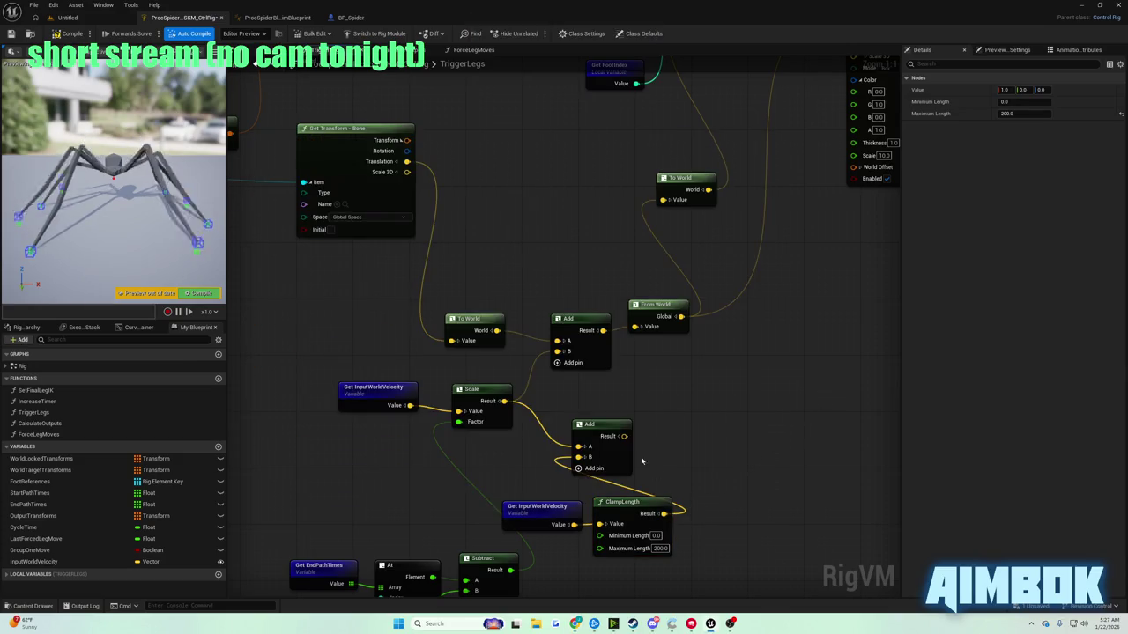
pyautogui.moveTo(617, 436)
pyautogui.mouseDown()
pyautogui.moveTo(650, 429)
pyautogui.moveTo(535, 375)
pyautogui.moveTo(568, 360)
pyautogui.mouseUp()
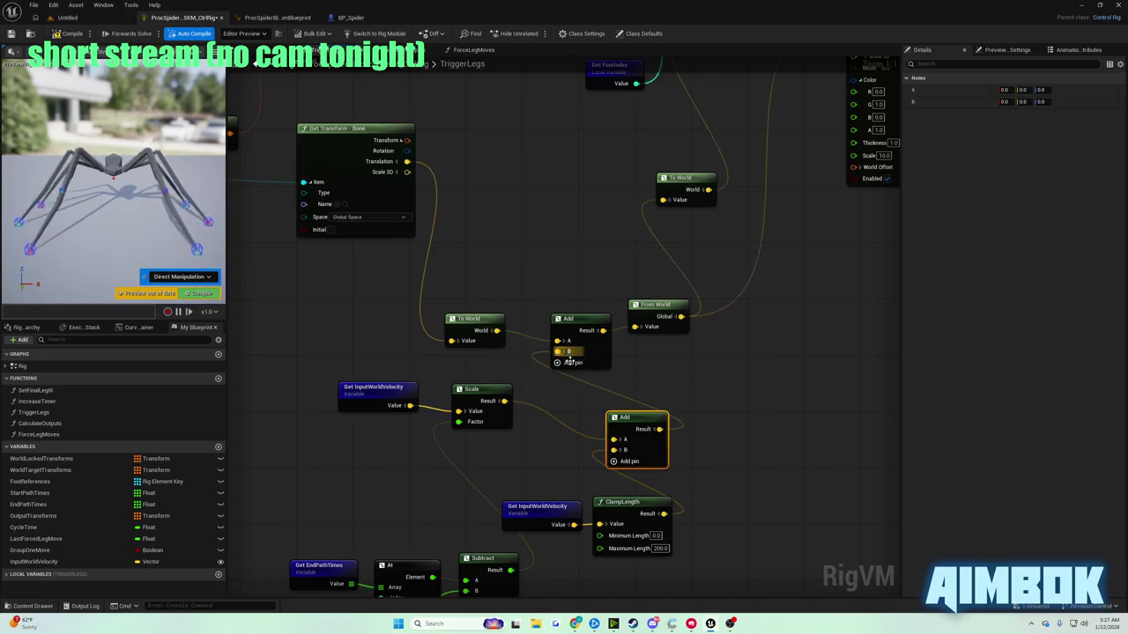
# - Resume watching the tutorial video fullscreen
pyautogui.moveTo(575, 624)
pyautogui.click(541, 579)
pyautogui.press('f')
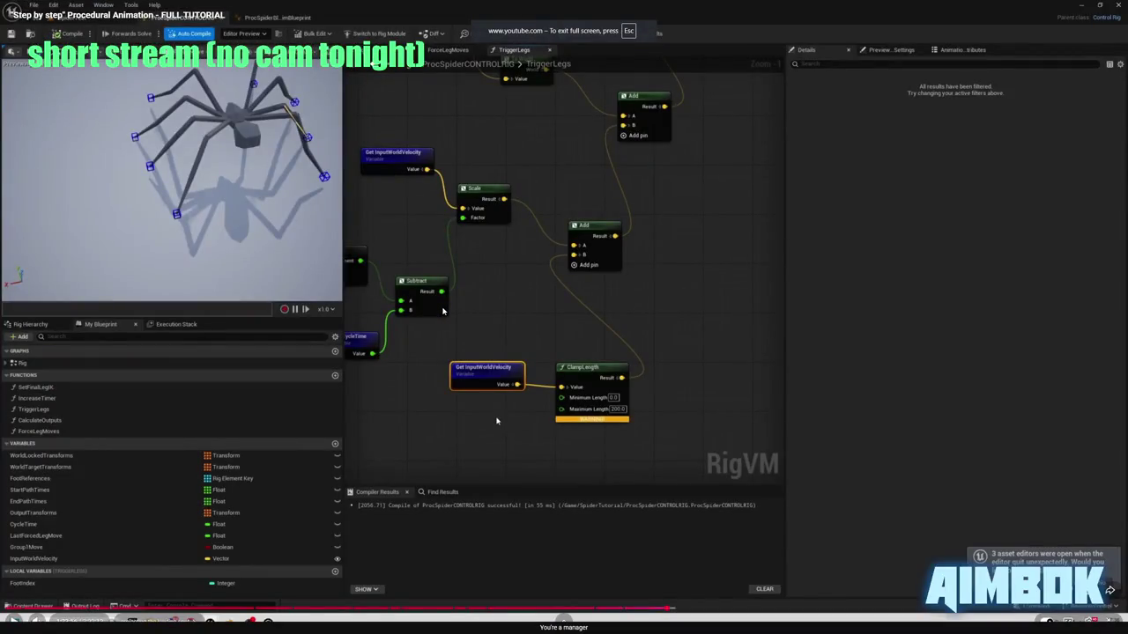
pyautogui.press('space')
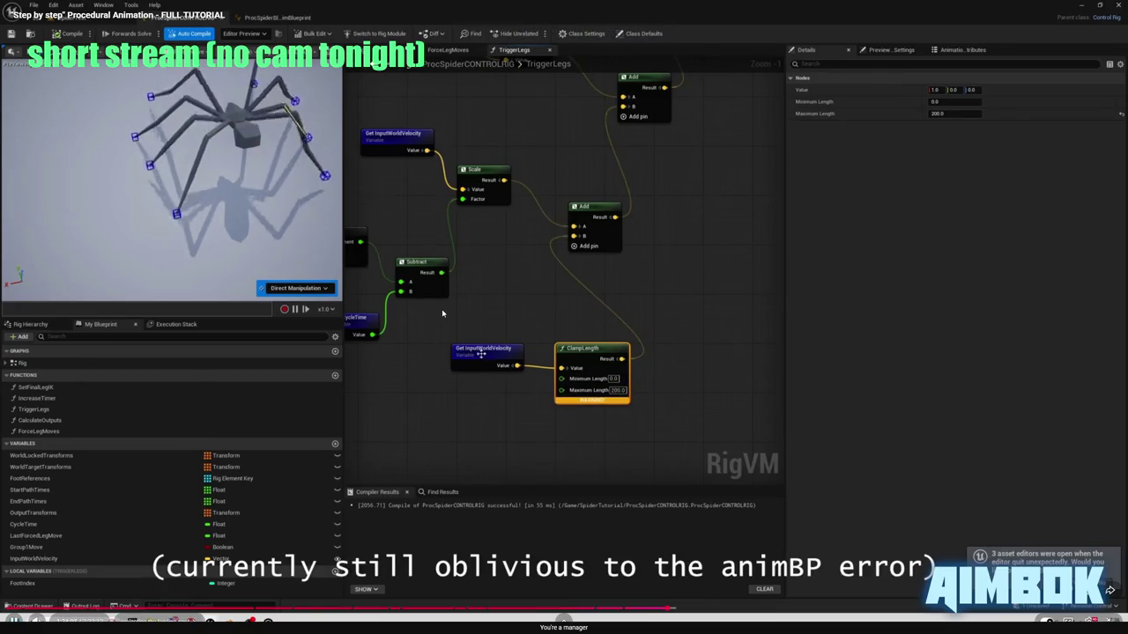
pyautogui.press('space')
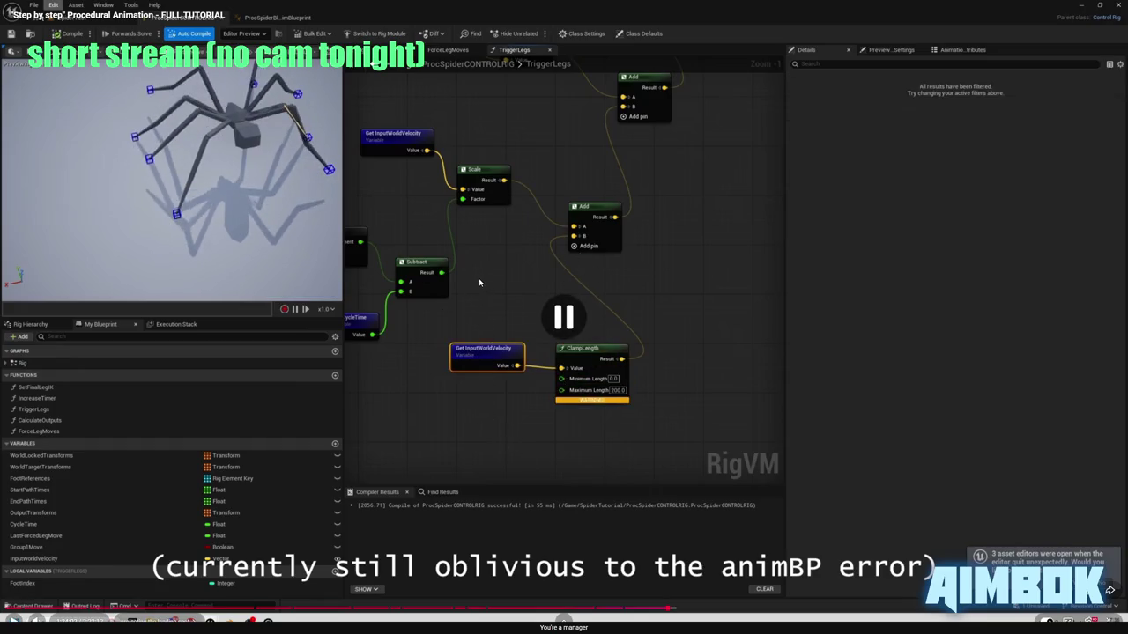
pyautogui.press('space')
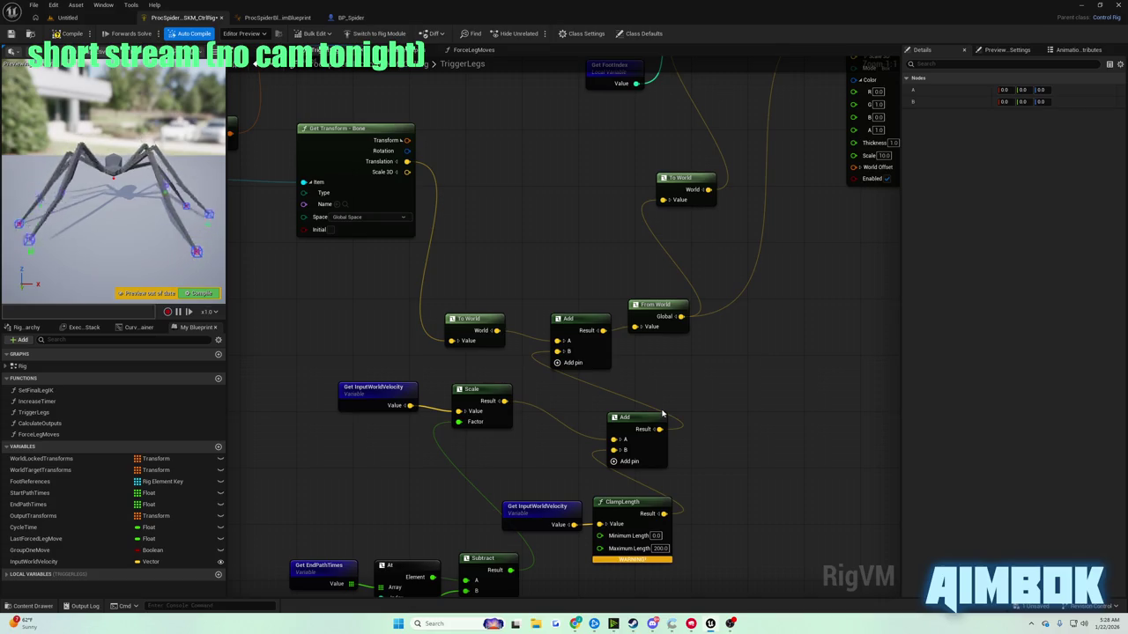
# - Watch the next part of the tutorial fullscreen, then leave fullscreen
pyautogui.moveTo(574, 622)
pyautogui.click(572, 573)
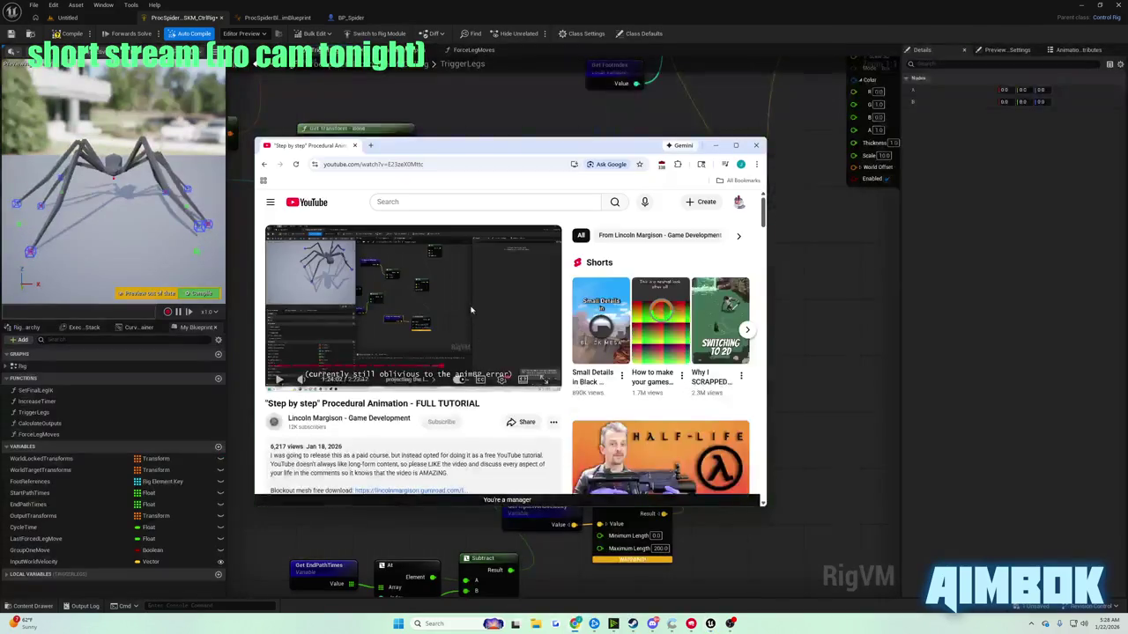
pyautogui.doubleClick(467, 302)
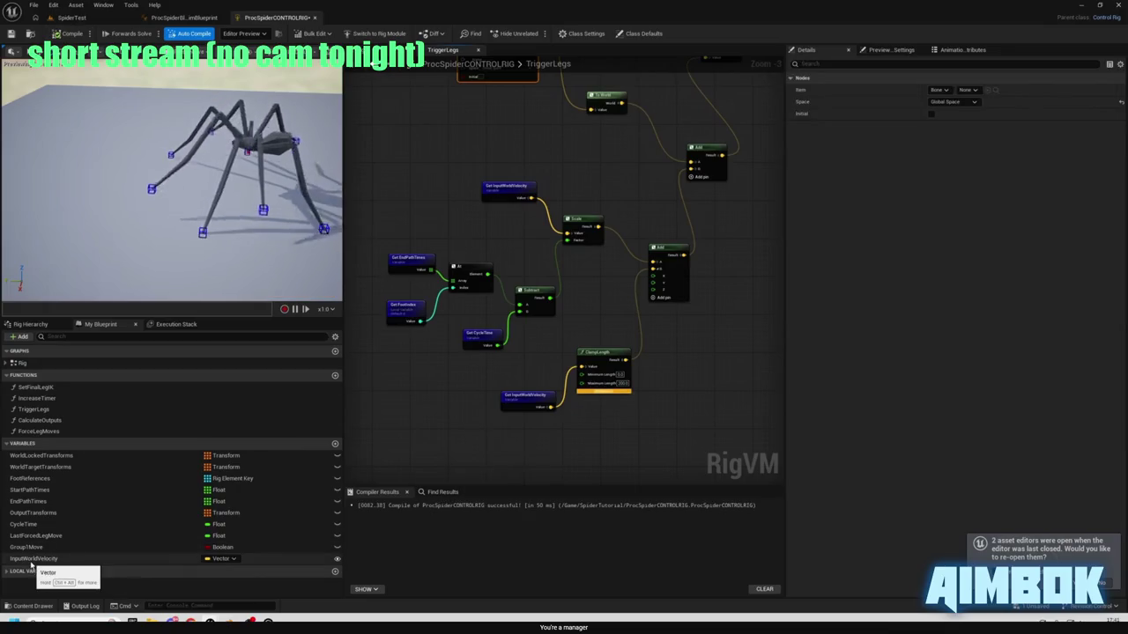
pyautogui.moveTo(748, 280)
pyautogui.press('Escape')
# - Compile the control rig and play-test the spider in the level, then stop
pyautogui.hotkey('alt', 'Tab')
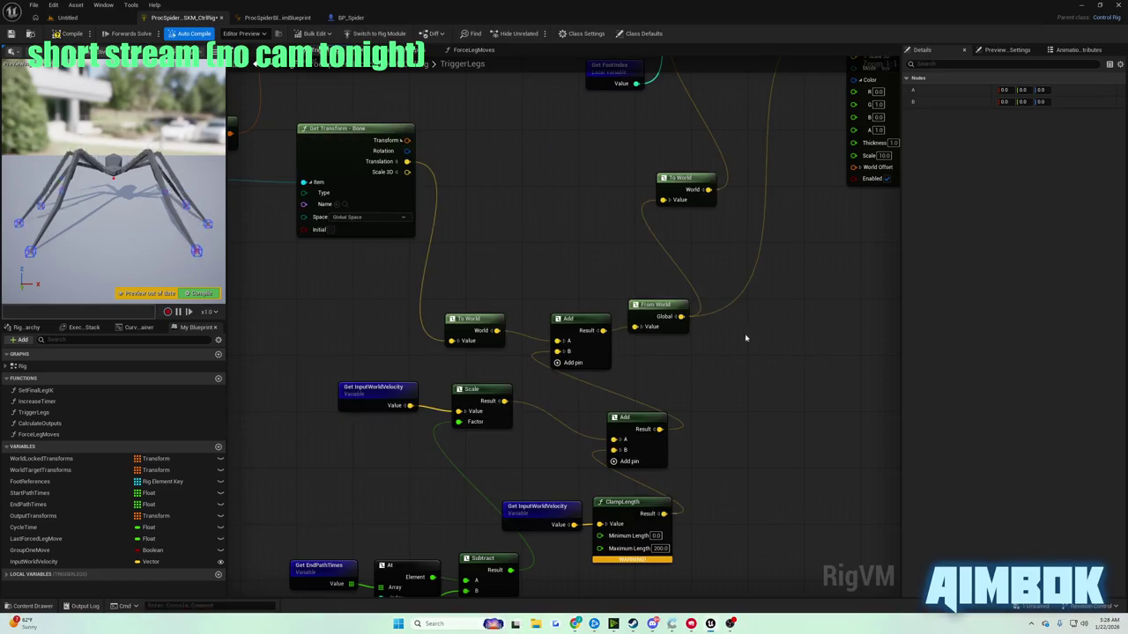
pyautogui.click(64, 33)
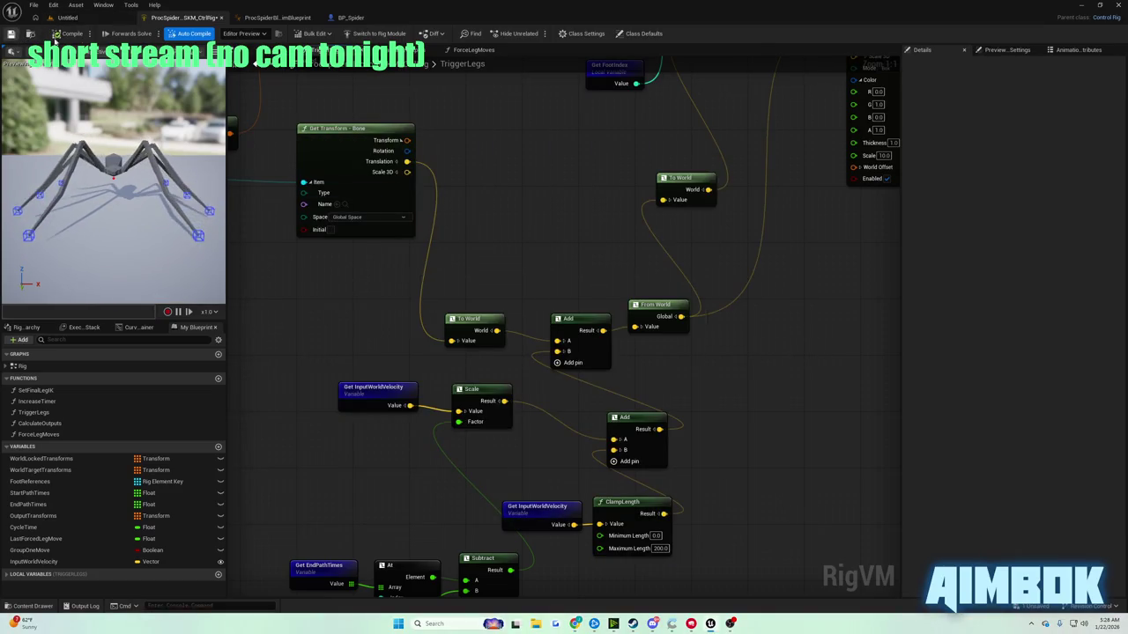
pyautogui.click(70, 18)
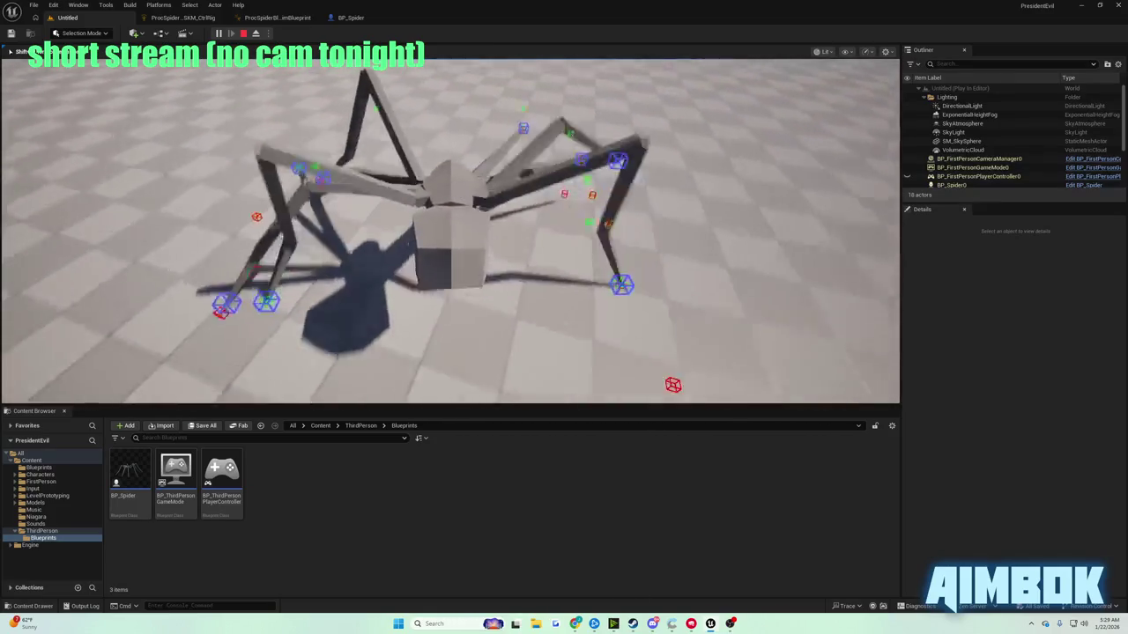
pyautogui.press('Escape')
# - Review the animation blueprint and the Control Rig's foot offset nodes
pyautogui.click(259, 17)
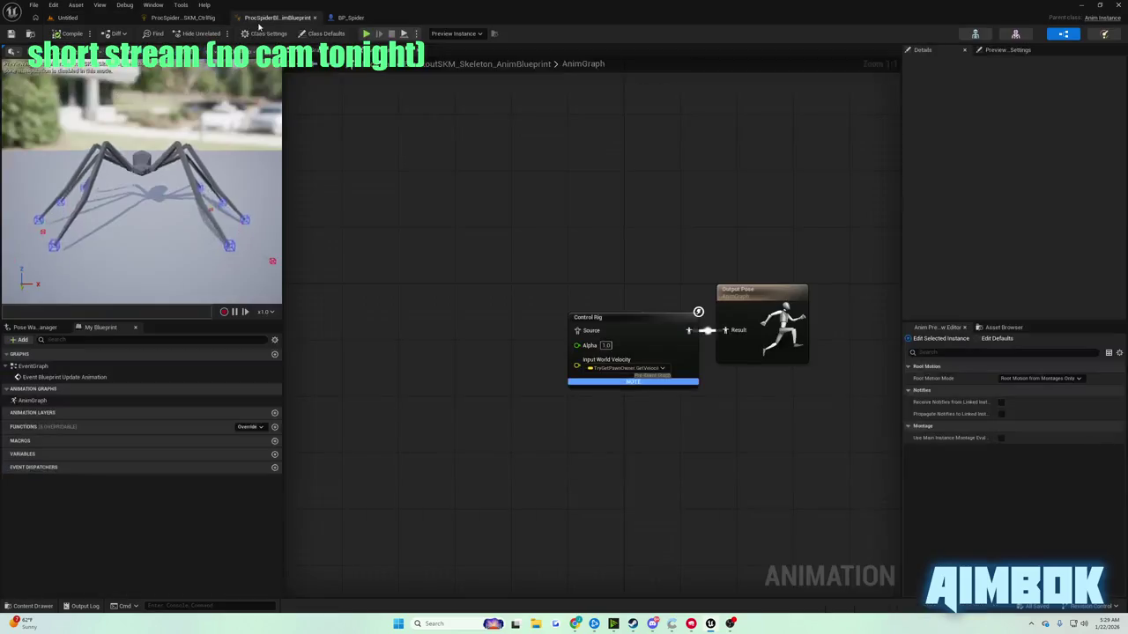
pyautogui.click(183, 19)
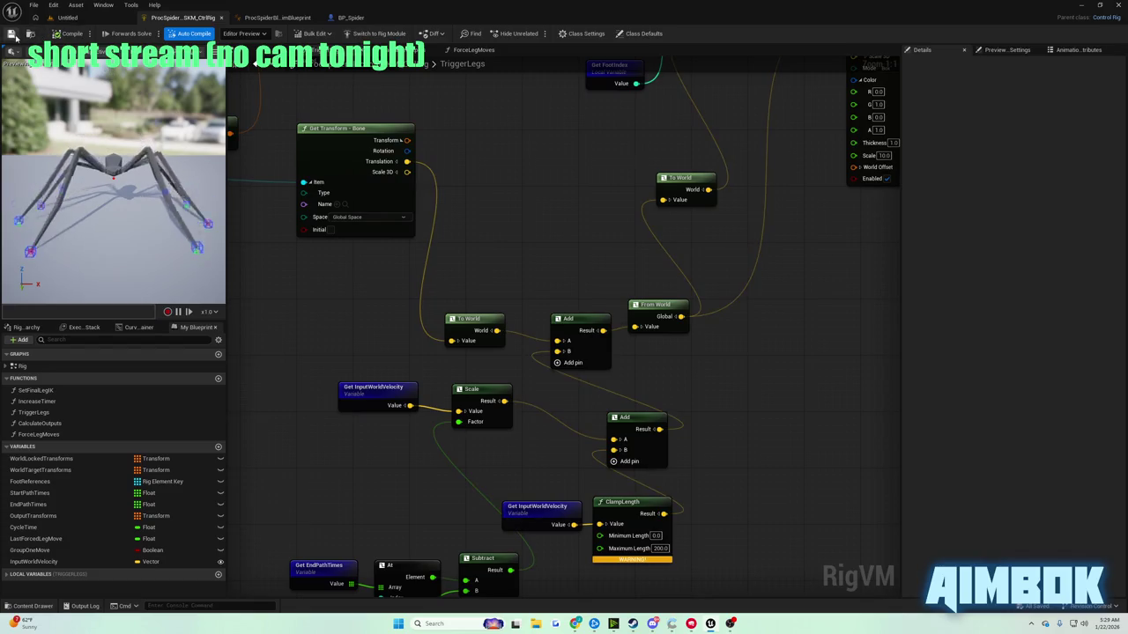
pyautogui.moveTo(614, 500); pyautogui.dragTo(600, 425)
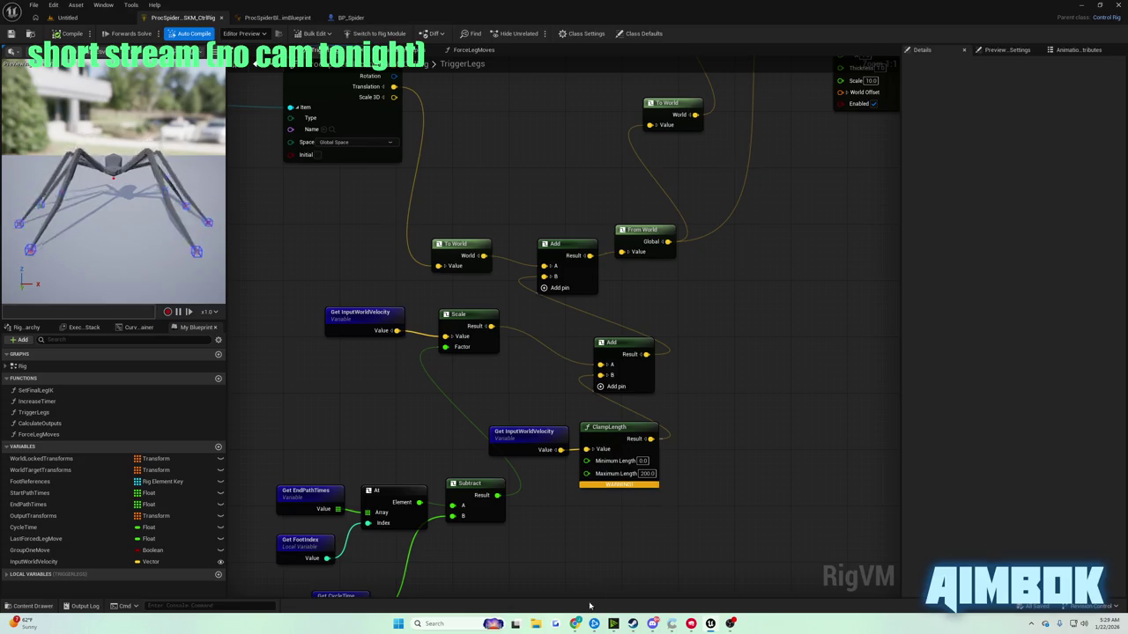
# - Watch the tutorial fullscreen, minimise the browser, and open the BP_Spider blueprint
pyautogui.moveTo(574, 624)
pyautogui.click(572, 572)
pyautogui.doubleClick(459, 310)
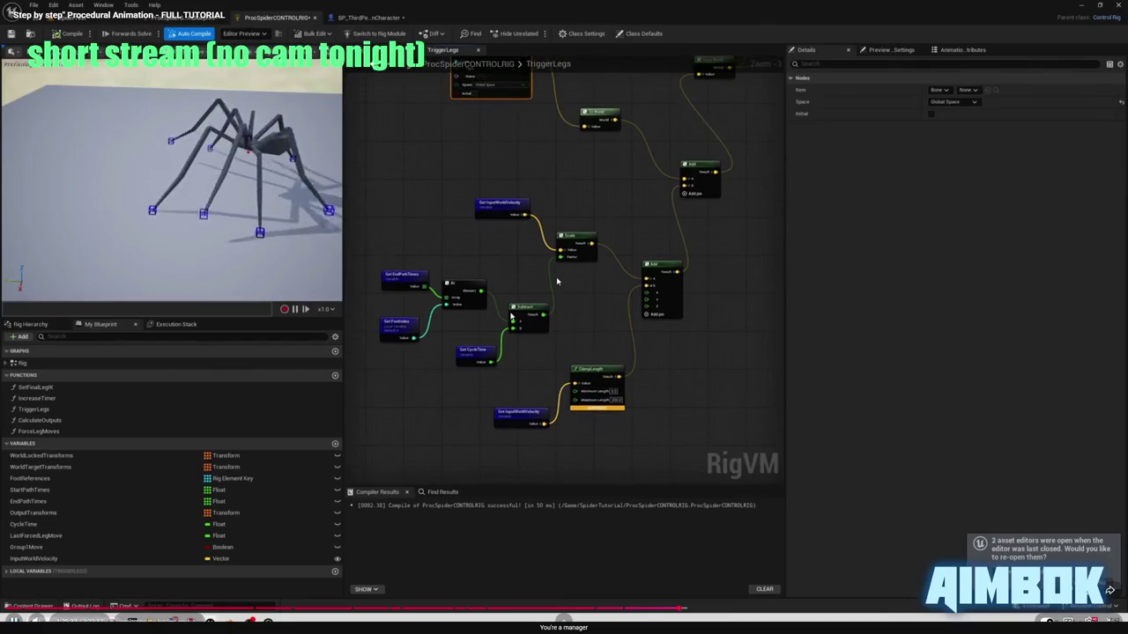
pyautogui.press('Escape')
pyautogui.click(715, 146)
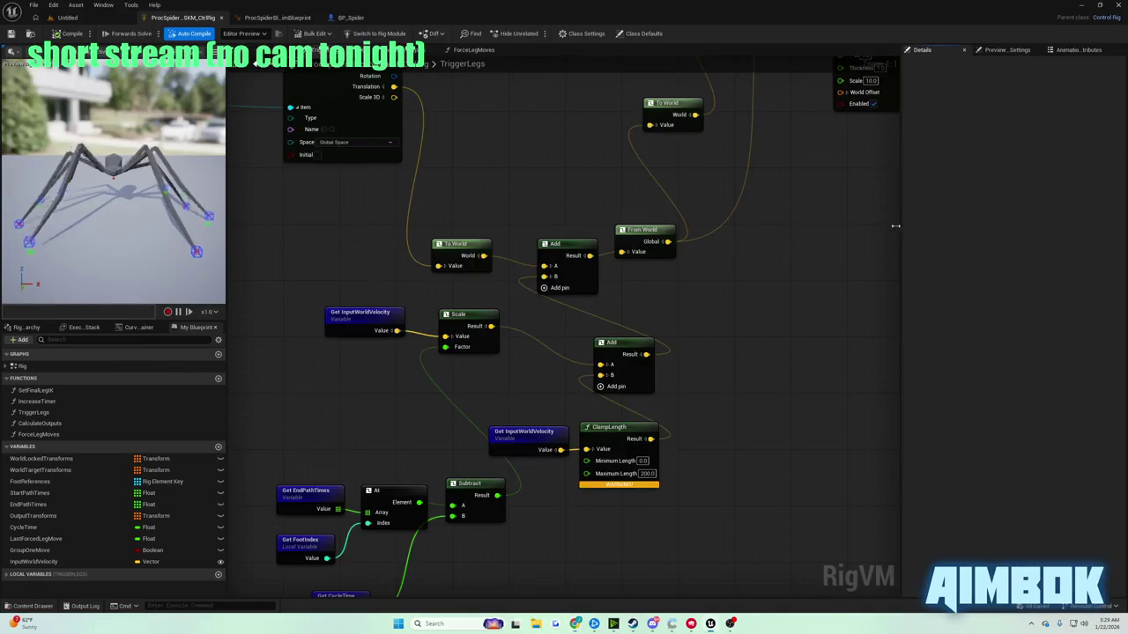
pyautogui.click(351, 18)
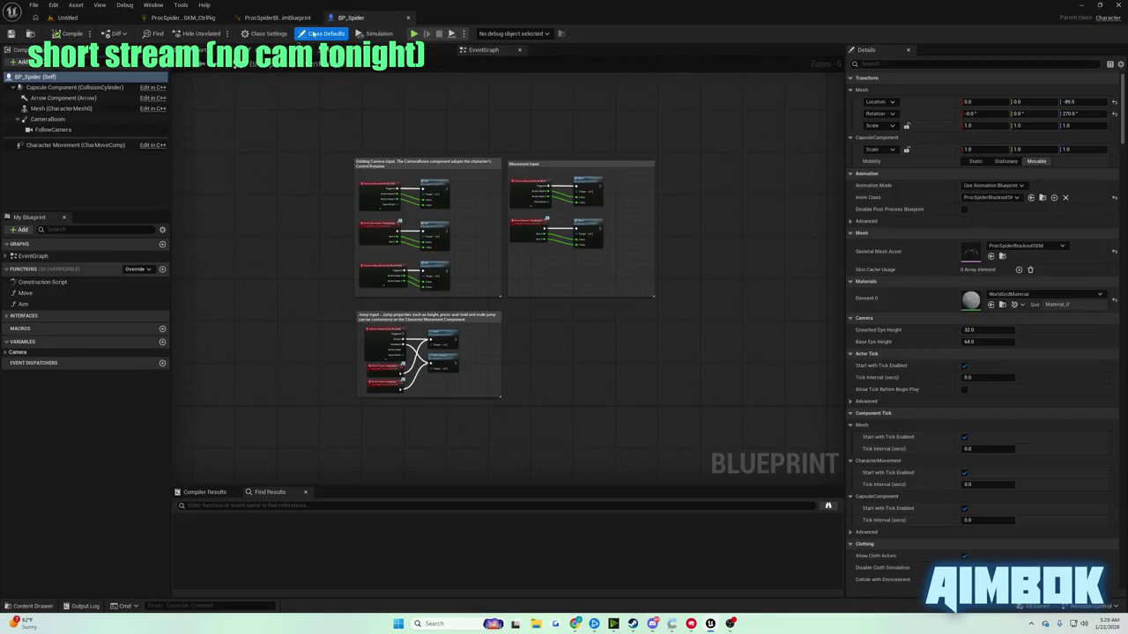
# - Inspect BP_Spider's Character Movement properties against the rewound tutorial, then return to the level
pyautogui.click(92, 145)
pyautogui.write('orien')
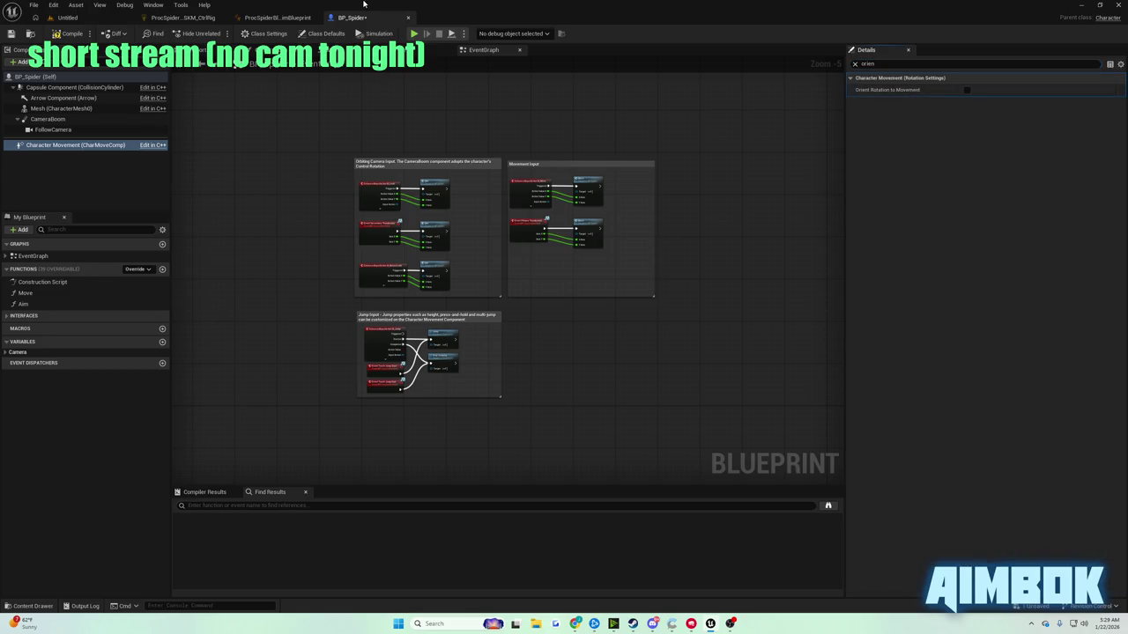
pyautogui.click(574, 625)
pyautogui.doubleClick(424, 304)
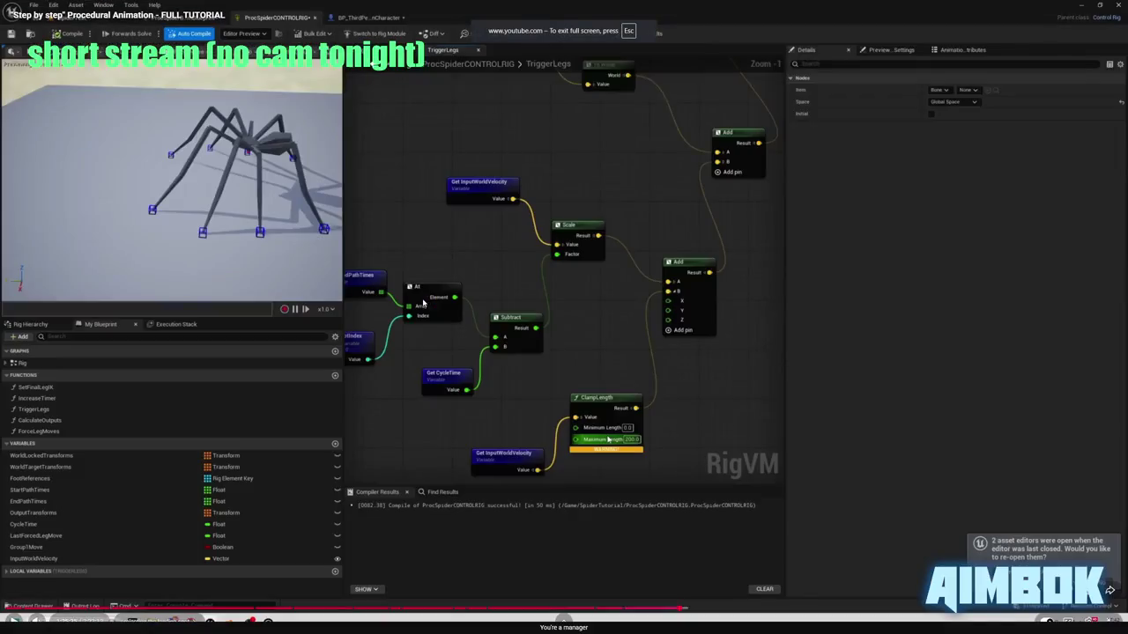
pyautogui.press('Left')
pyautogui.press('Left')
pyautogui.press('Left')
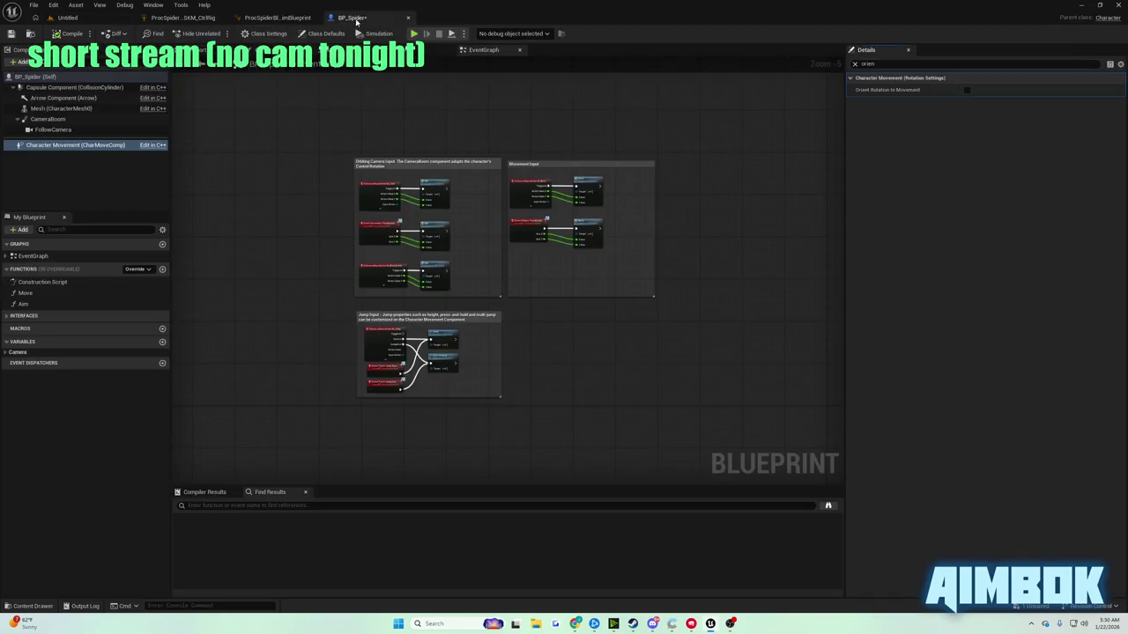
pyautogui.click(68, 17)
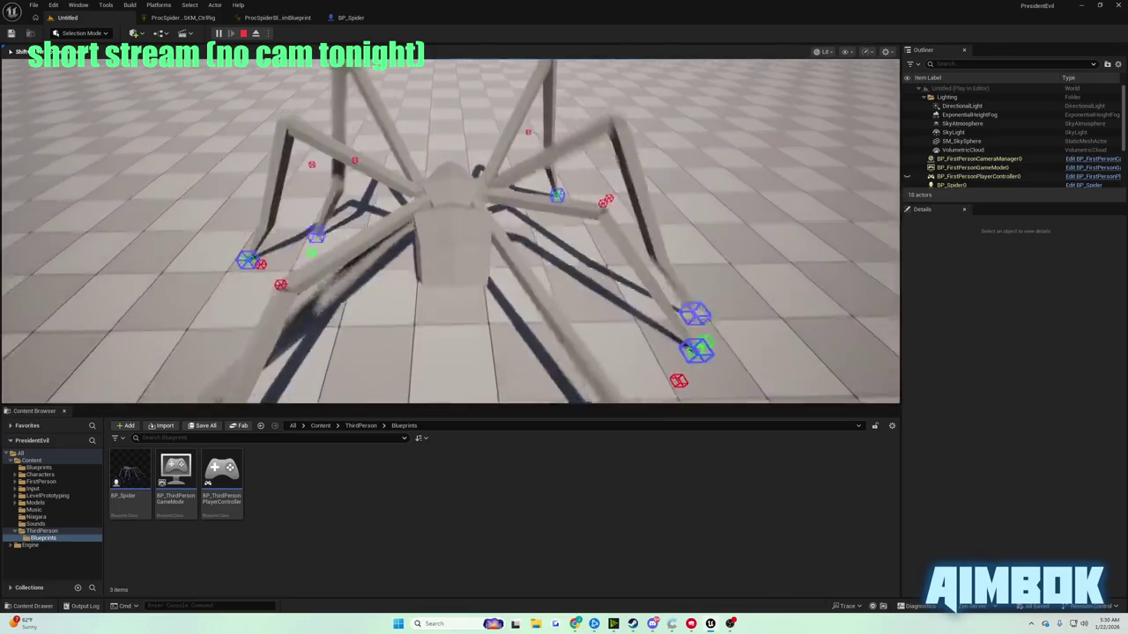
# - Stop the play session, open the Control Rig graph, and check the tutorial
pyautogui.press('Escape')
pyautogui.click(183, 18)
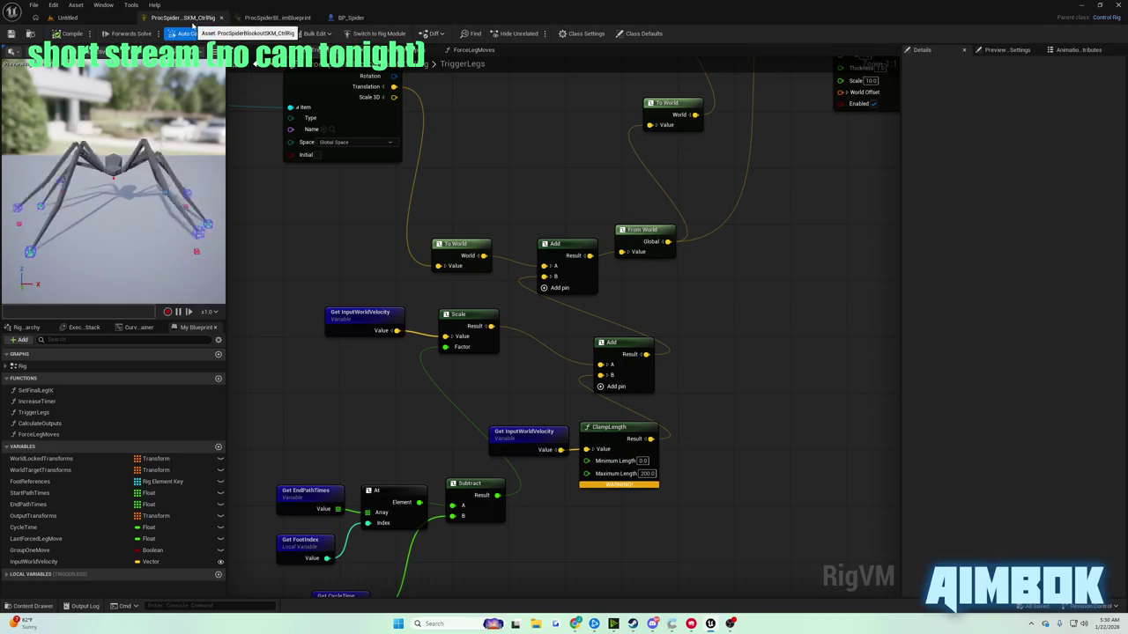
pyautogui.click(542, 606)
pyautogui.doubleClick(462, 306)
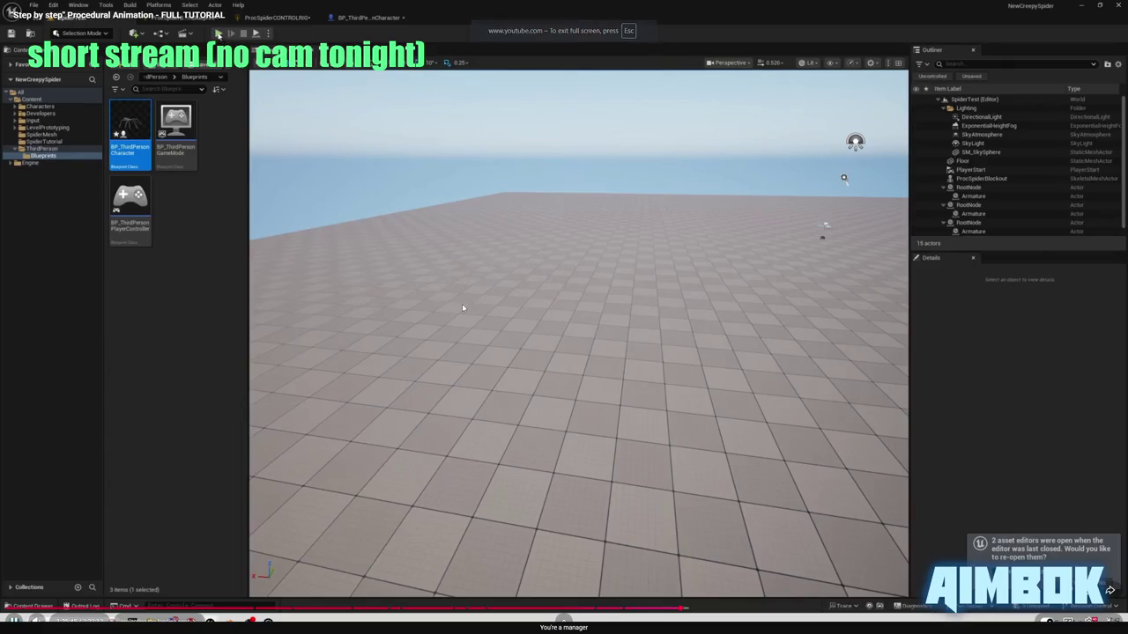
pyautogui.press('Escape')
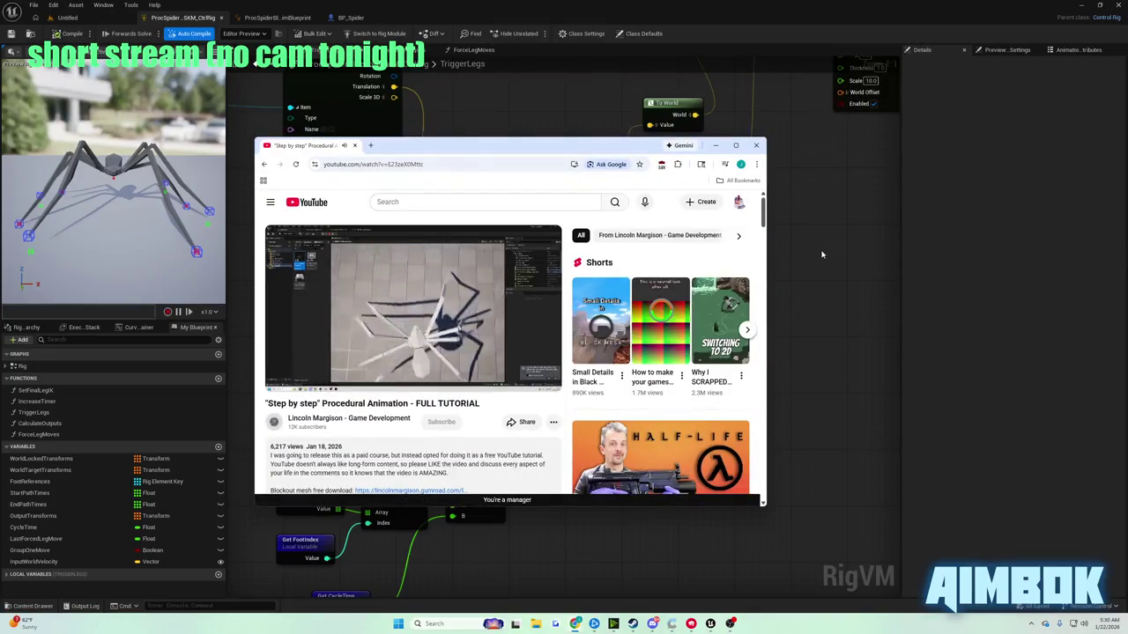
pyautogui.click(820, 252)
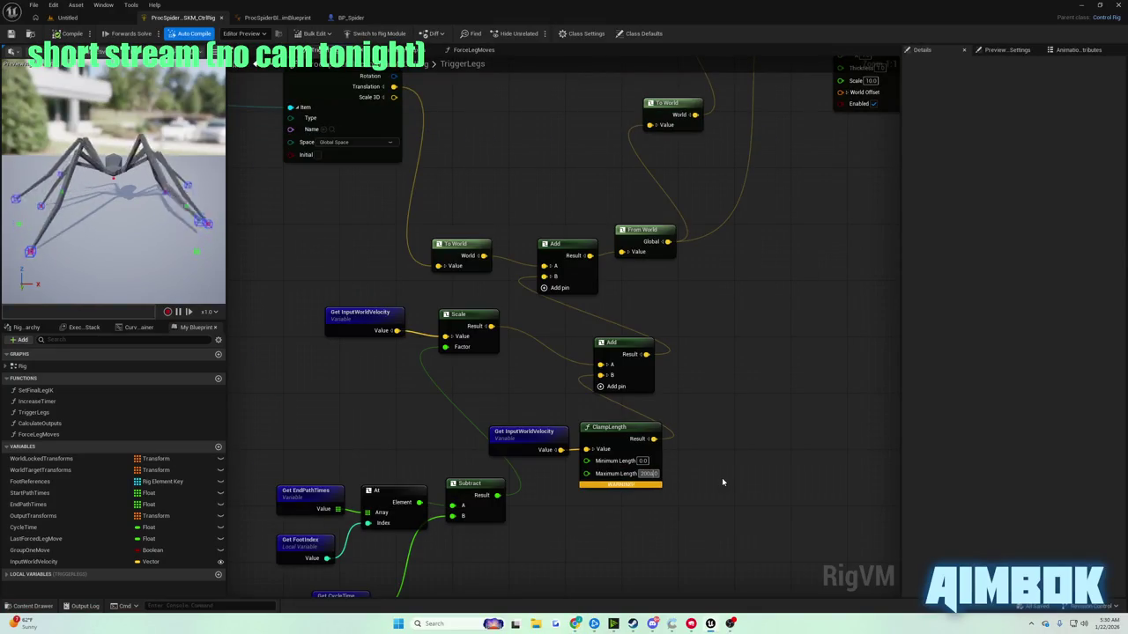
# - Set ClampLength Maximum Length to 50 and play-test the spider in the level
pyautogui.write('50')
pyautogui.press('Return')
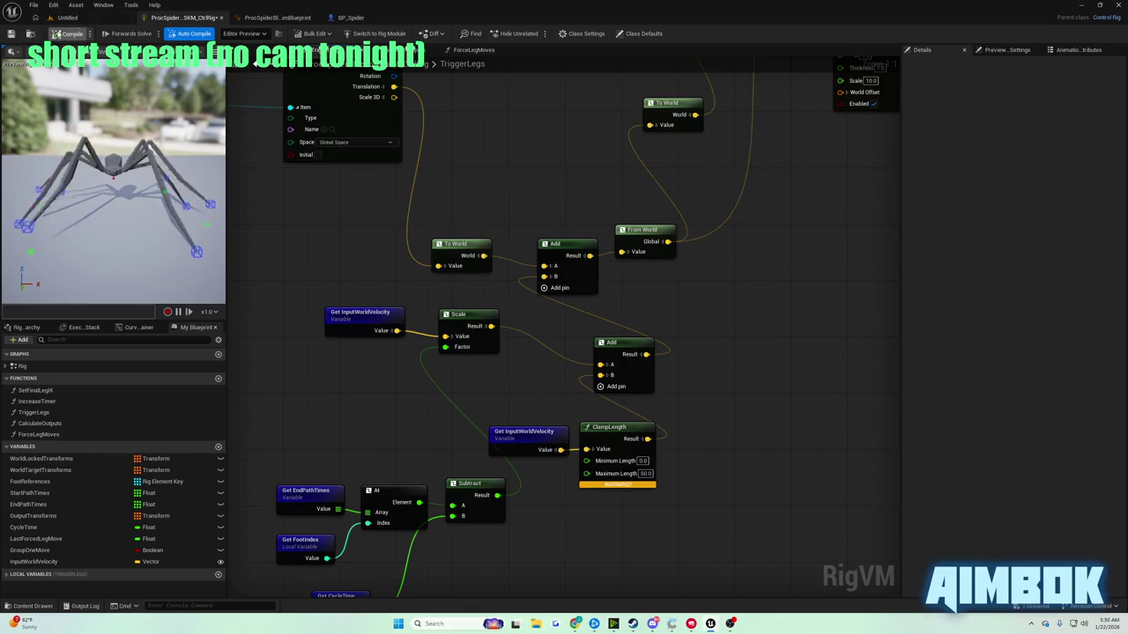
pyautogui.click(67, 17)
pyautogui.click(219, 33)
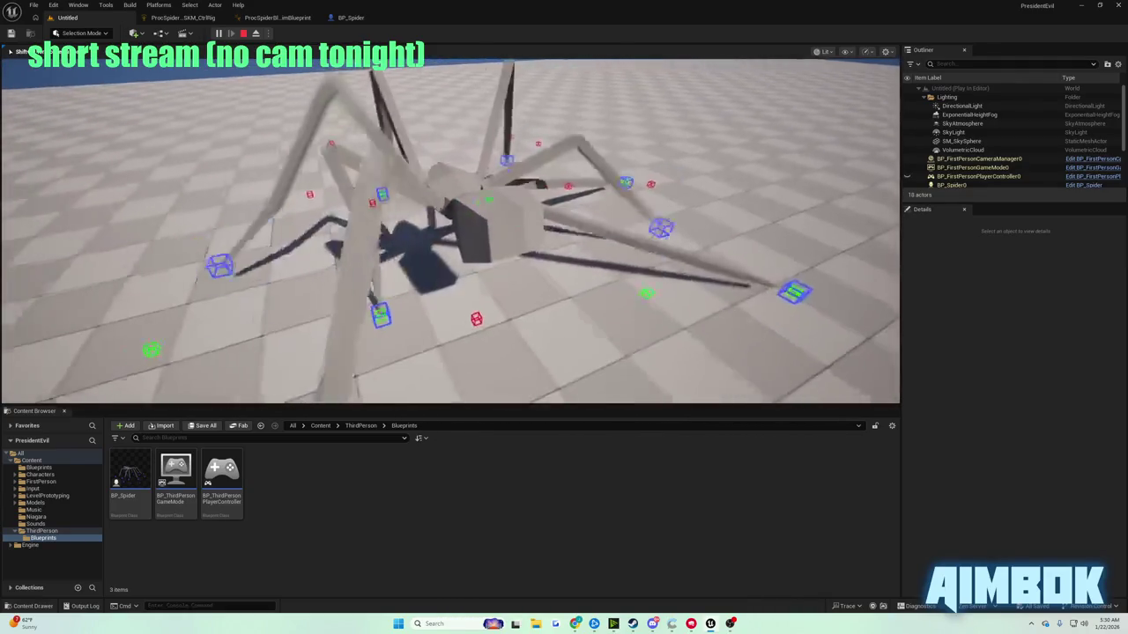
# - Stop the play-test, watch the tutorial, and open the spider's animation blueprint AnimGraph
pyautogui.press('Escape')
pyautogui.click(576, 623)
pyautogui.doubleClick(441, 279)
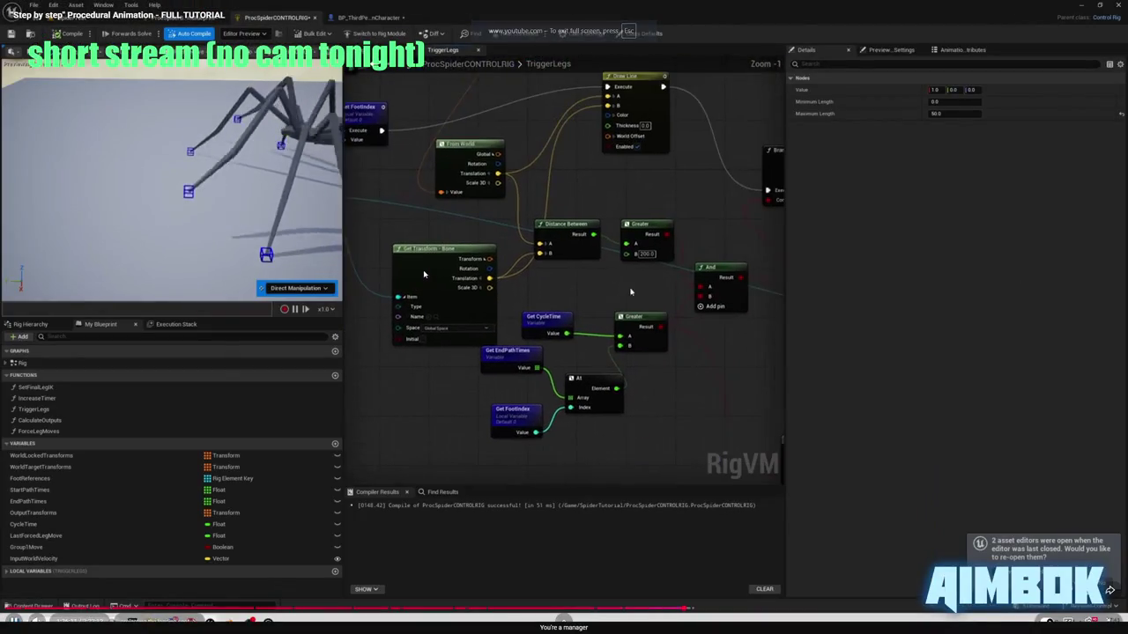
pyautogui.click(603, 282)
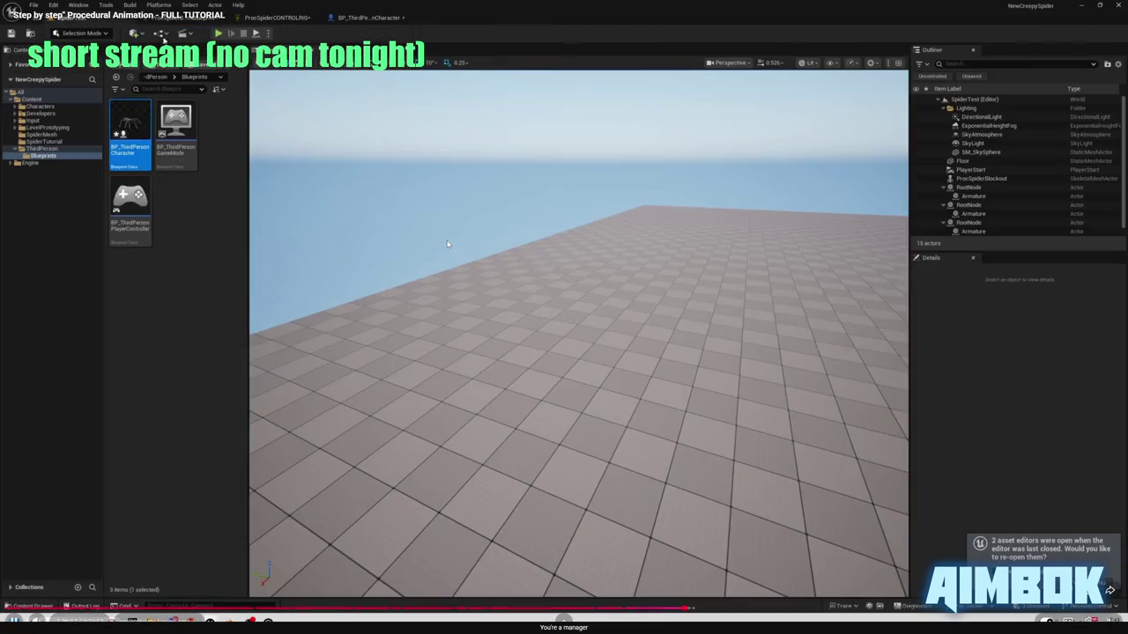
pyautogui.press('Escape')
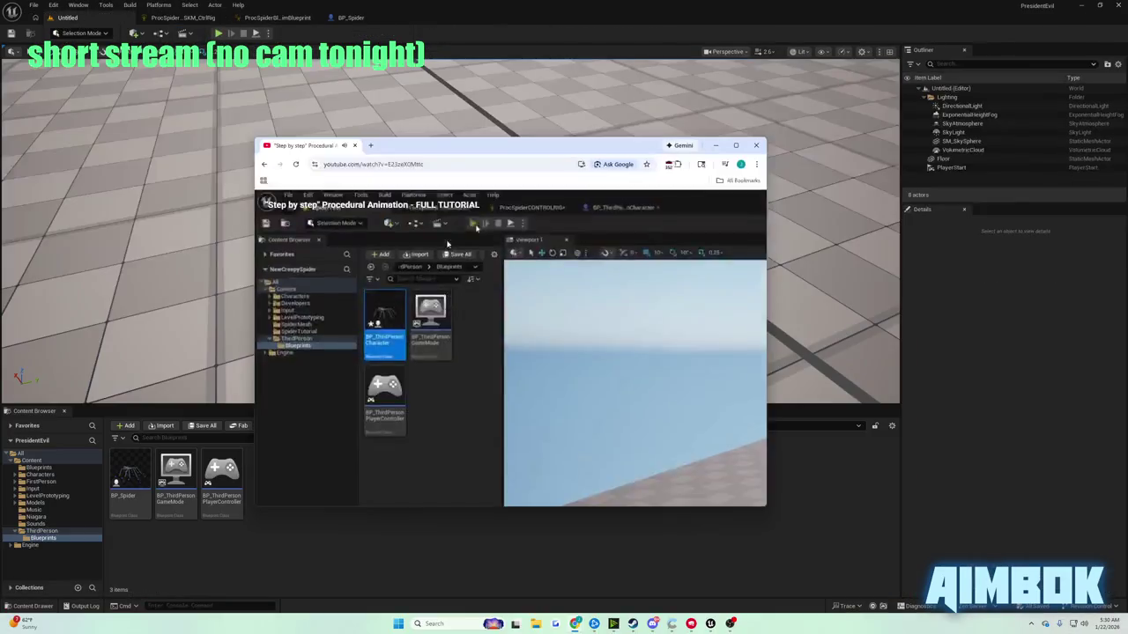
pyautogui.press('space')
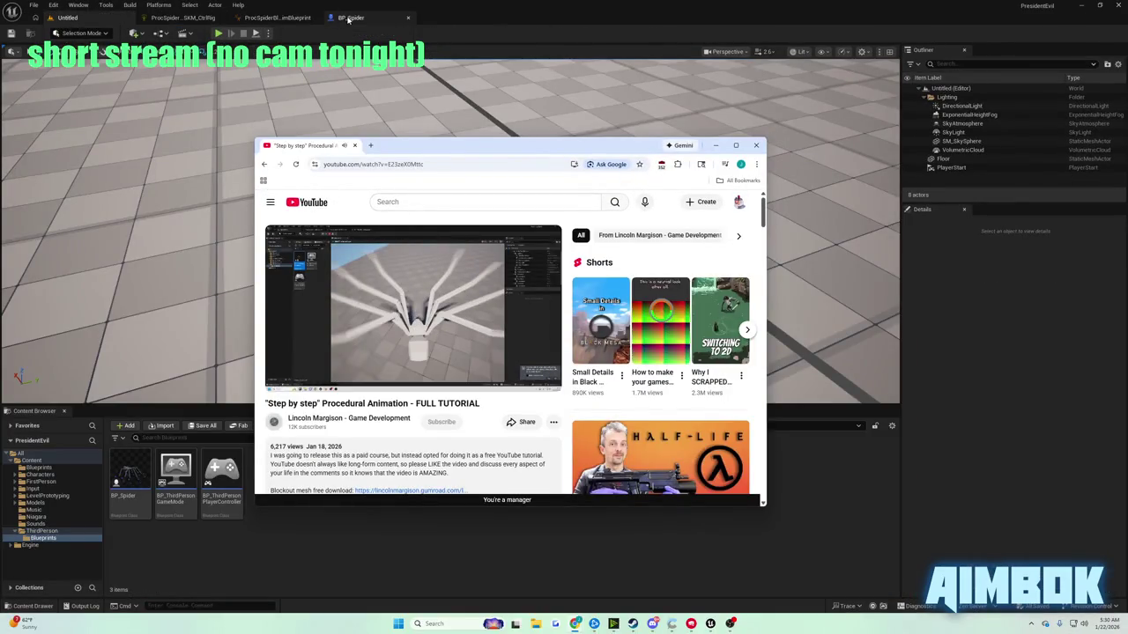
pyautogui.click(348, 18)
pyautogui.click(275, 18)
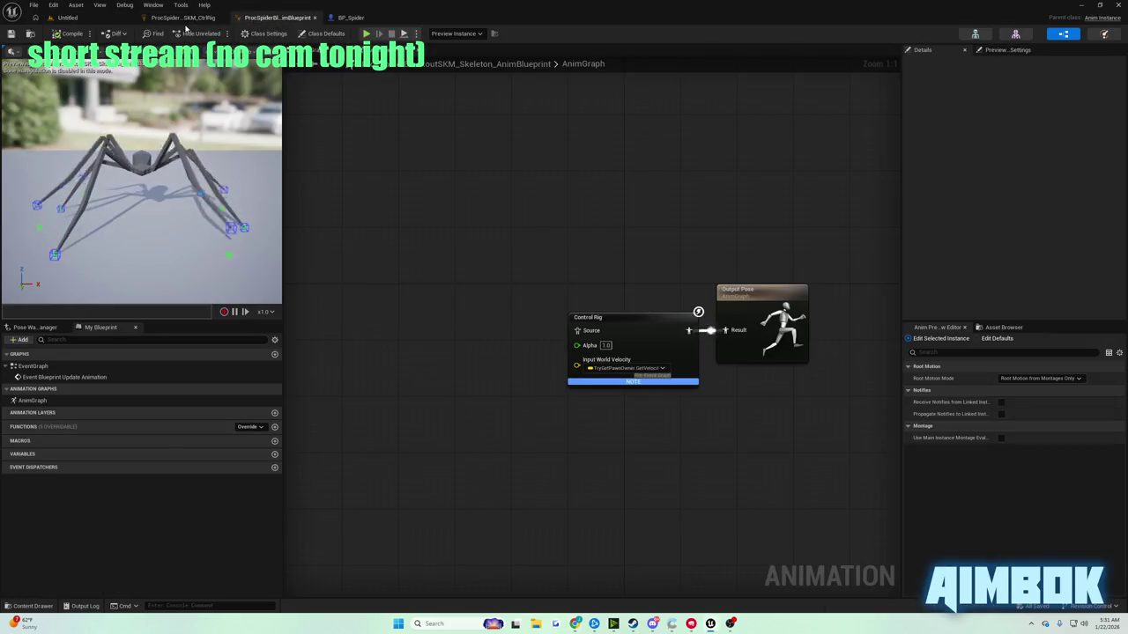
# - In TriggerLegs, find the distance check and enter 1 as the Greater node's B value
pyautogui.click(183, 18)
pyautogui.scroll(-5, 503, 146)
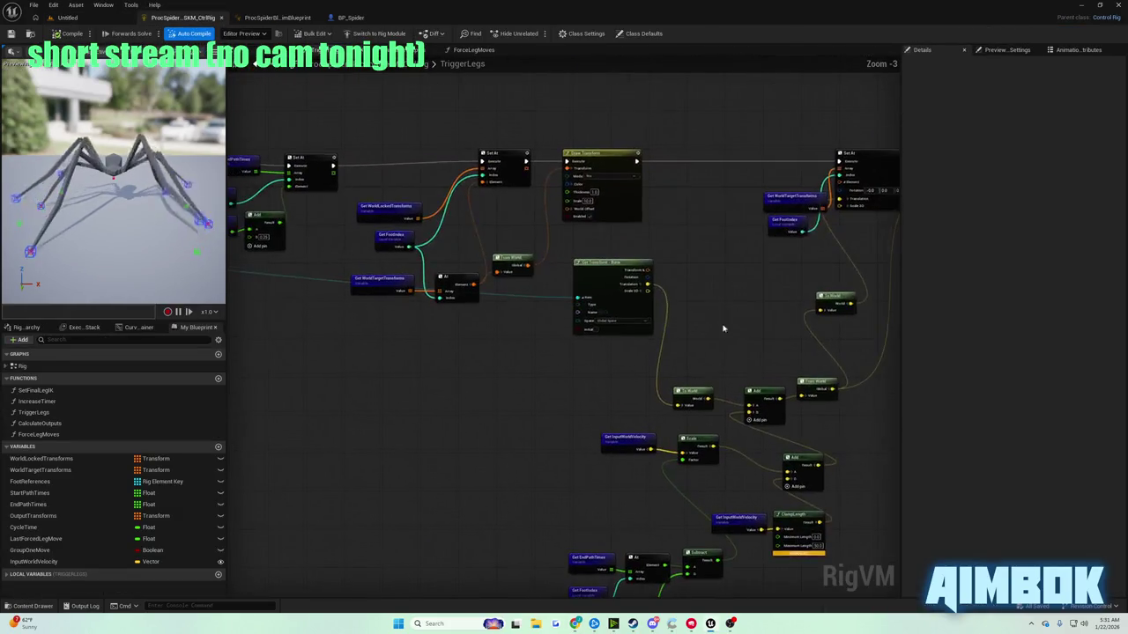
pyautogui.moveTo(640, 292); pyautogui.dragTo(781, 263)
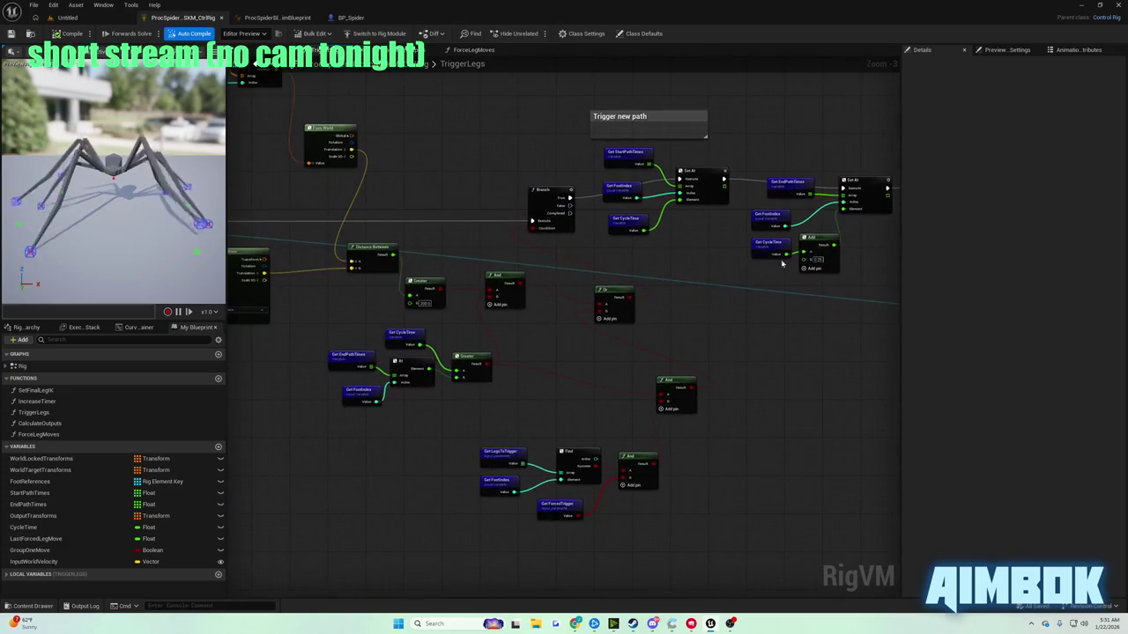
pyautogui.scroll(-2, 728, 260)
pyautogui.scroll(5, 729, 270)
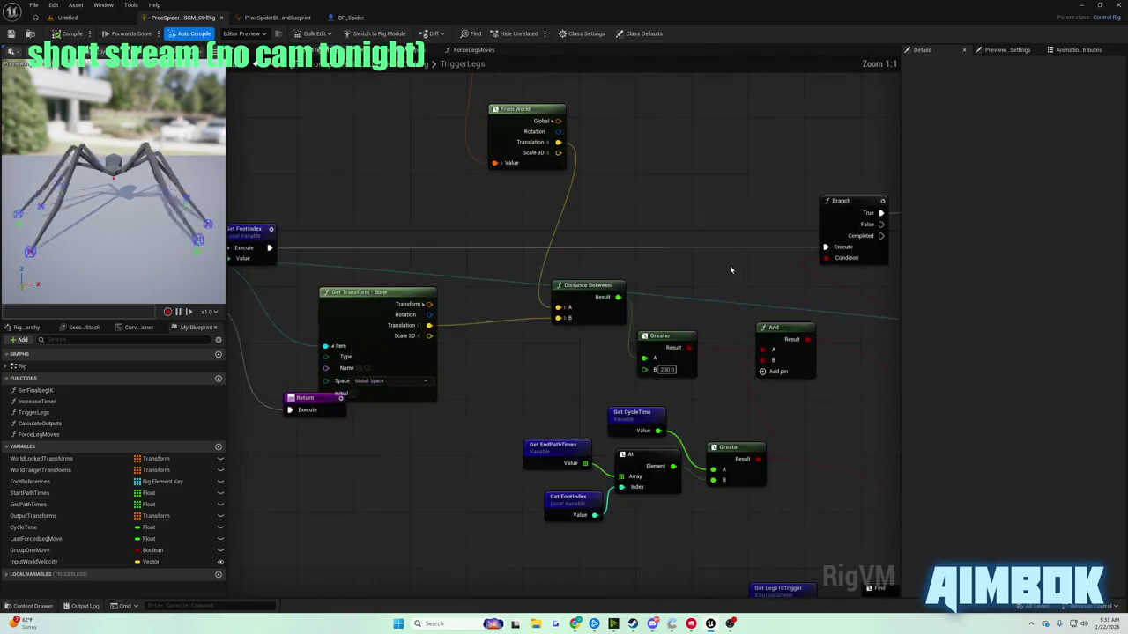
pyautogui.moveTo(688, 380); pyautogui.dragTo(714, 327)
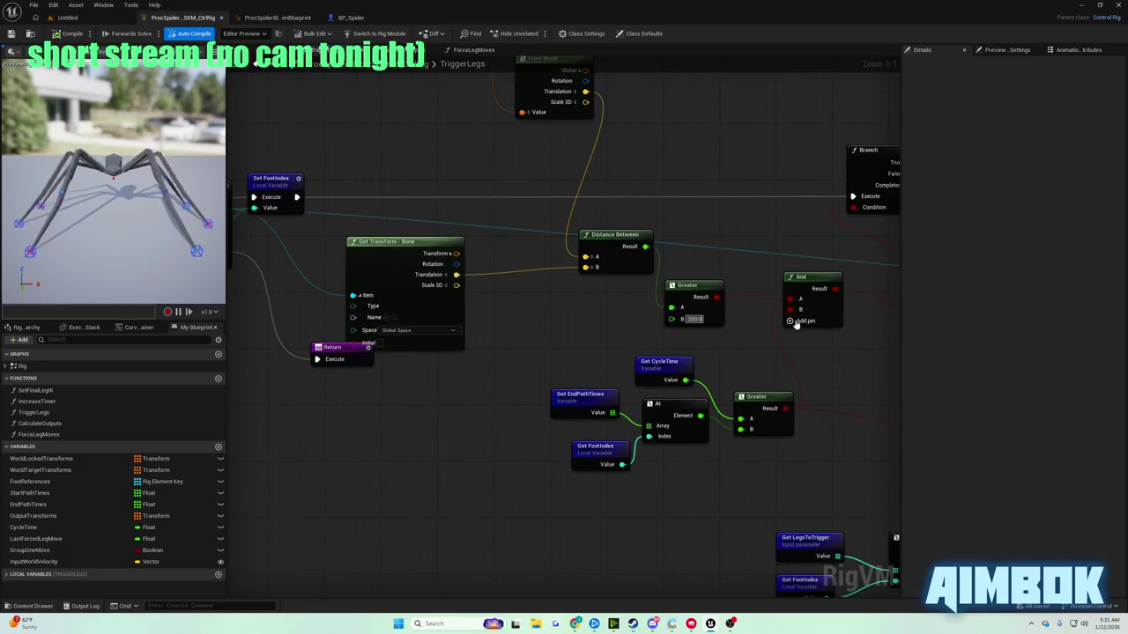
pyautogui.write('15')
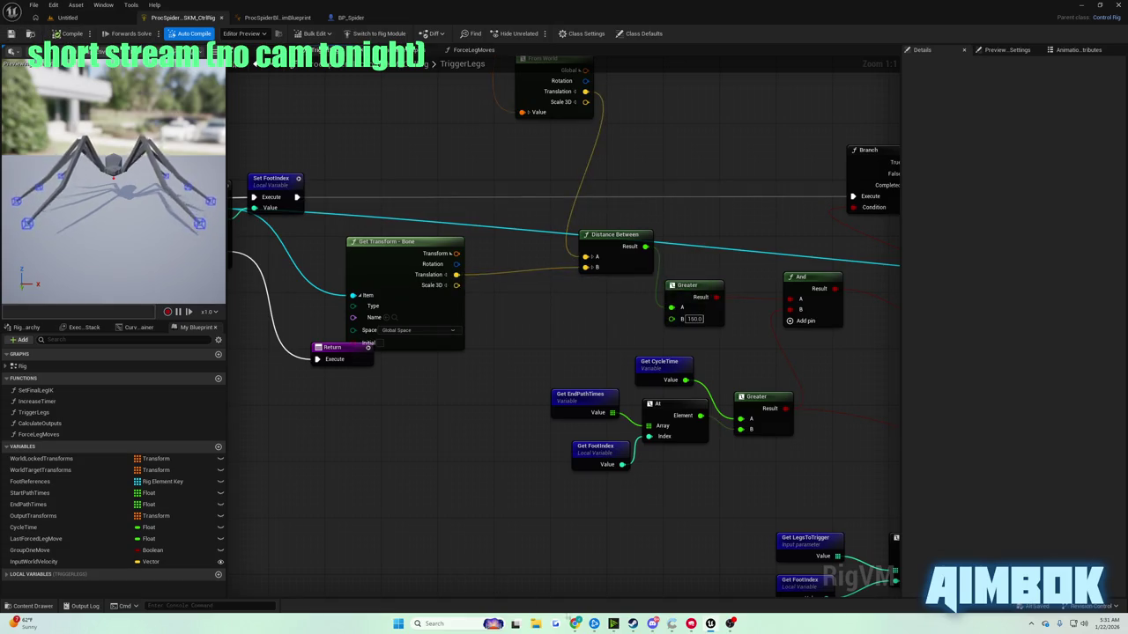
# - Watch the next part of the tutorial video fullscreen
pyautogui.moveTo(576, 624)
pyautogui.click(507, 549)
pyautogui.doubleClick(356, 317)
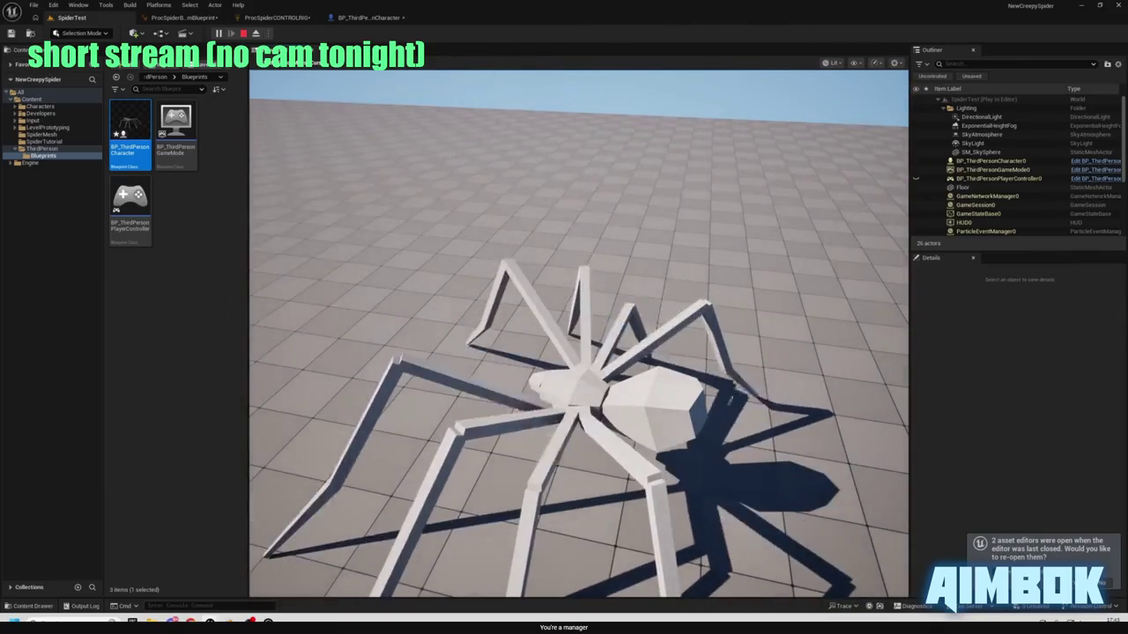
pyautogui.press('Escape')
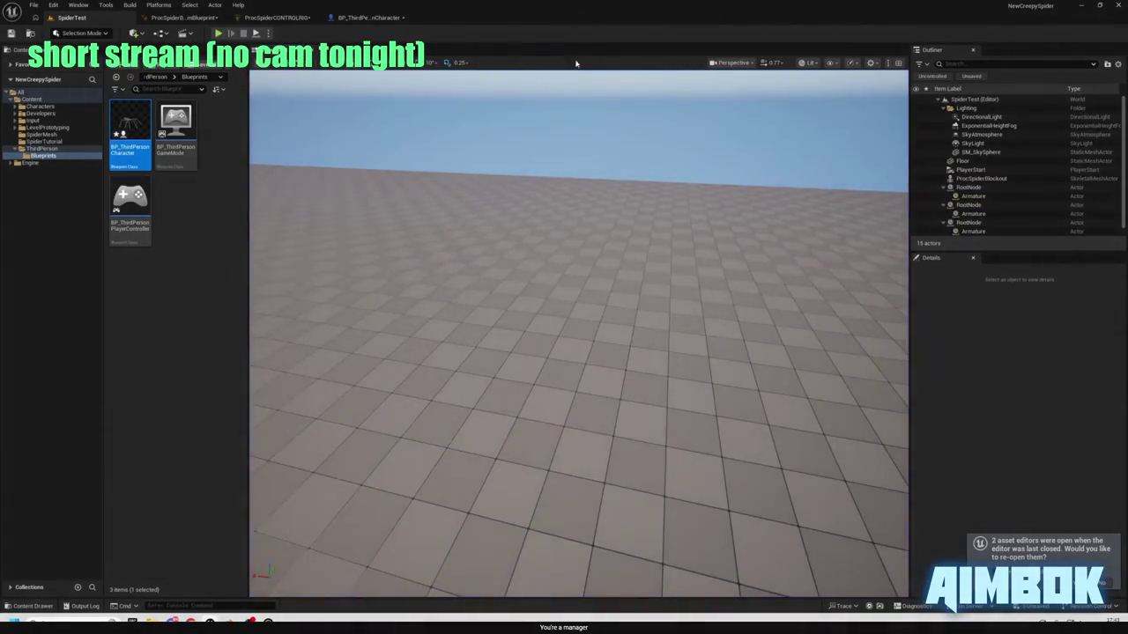
# - Return to the animation blueprint tab and inspect the TriggerLegs graph again
pyautogui.click(276, 18)
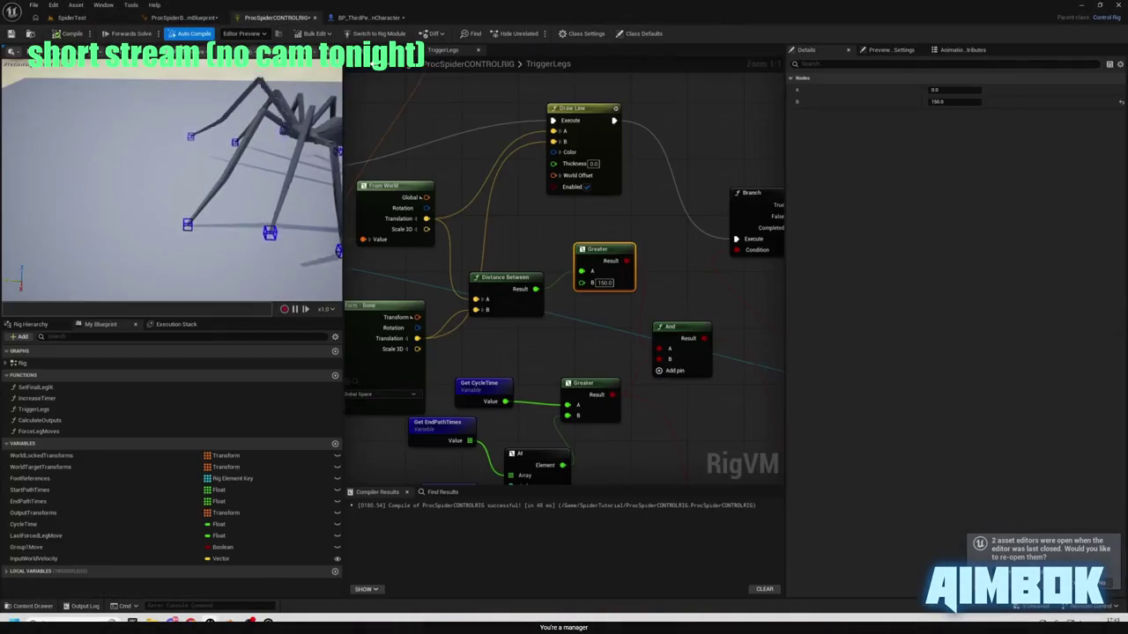
pyautogui.click(12, 34)
pyautogui.scroll(-3, 513, 229)
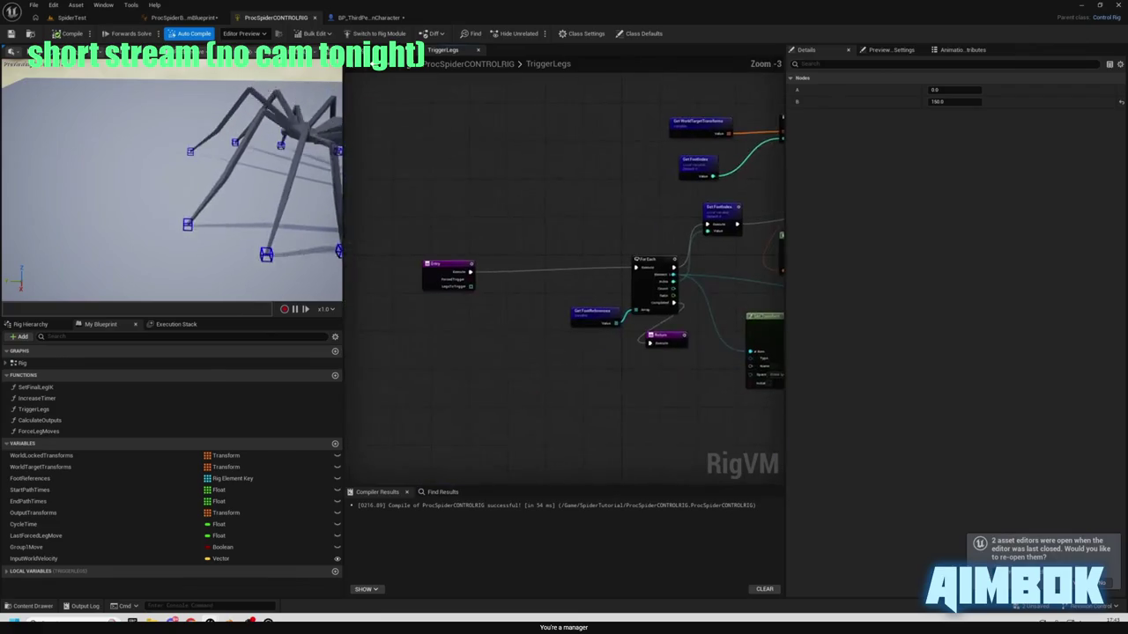
pyautogui.click(633, 320)
pyautogui.scroll(3, 632, 321)
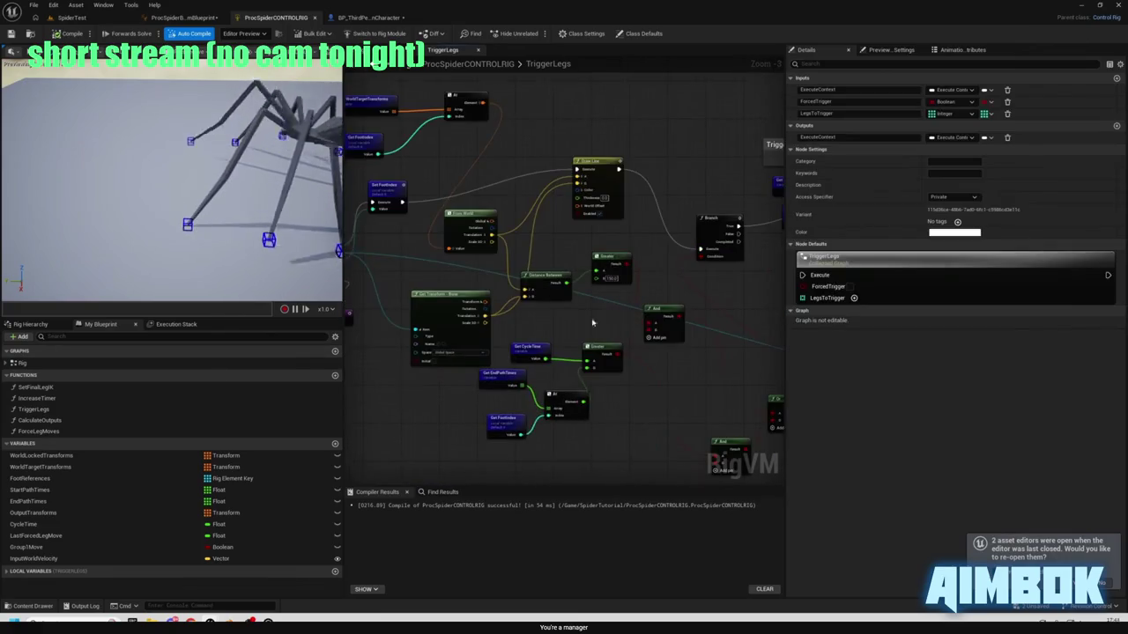
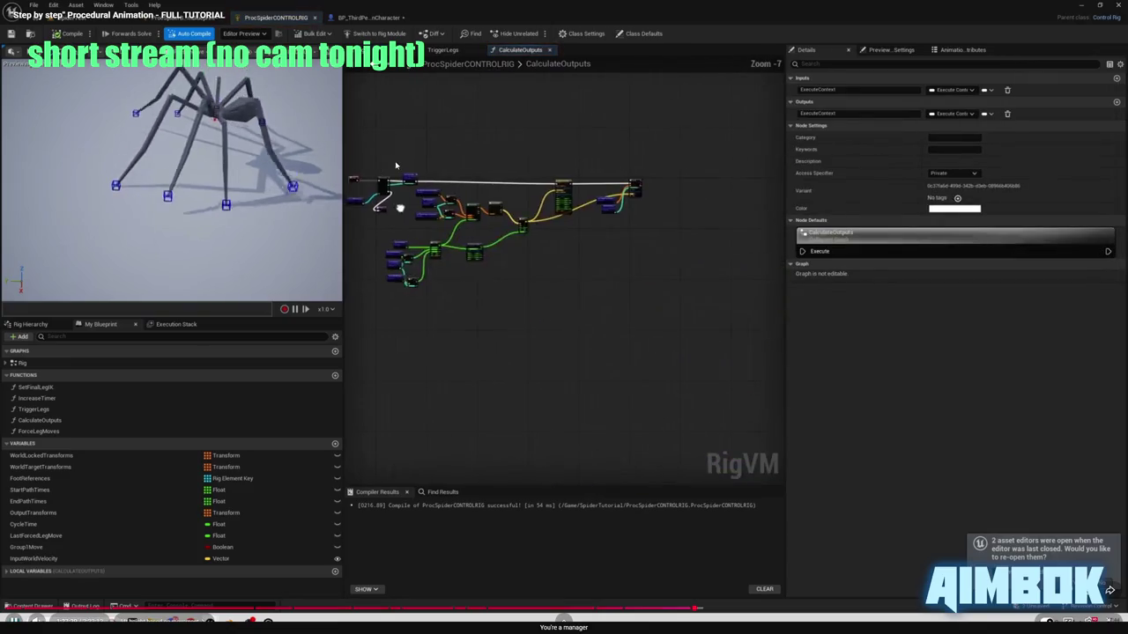
# - Open the CalculateOutputs function graph in the Control Rig editor
pyautogui.press('Escape')
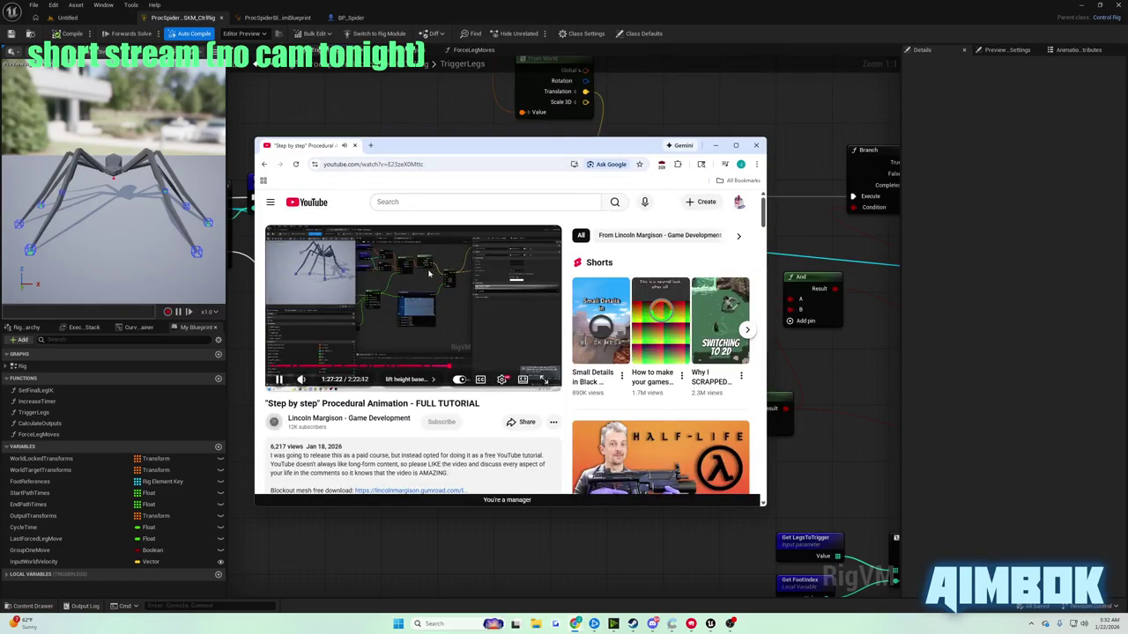
pyautogui.click(602, 76)
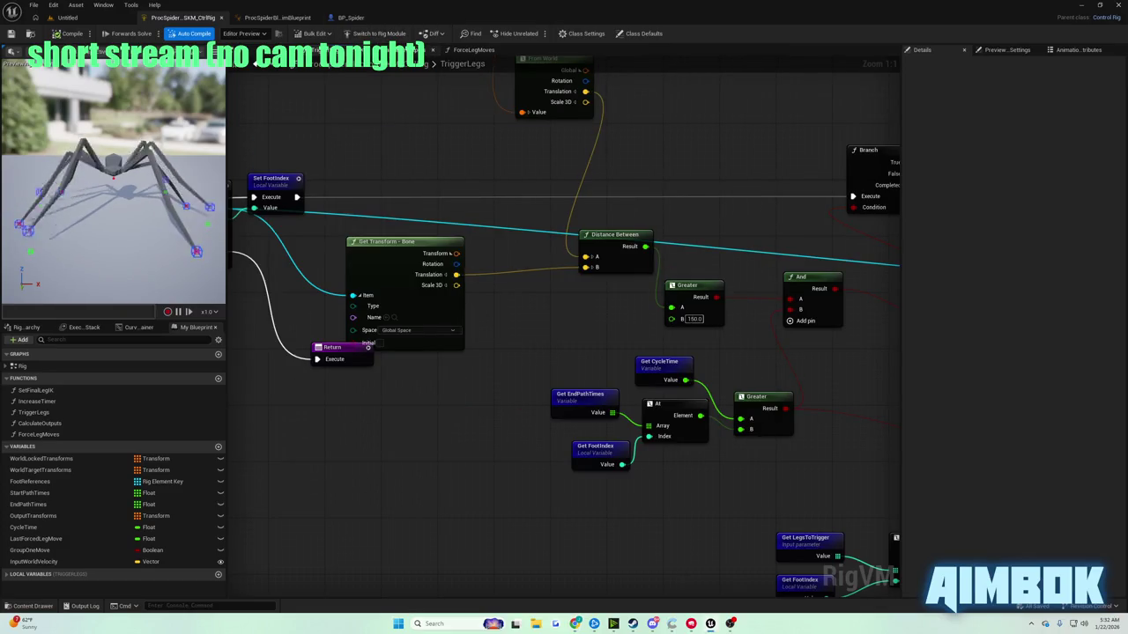
pyautogui.doubleClick(40, 422)
pyautogui.scroll(2, 514, 388)
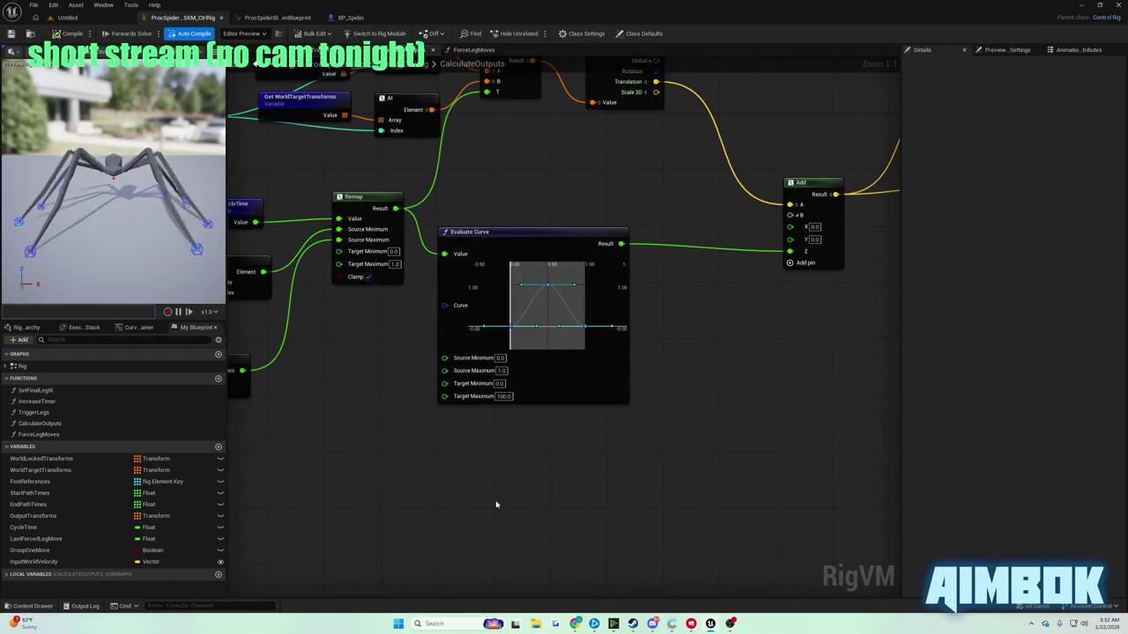
# - Check the tutorial video full screen, then return to the node graph
pyautogui.moveTo(574, 624)
pyautogui.click(546, 581)
pyautogui.doubleClick(414, 308)
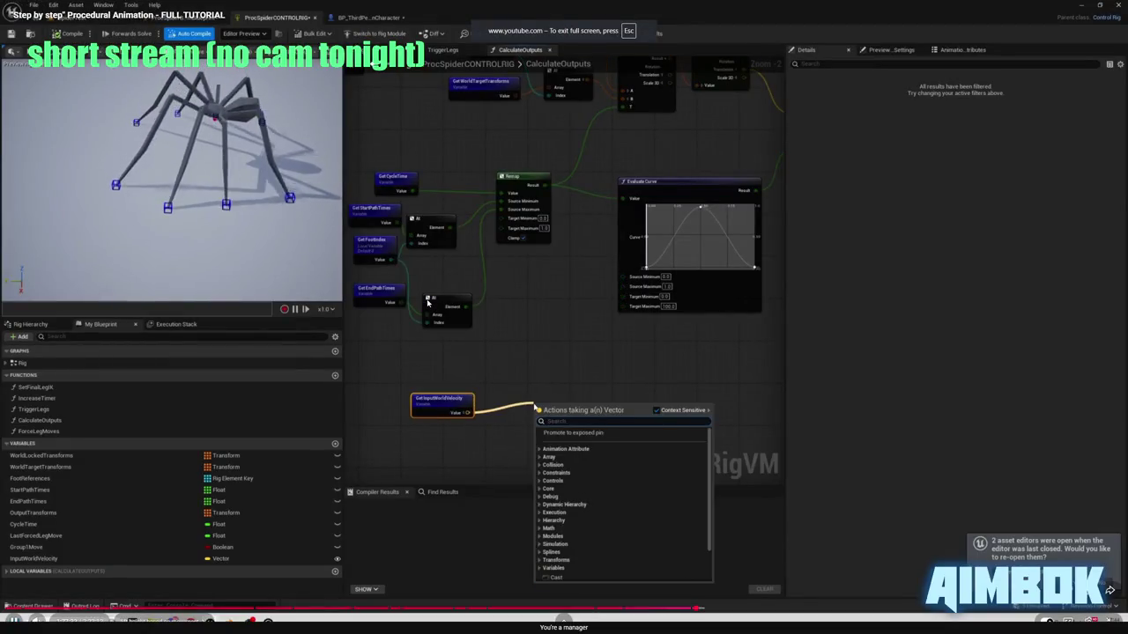
pyautogui.press('Escape')
pyautogui.click(798, 418)
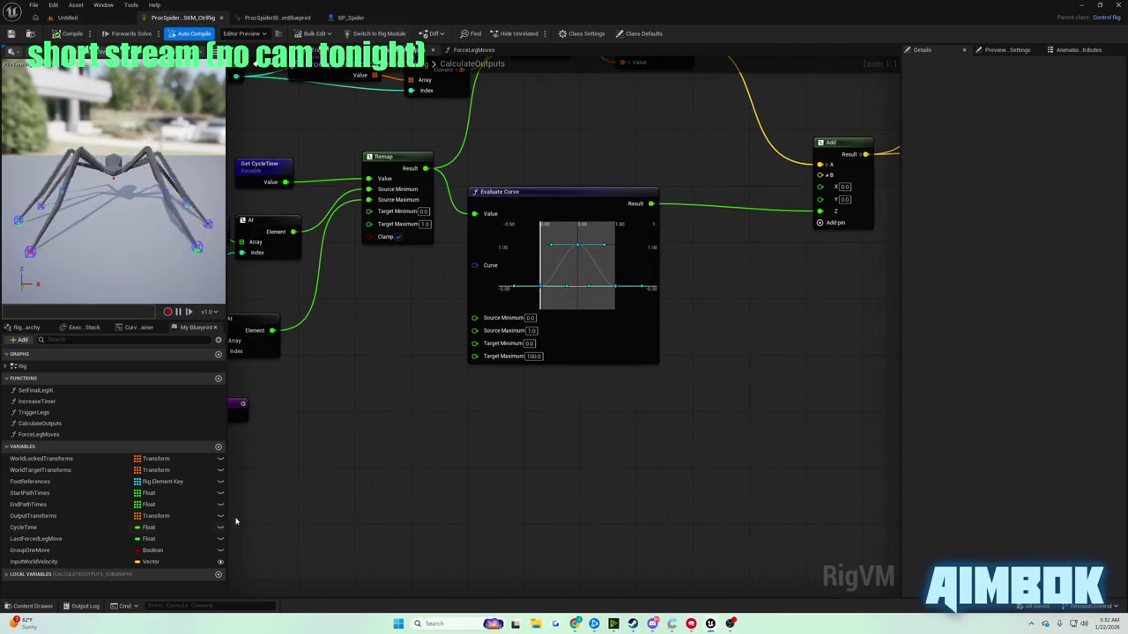
# - Place a Get InputWorldVelocity node and chain a Length node and a Remap node from it
pyautogui.moveTo(49, 563); pyautogui.dragTo(315, 461)
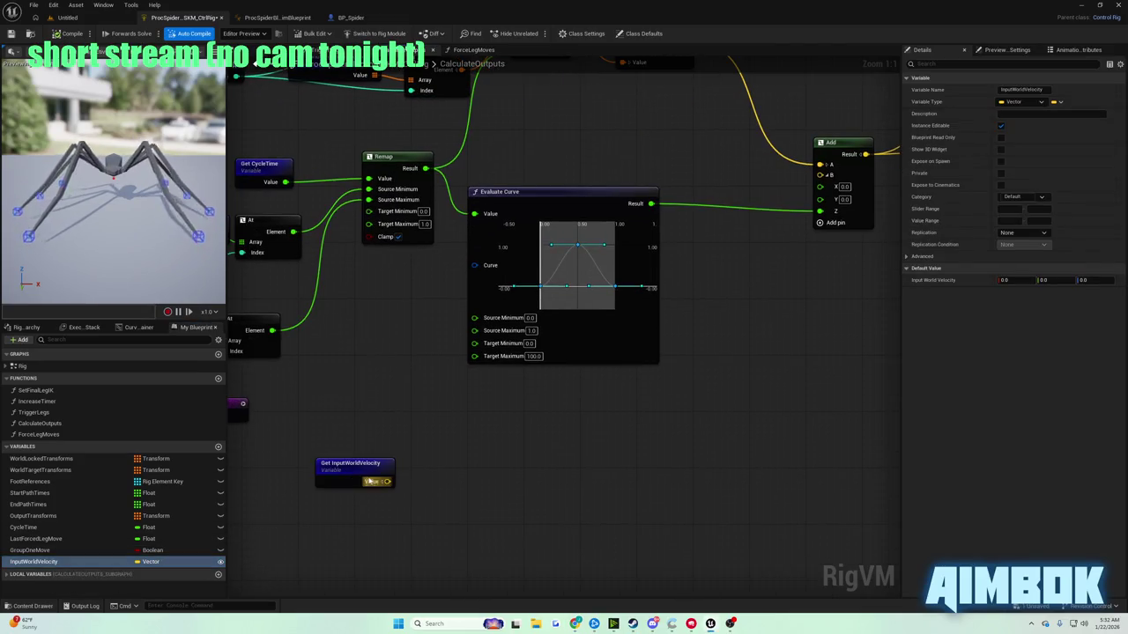
pyautogui.moveTo(388, 481); pyautogui.dragTo(403, 496)
pyautogui.write('k')
pyautogui.press('BackSpace')
pyautogui.write('length')
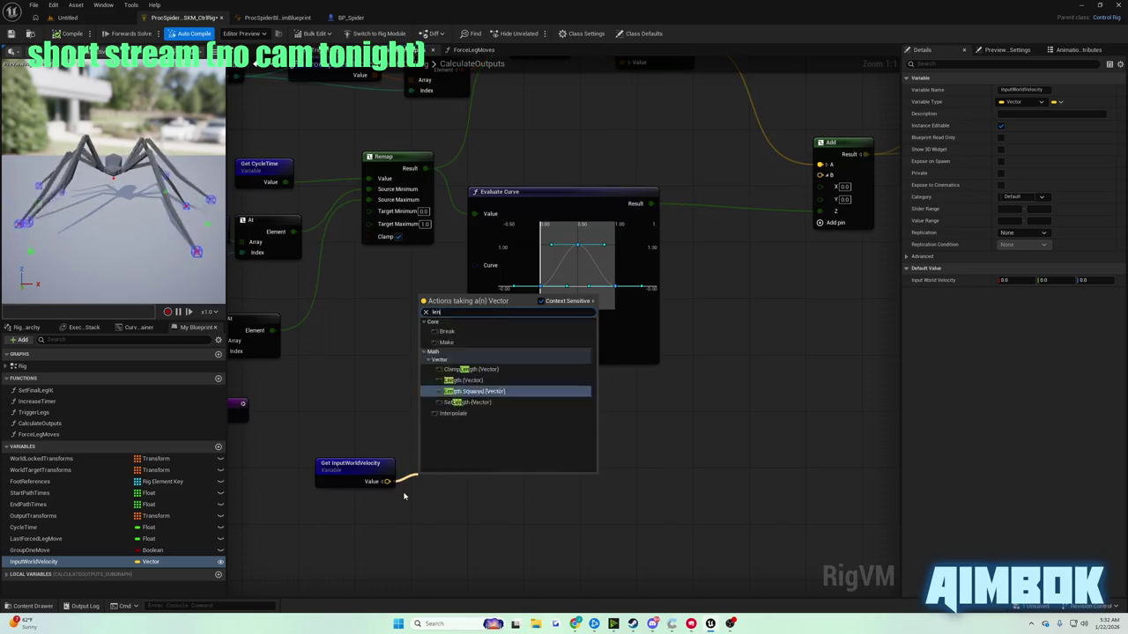
pyautogui.press('Return')
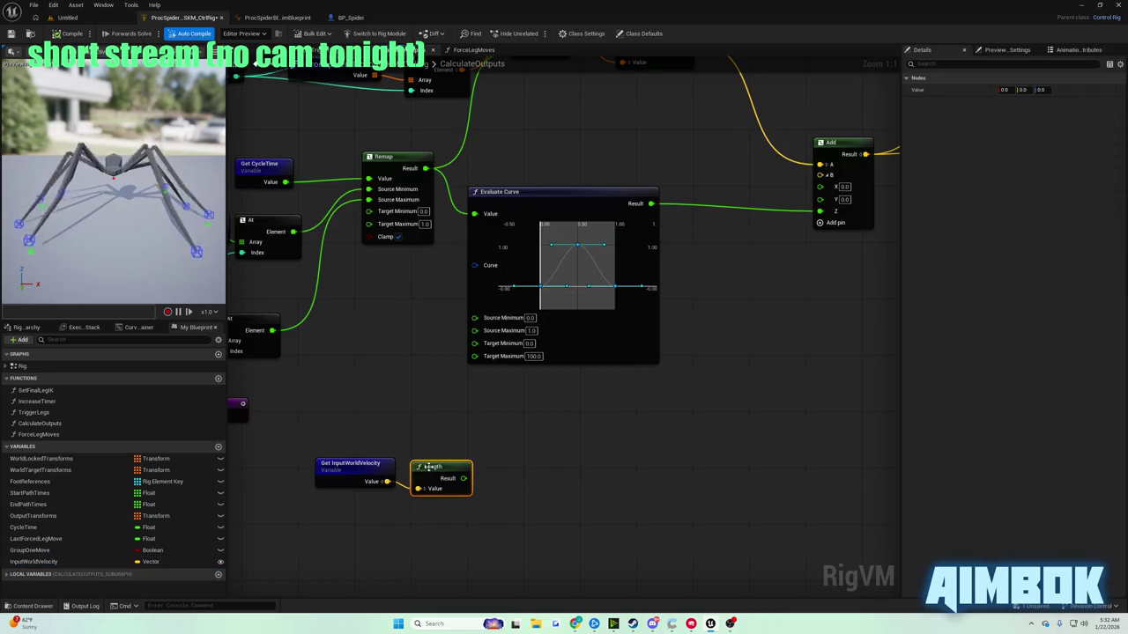
pyautogui.moveTo(462, 478); pyautogui.dragTo(496, 473)
pyautogui.write('remap')
pyautogui.press('Return')
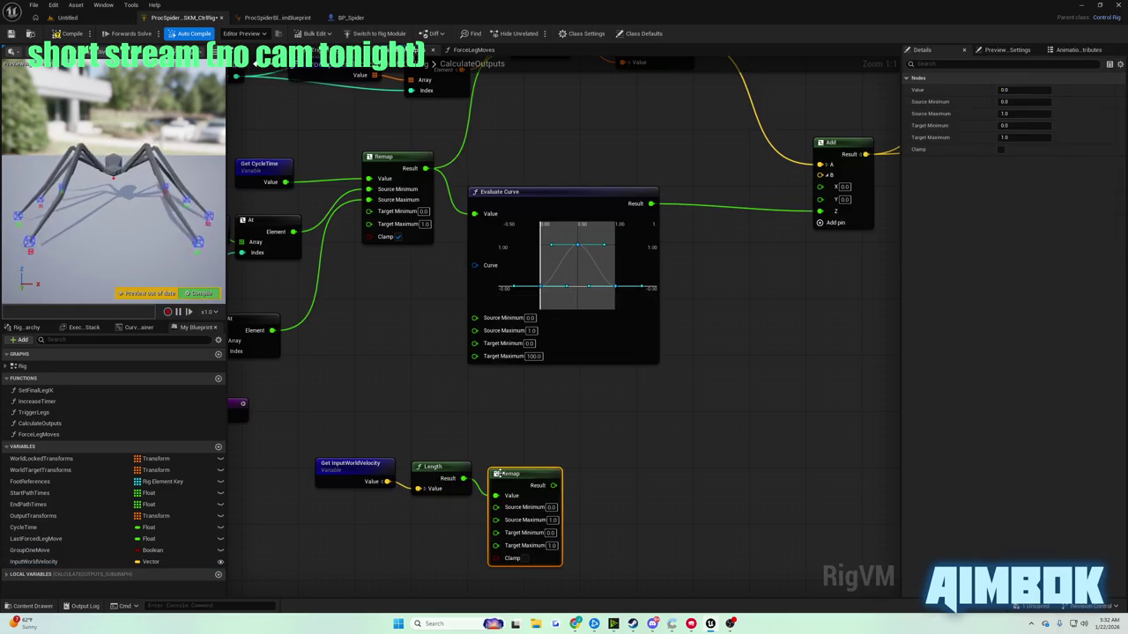
# - Consult the tutorial, then set the Remap's Source Maximum to 600
pyautogui.moveTo(592, 624)
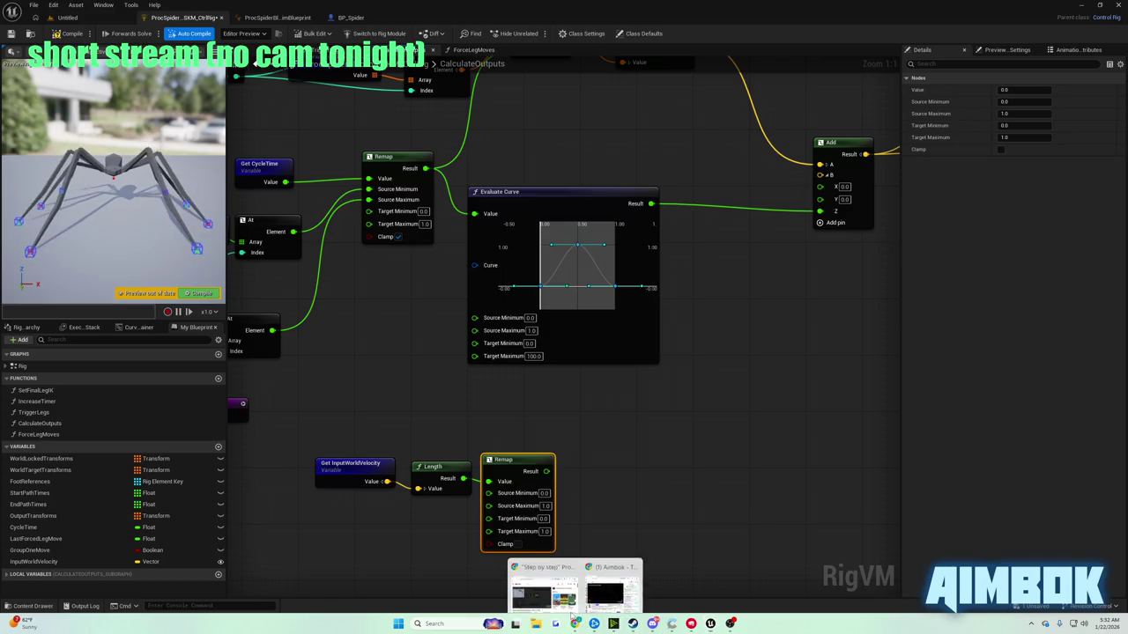
pyautogui.click(599, 583)
pyautogui.click(549, 381)
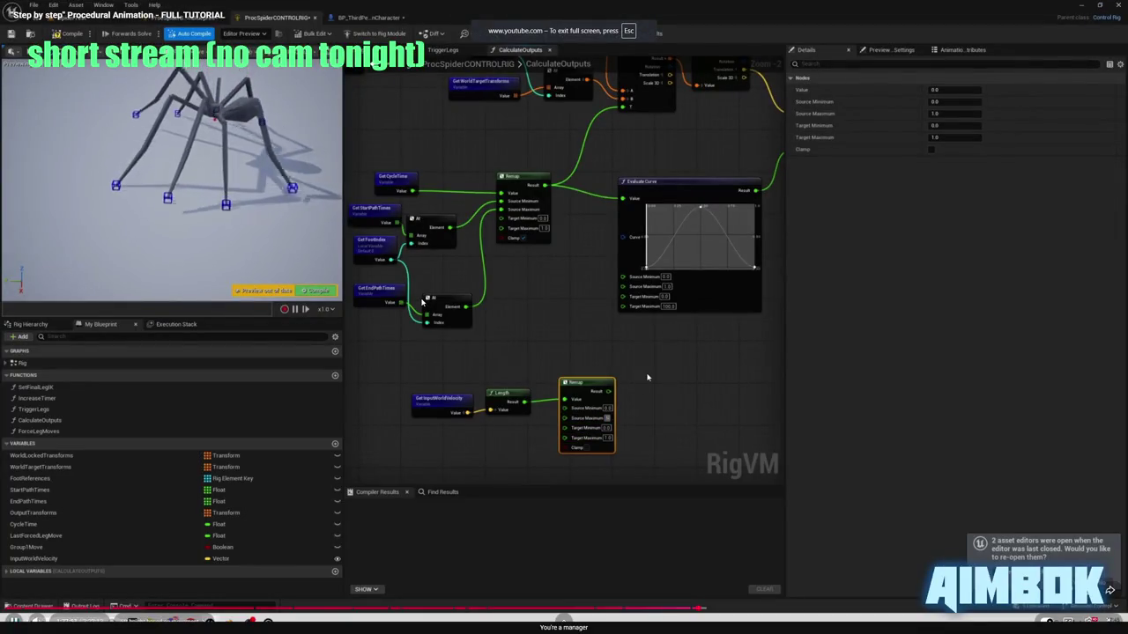
pyautogui.press('space')
pyautogui.hotkey('alt', 'Tab')
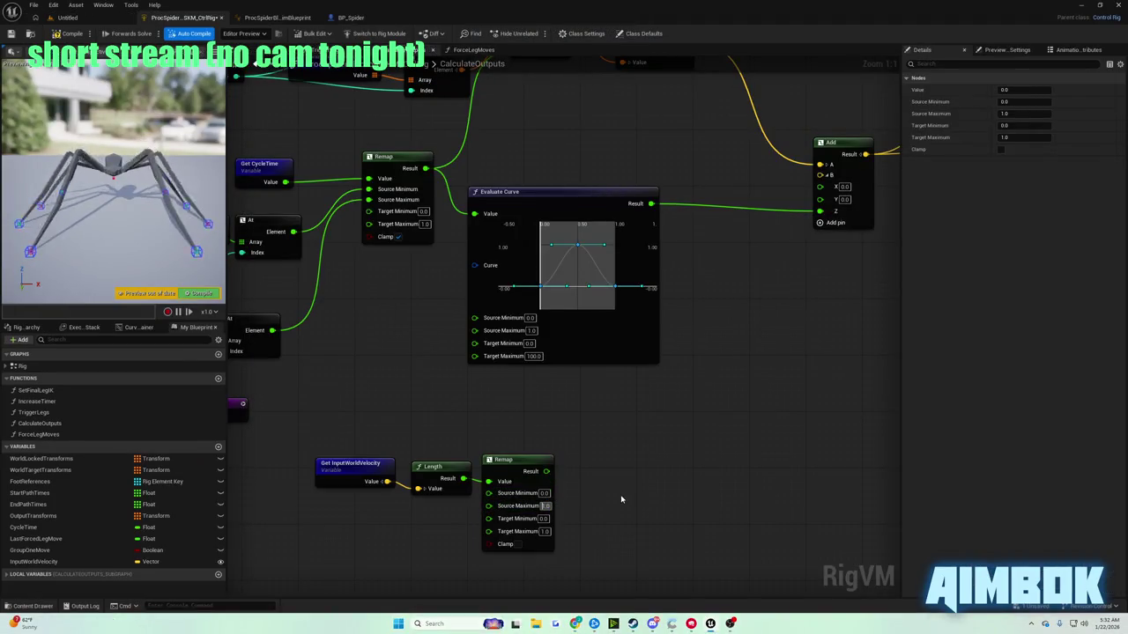
pyautogui.write('600')
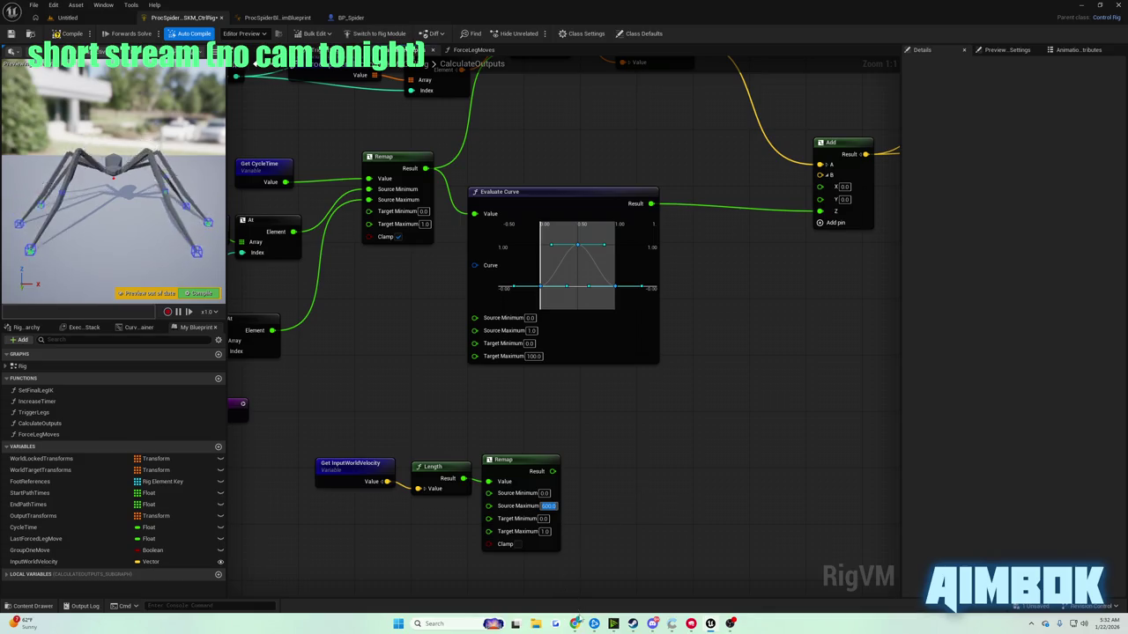
pyautogui.moveTo(574, 624)
pyautogui.click(540, 569)
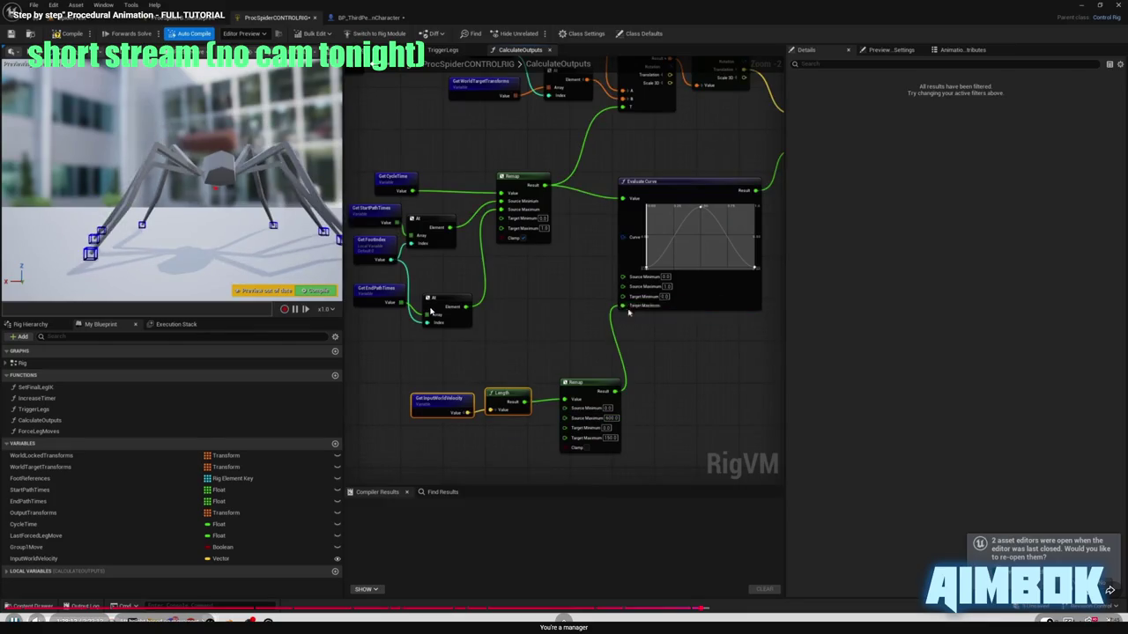
# - Set the lower Remap's Target Maximum to 150
pyautogui.press('Escape')
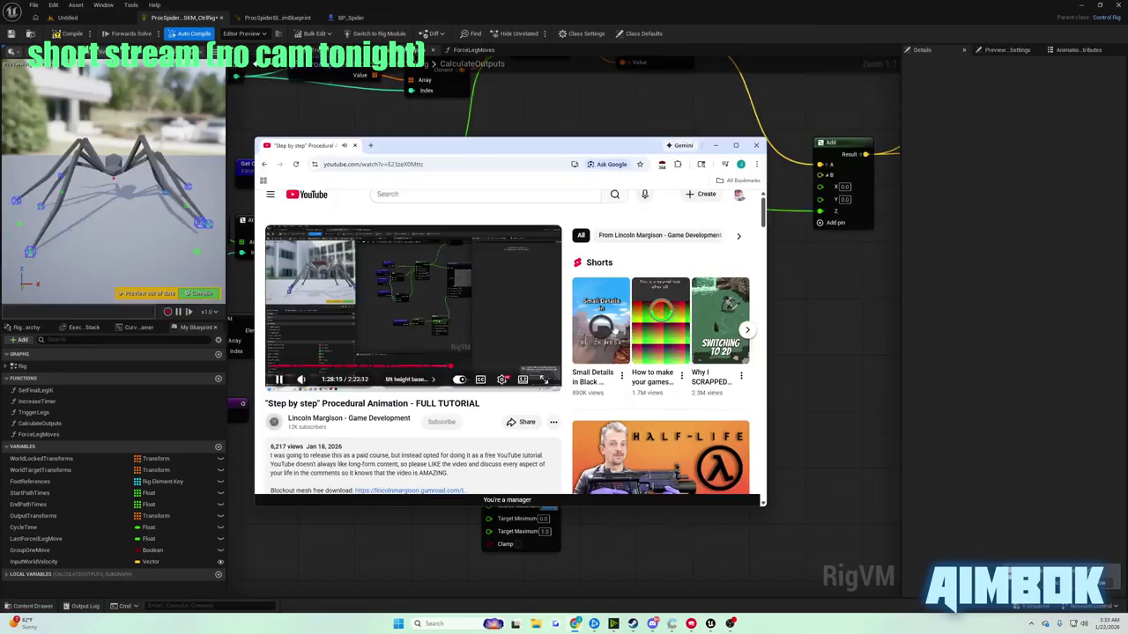
pyautogui.click(800, 343)
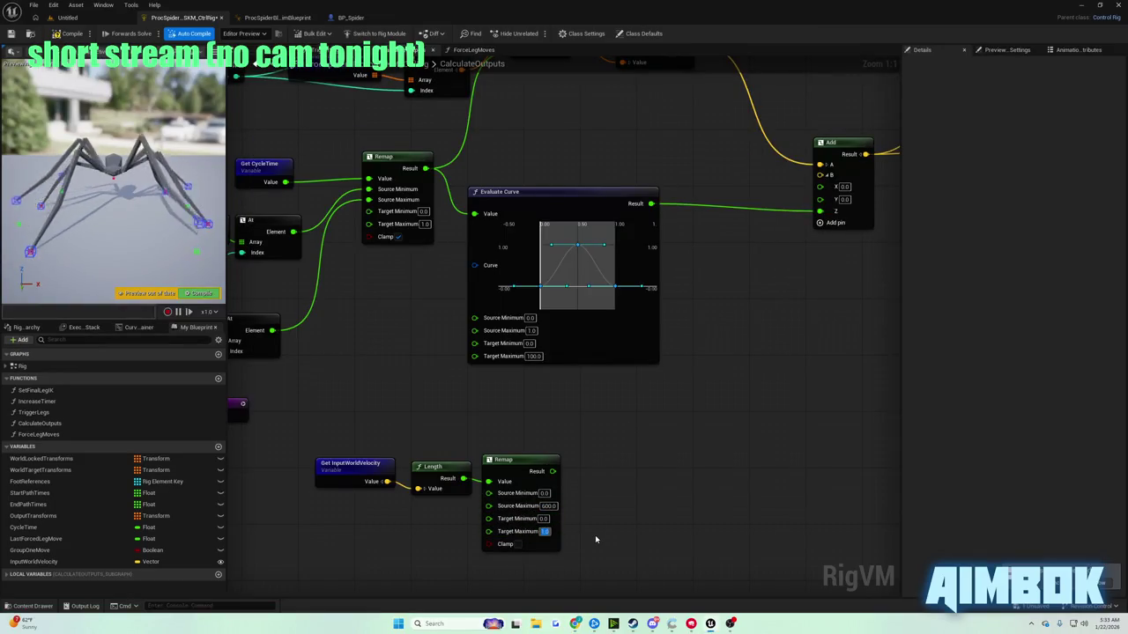
pyautogui.write('150')
pyautogui.press('Return')
# - Wire the Remap result into Evaluate Curve's Target Maximum, save the rig, and show the level
pyautogui.moveTo(545, 474)
pyautogui.mouseDown()
pyautogui.moveTo(487, 394)
pyautogui.moveTo(496, 360)
pyautogui.mouseUp()
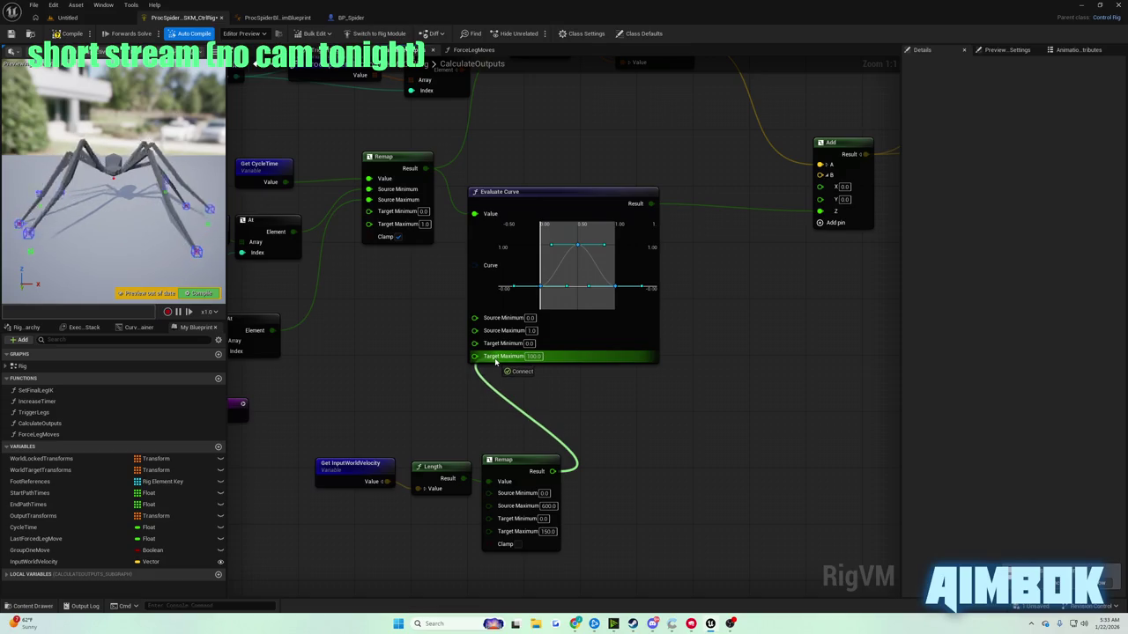
pyautogui.moveTo(496, 361); pyautogui.dragTo(494, 357)
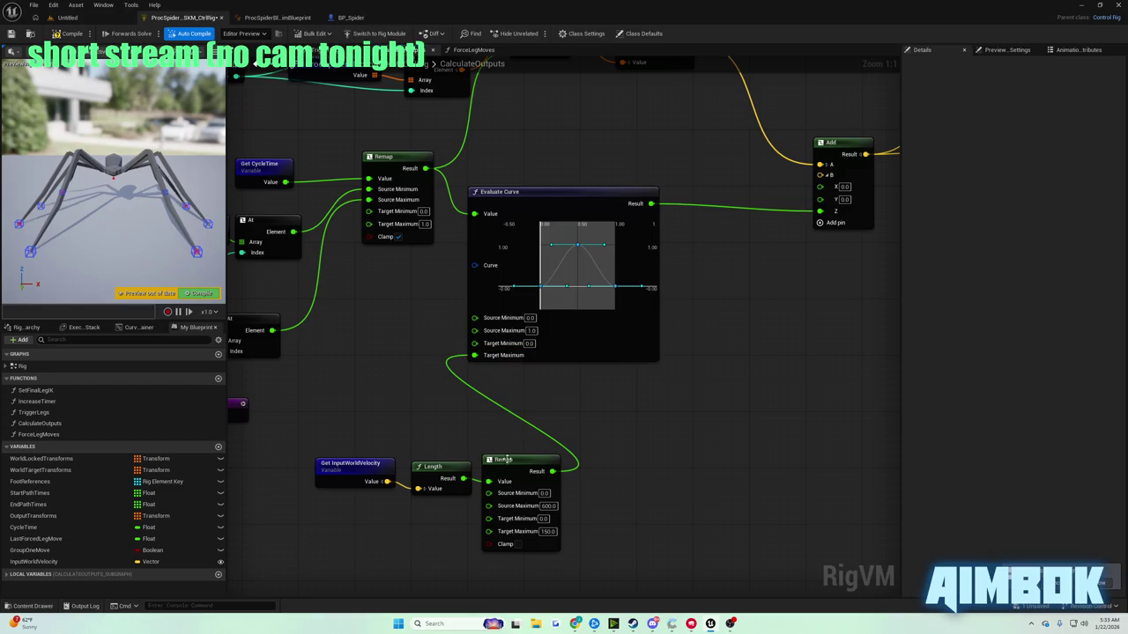
pyautogui.click(12, 34)
pyautogui.click(45, 15)
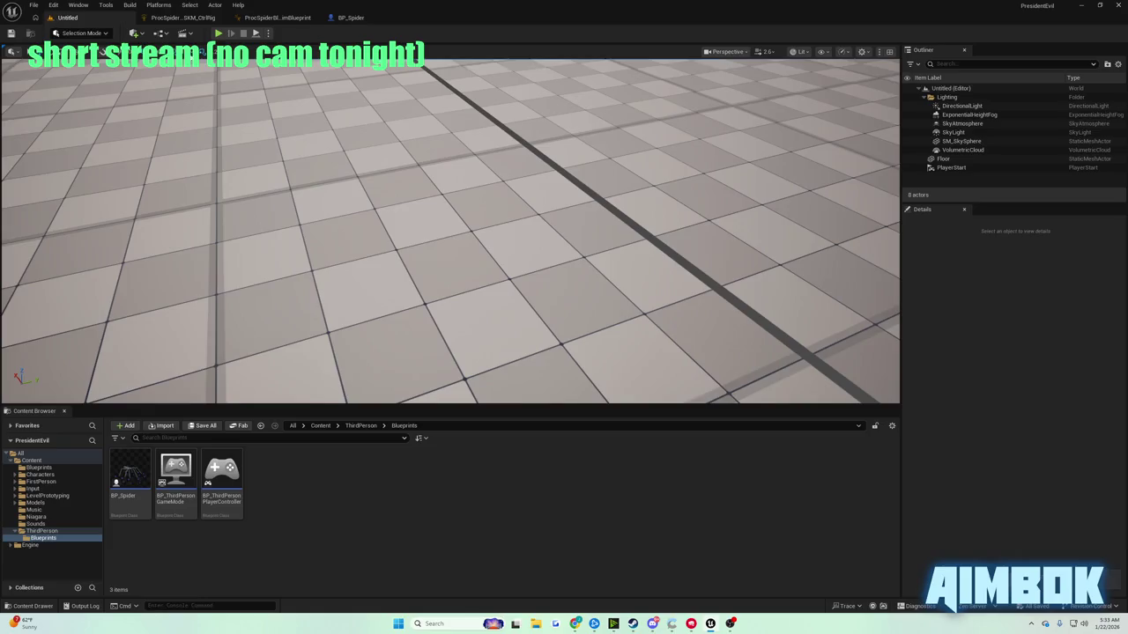
pyautogui.click(218, 33)
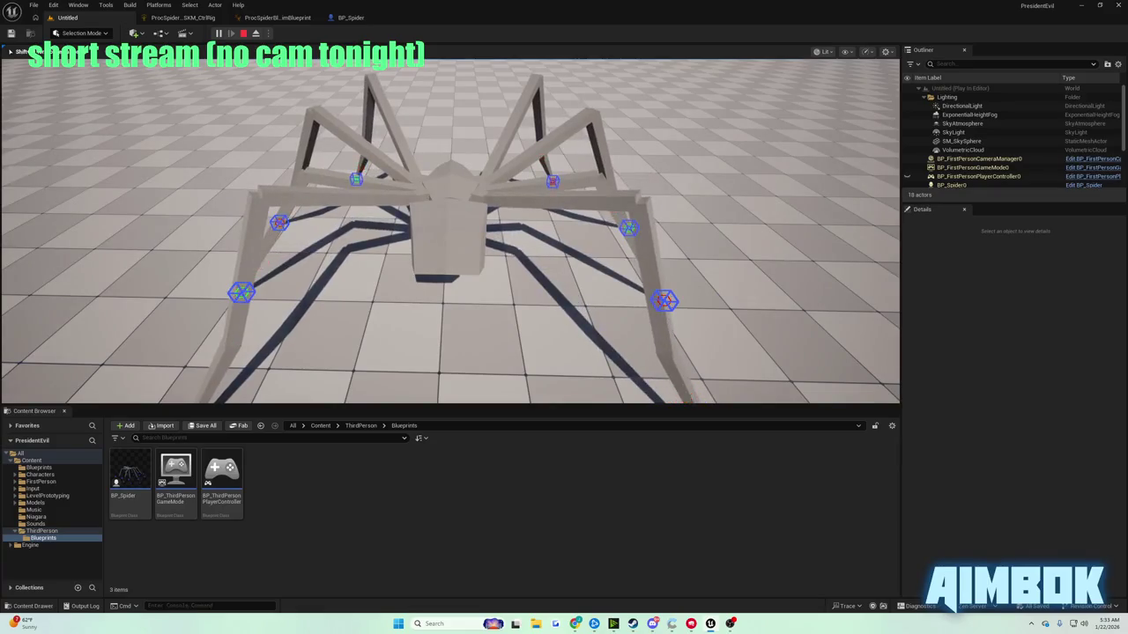
pyautogui.press('w')
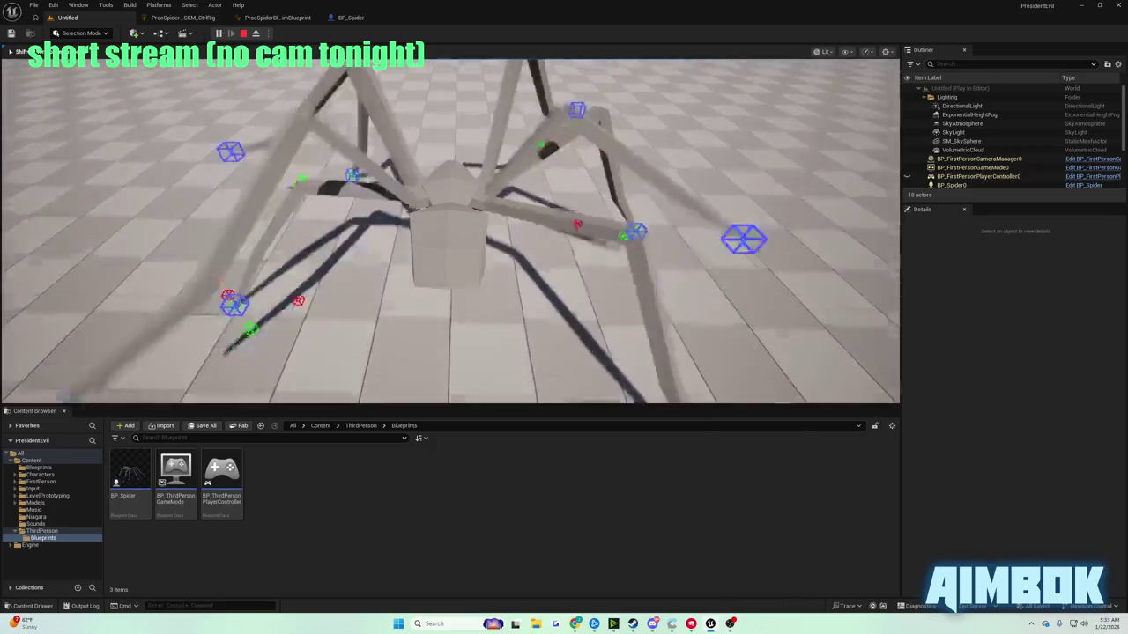
pyautogui.press('Escape')
pyautogui.moveTo(575, 623)
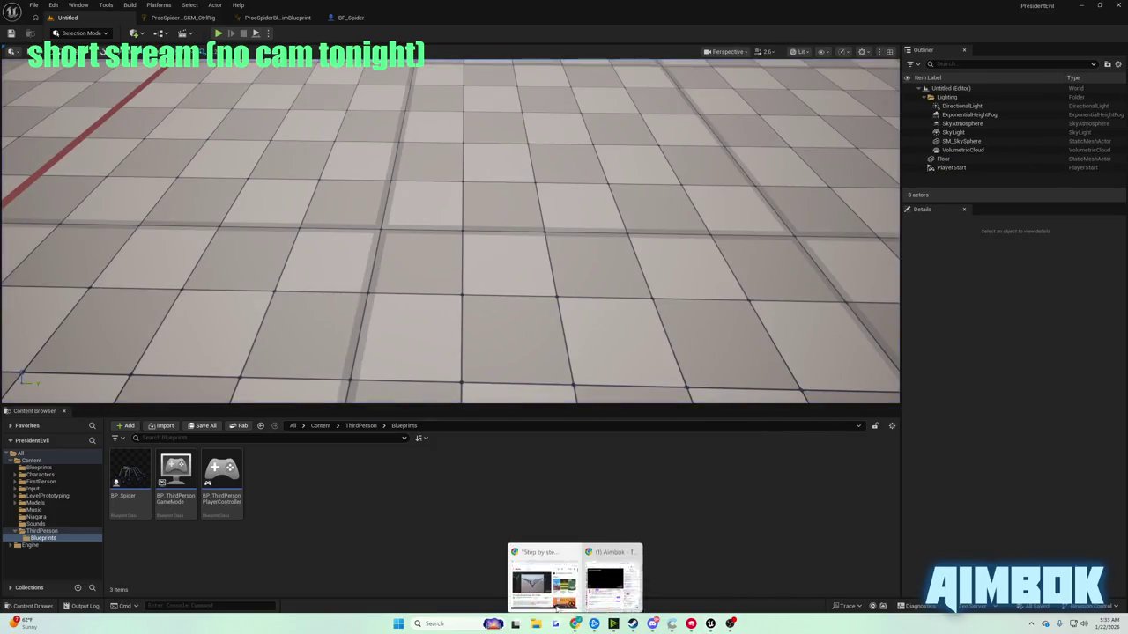
pyautogui.click(541, 575)
pyautogui.doubleClick(422, 289)
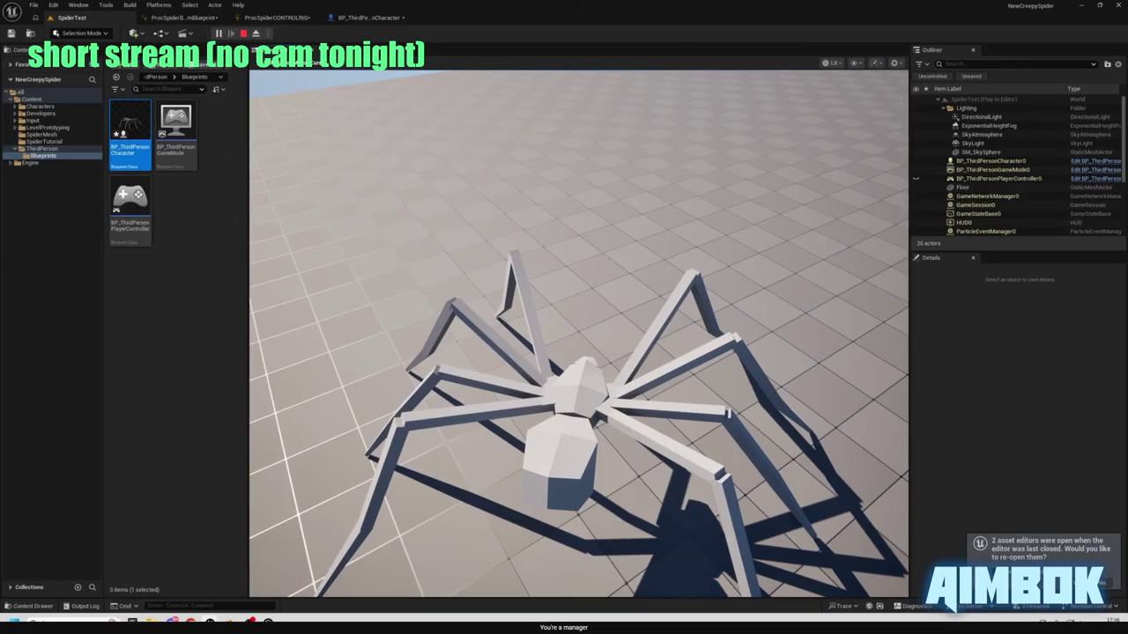
# - Watch the tutorial, exit full screen, and return to the ProcSpider_SKM_CtrlRig tab
pyautogui.press('Escape')
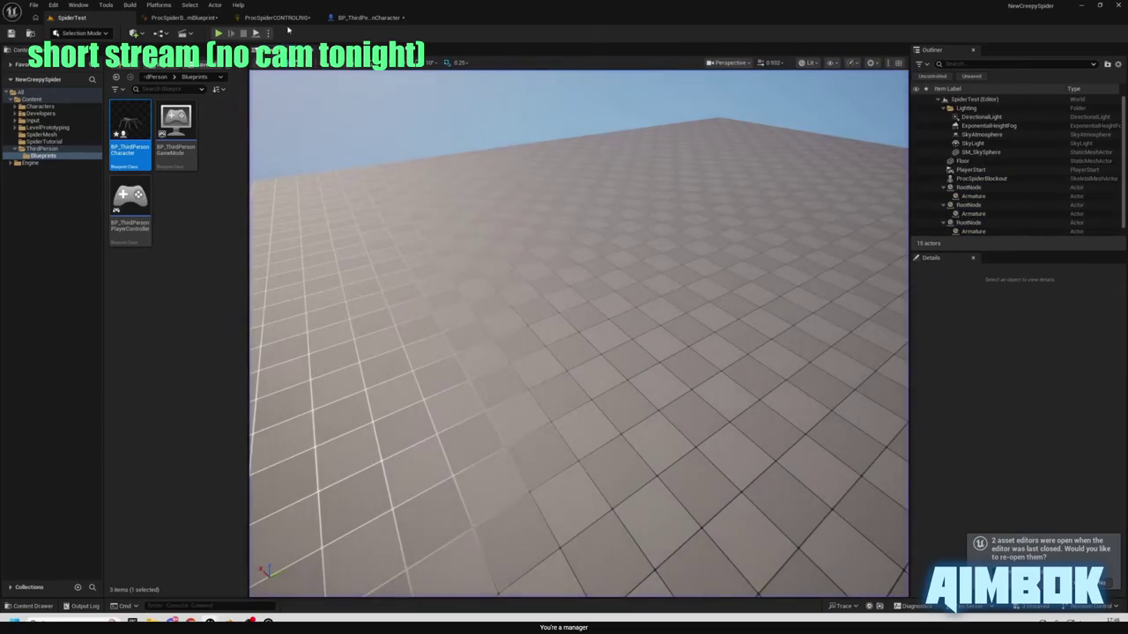
pyautogui.click(271, 19)
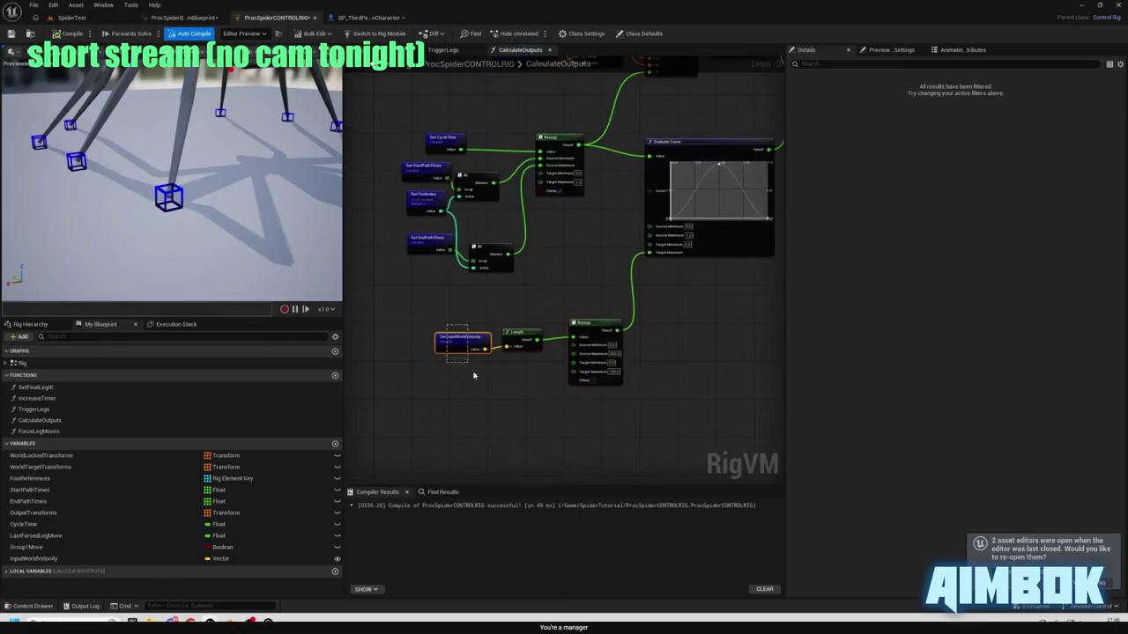
pyautogui.scroll(-3, 520, 338)
pyautogui.scroll(3, 510, 276)
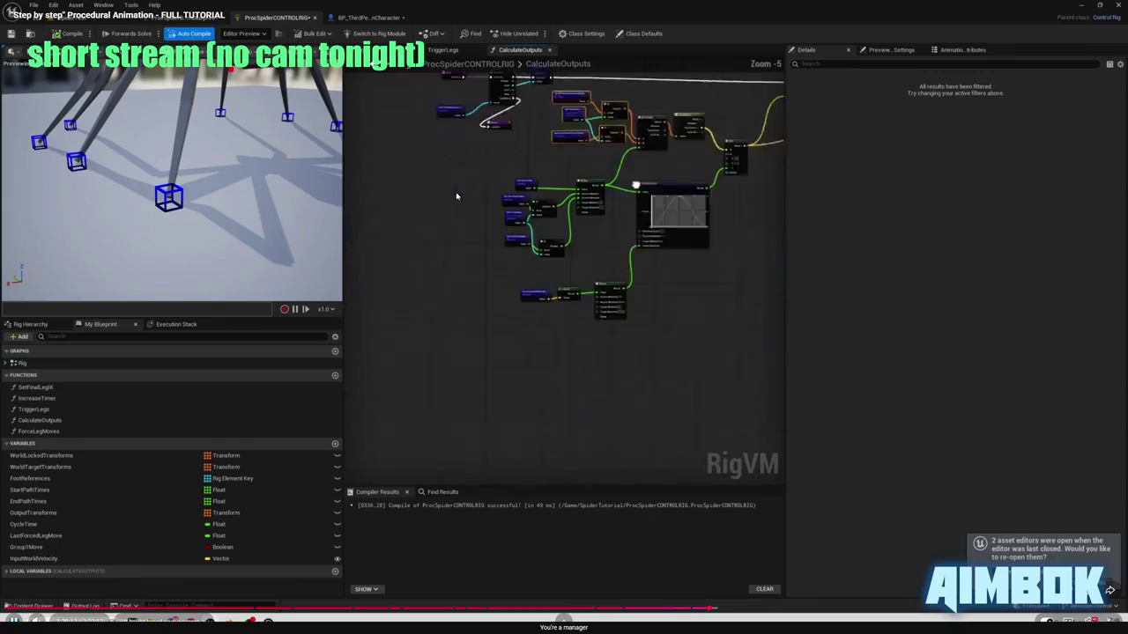
pyautogui.doubleClick(458, 194)
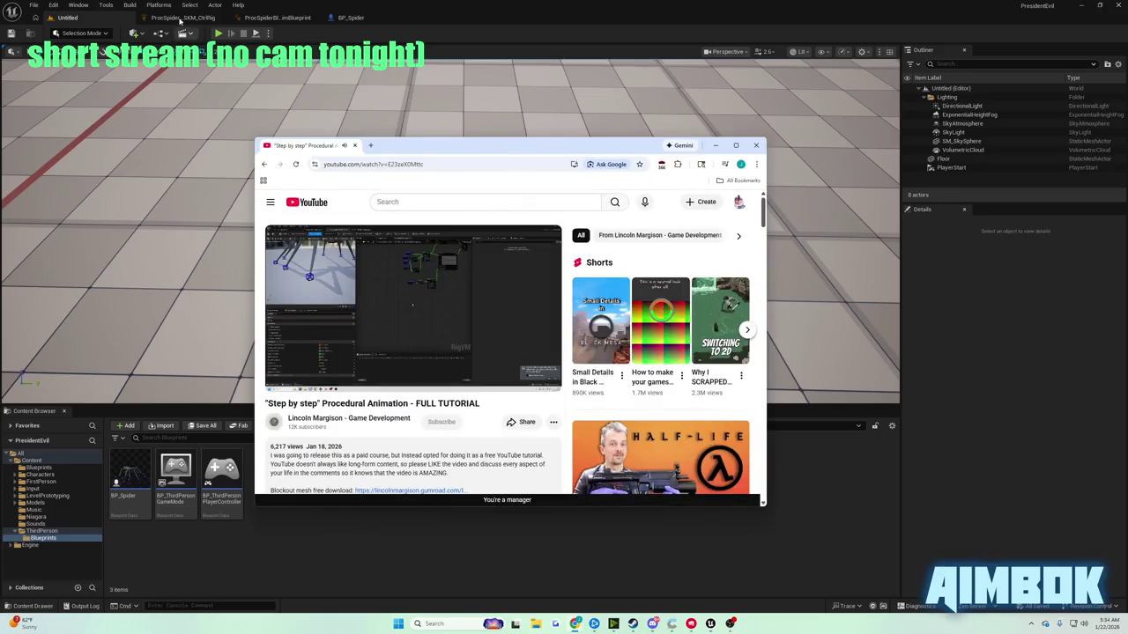
pyautogui.click(180, 19)
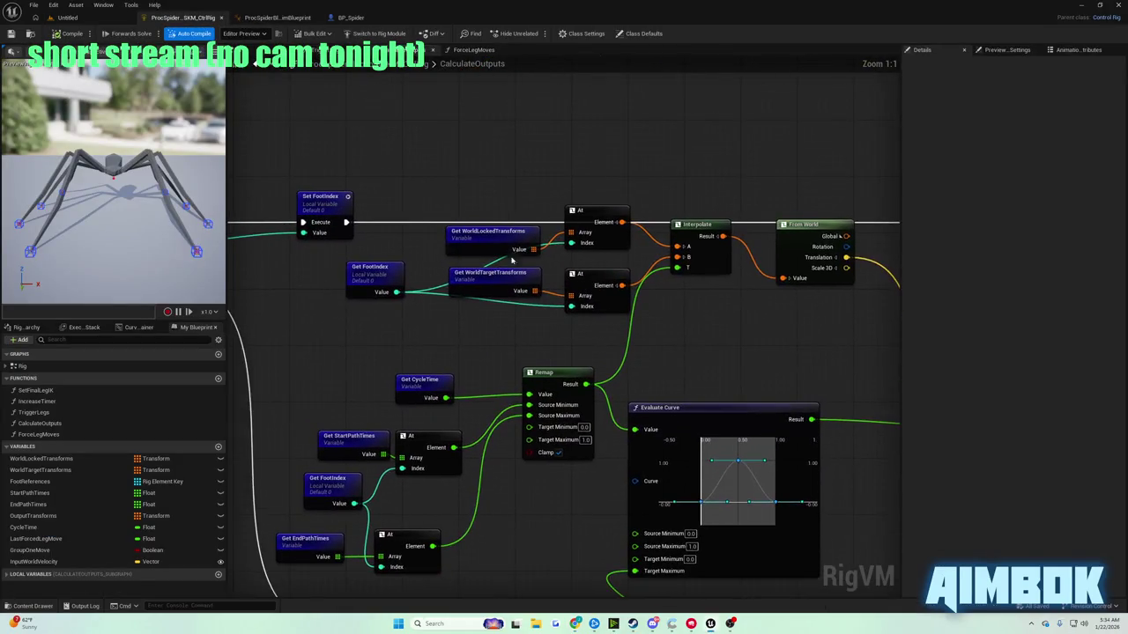
# - Nudge the Get FootIndex node down-right and watch the next part of the tutorial
pyautogui.moveTo(383, 269); pyautogui.dragTo(411, 311)
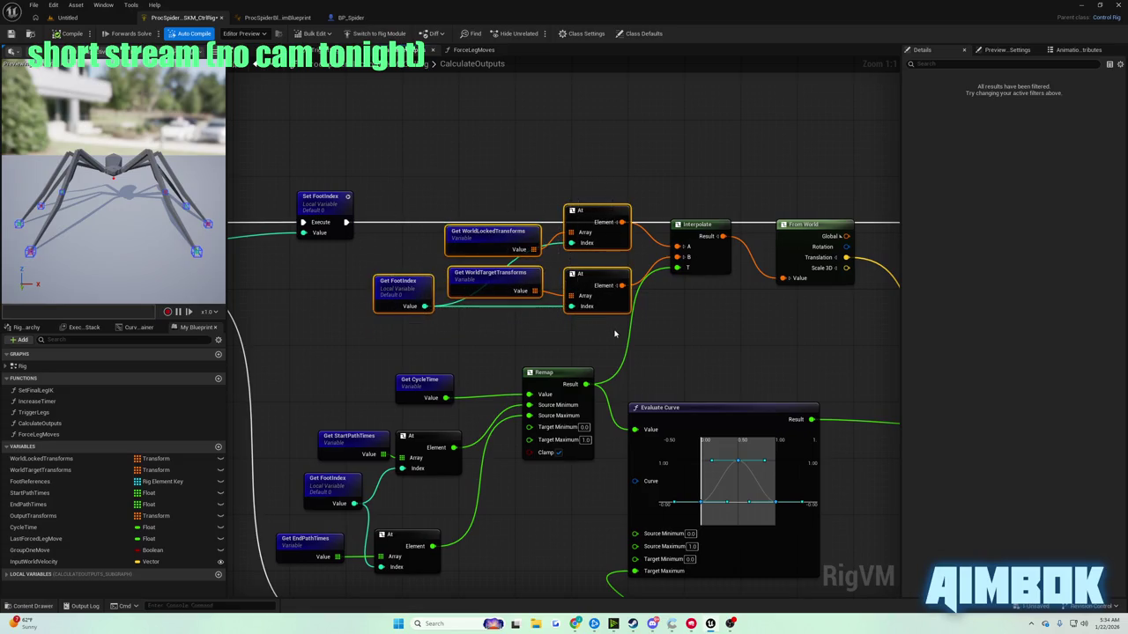
pyautogui.moveTo(574, 624)
pyautogui.click(542, 577)
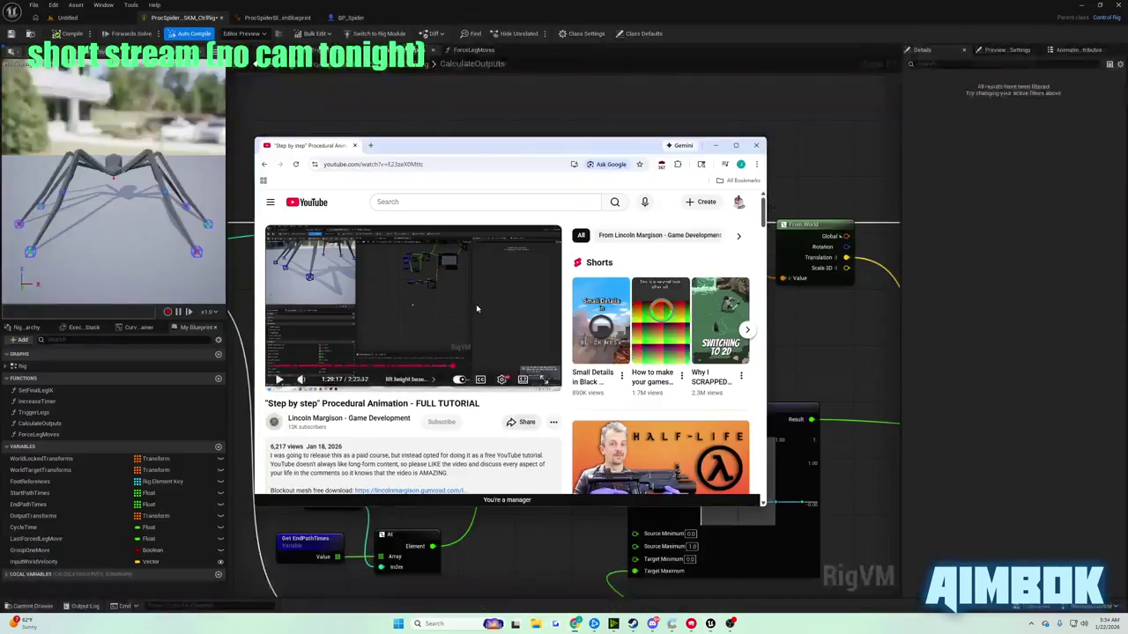
pyautogui.doubleClick(475, 304)
pyautogui.click(475, 303)
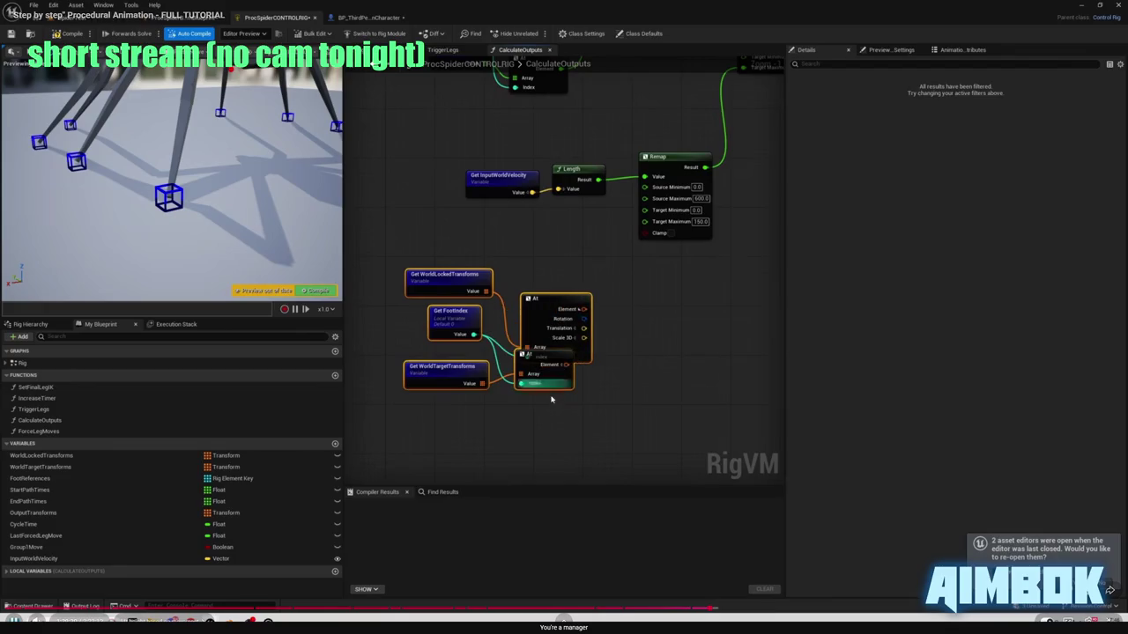
pyautogui.press('Escape')
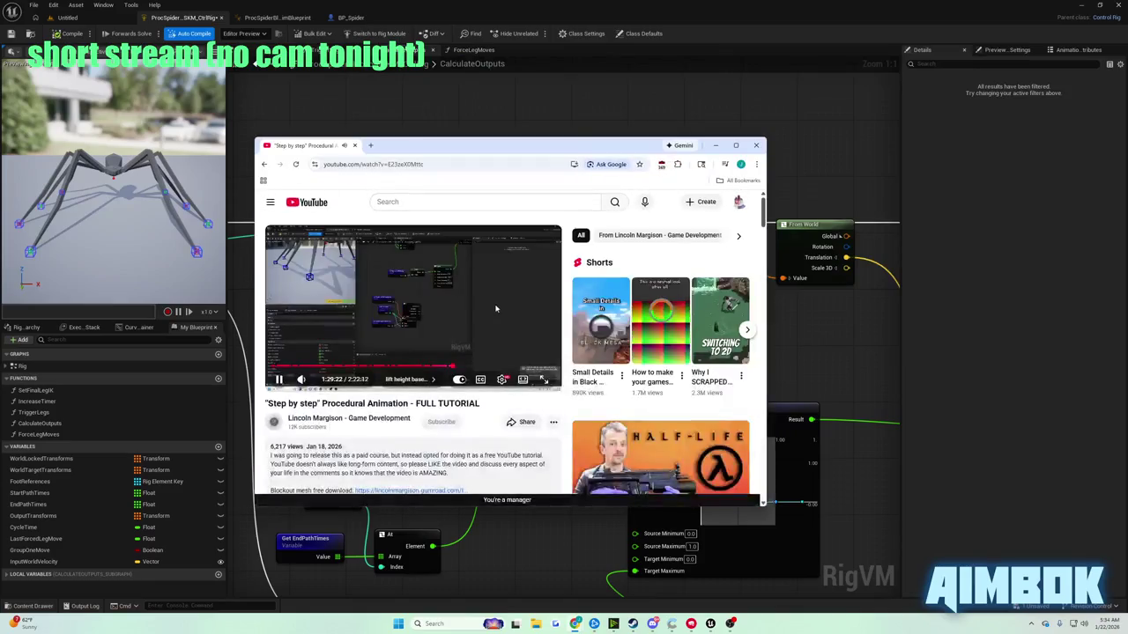
pyautogui.click(899, 299)
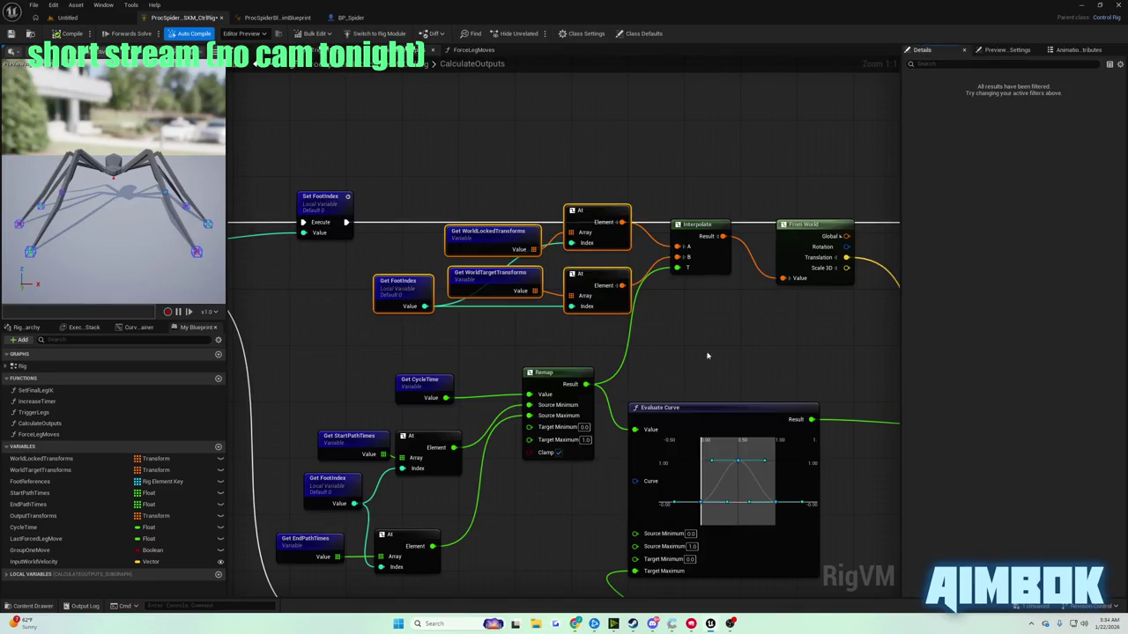
# - Paste the transform getter and At nodes below Remap and add Distance Between from Translation
pyautogui.moveTo(544, 579)
pyautogui.mouseDown()
pyautogui.moveTo(545, 247)
pyautogui.moveTo(551, 262)
pyautogui.moveTo(503, 377)
pyautogui.mouseUp()
pyautogui.hotkey('ctrl', 'v')
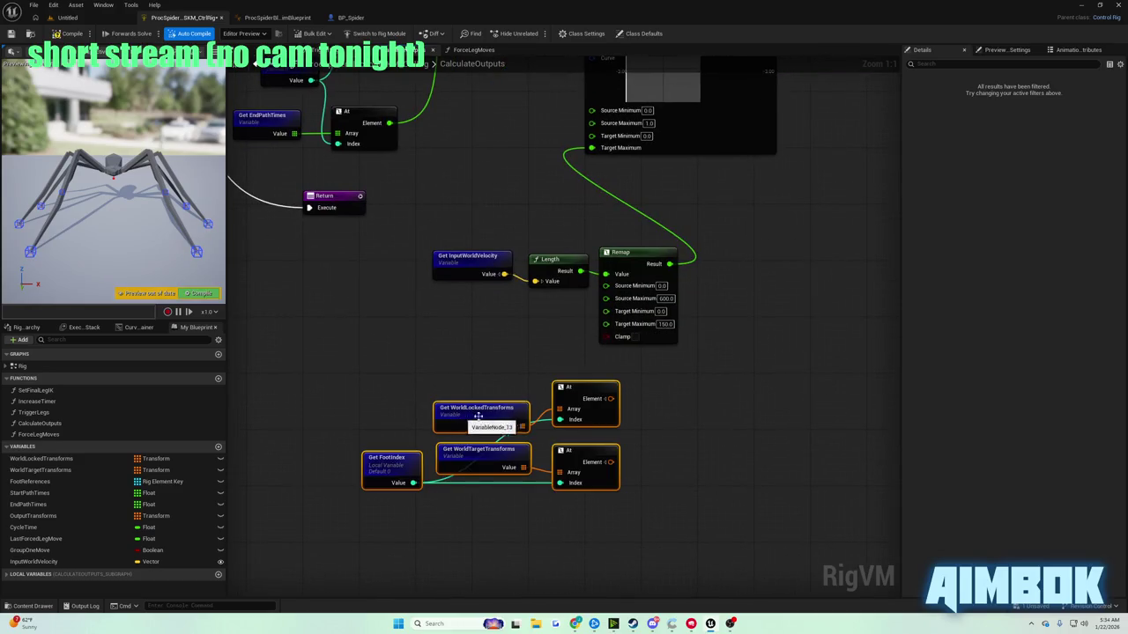
pyautogui.moveTo(571, 387); pyautogui.dragTo(481, 428)
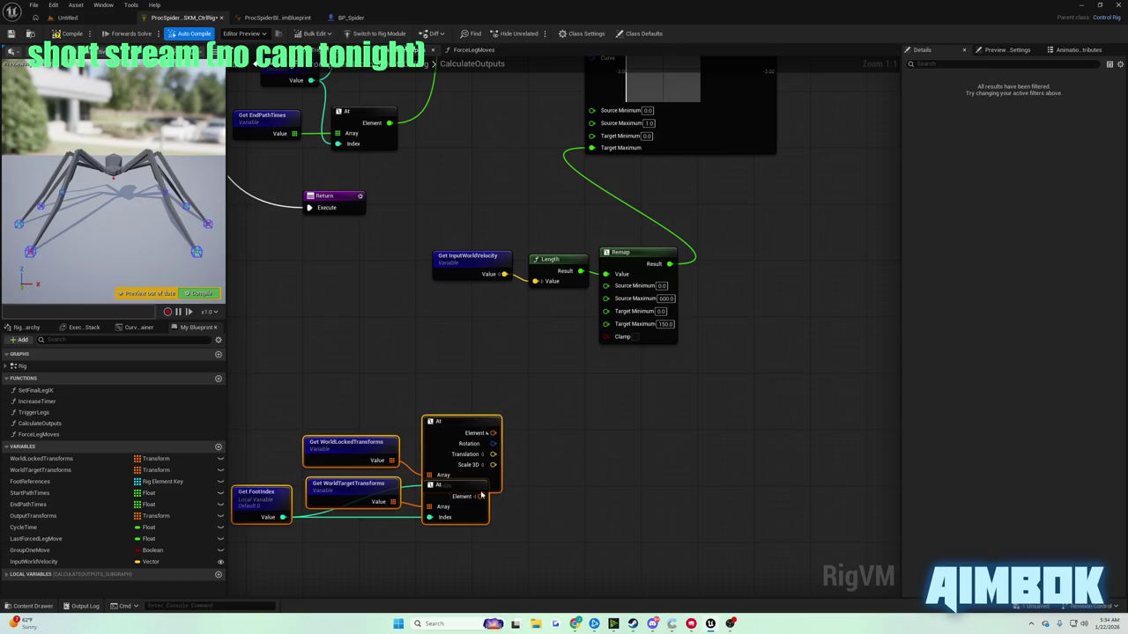
pyautogui.click(546, 493)
pyautogui.moveTo(454, 472)
pyautogui.mouseDown()
pyautogui.moveTo(463, 365)
pyautogui.moveTo(460, 437)
pyautogui.moveTo(482, 447)
pyautogui.mouseUp()
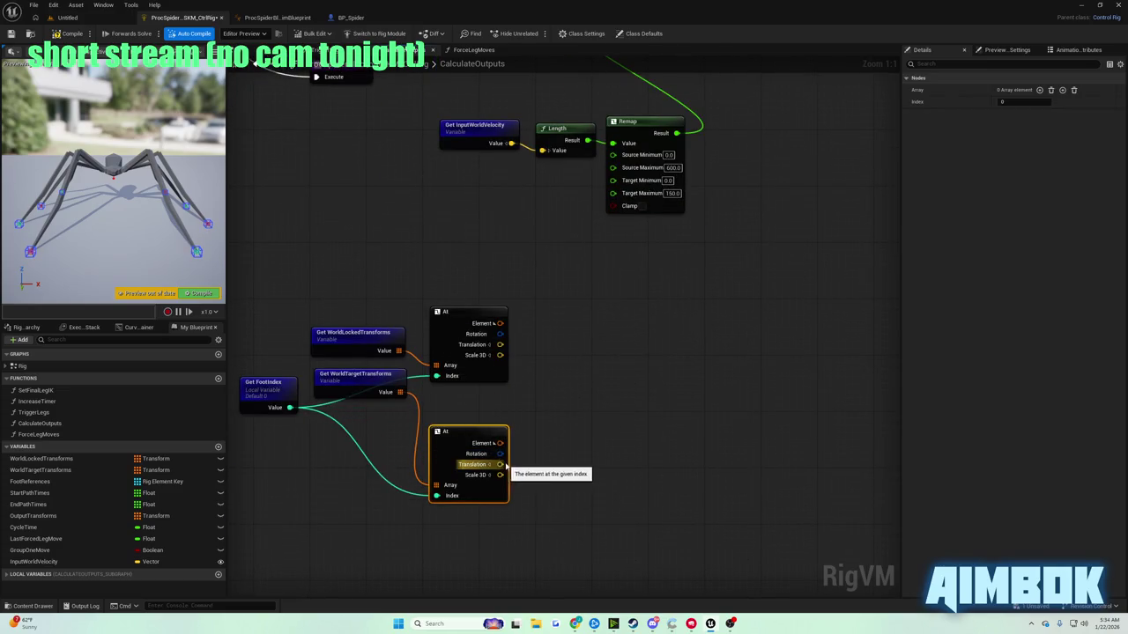
pyautogui.moveTo(498, 344); pyautogui.dragTo(540, 359)
pyautogui.write('distance')
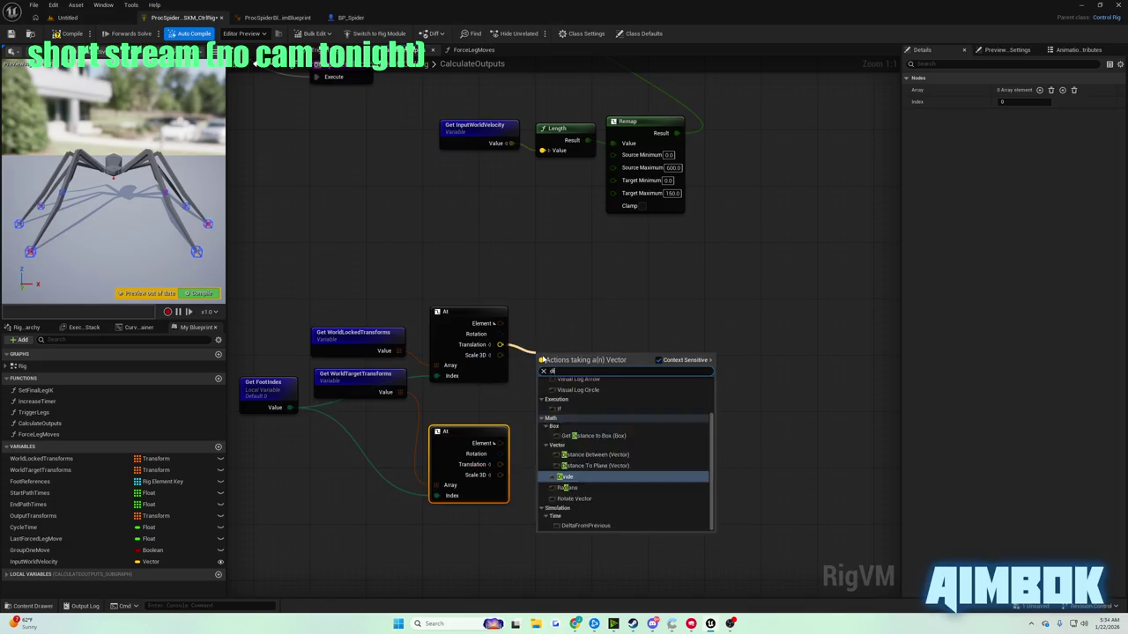
pyautogui.press('Return')
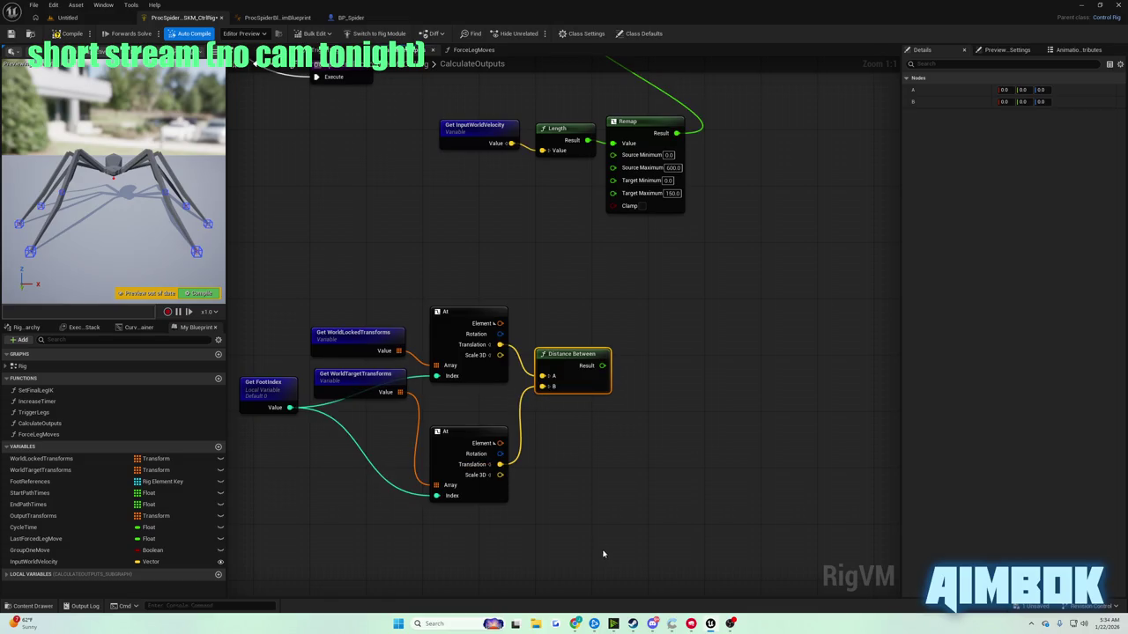
# - Put the tutorial video back in full screen and keep watching
pyautogui.moveTo(575, 623)
pyautogui.click(538, 592)
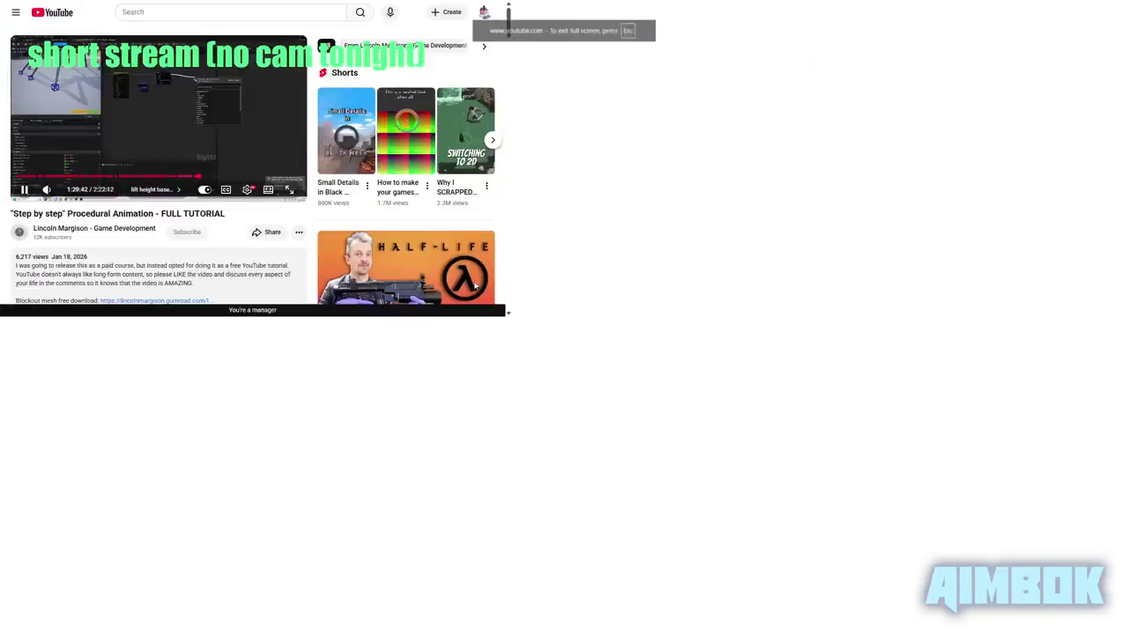
pyautogui.press('Escape')
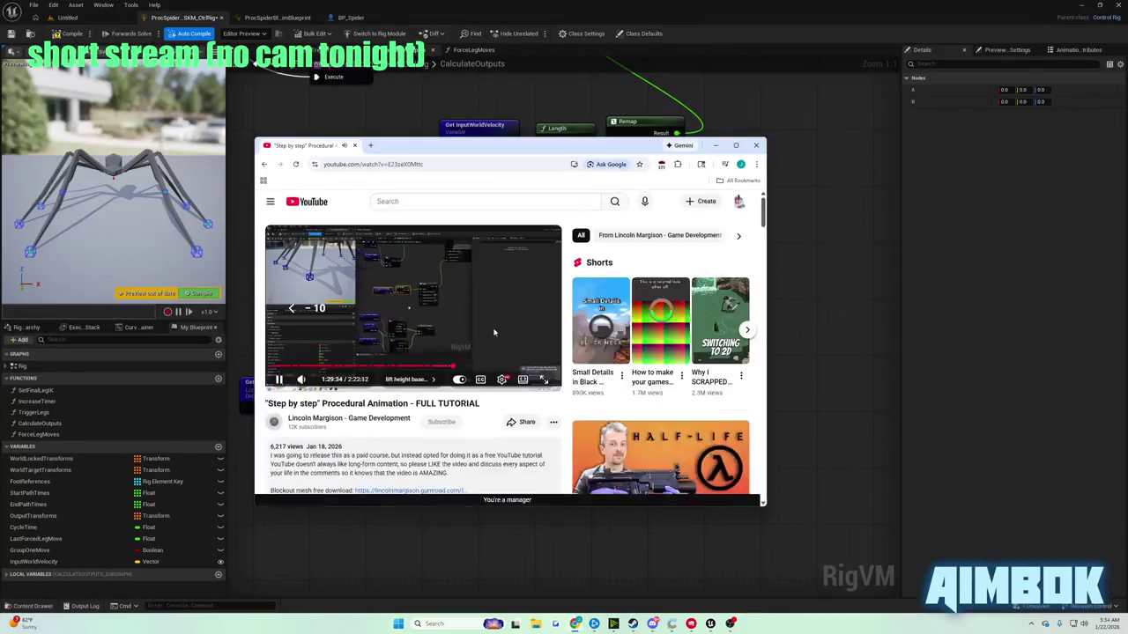
pyautogui.press('f')
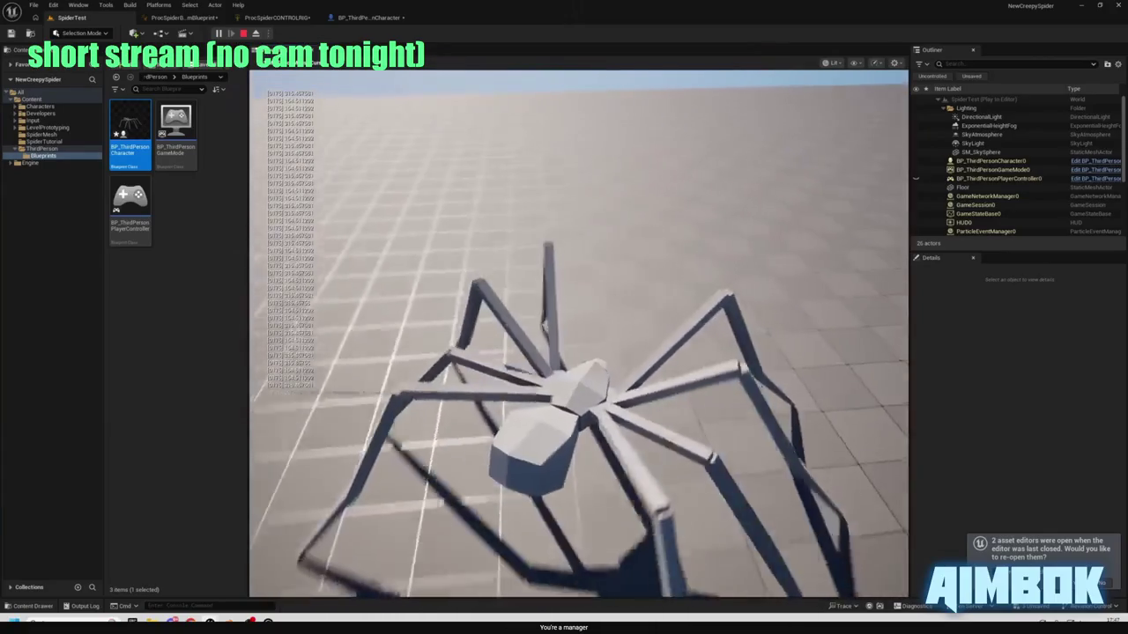
# - Follow the tutorial to Distance Between feeding the Remap, then exit full screen
pyautogui.click(277, 17)
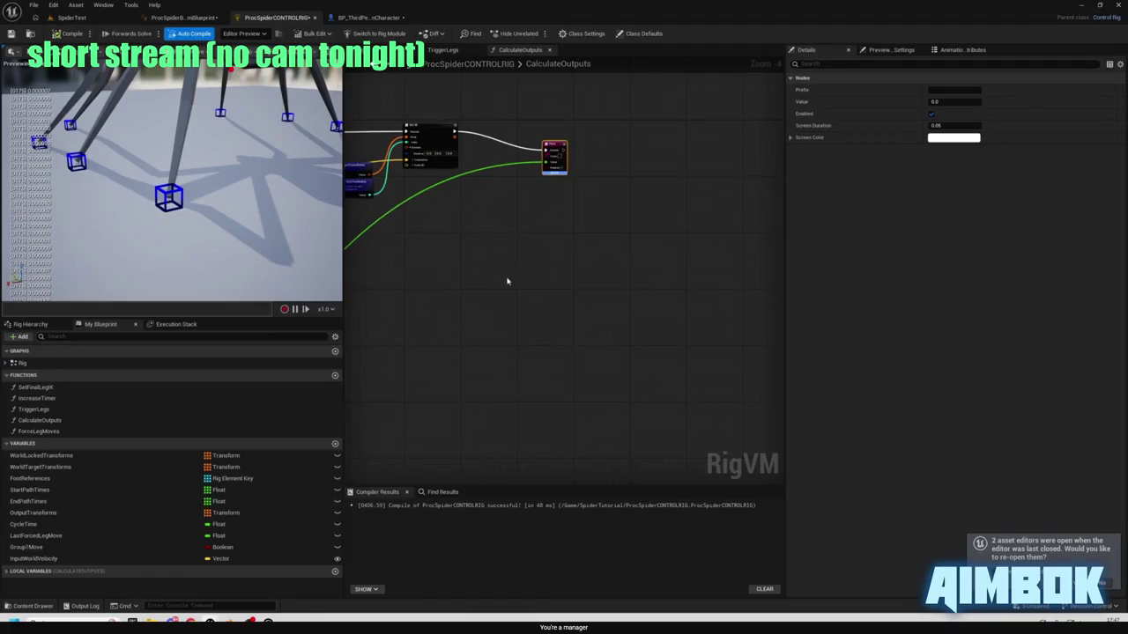
pyautogui.moveTo(506, 281); pyautogui.dragTo(693, 232)
pyautogui.click(743, 102)
pyautogui.scroll(3, 604, 350)
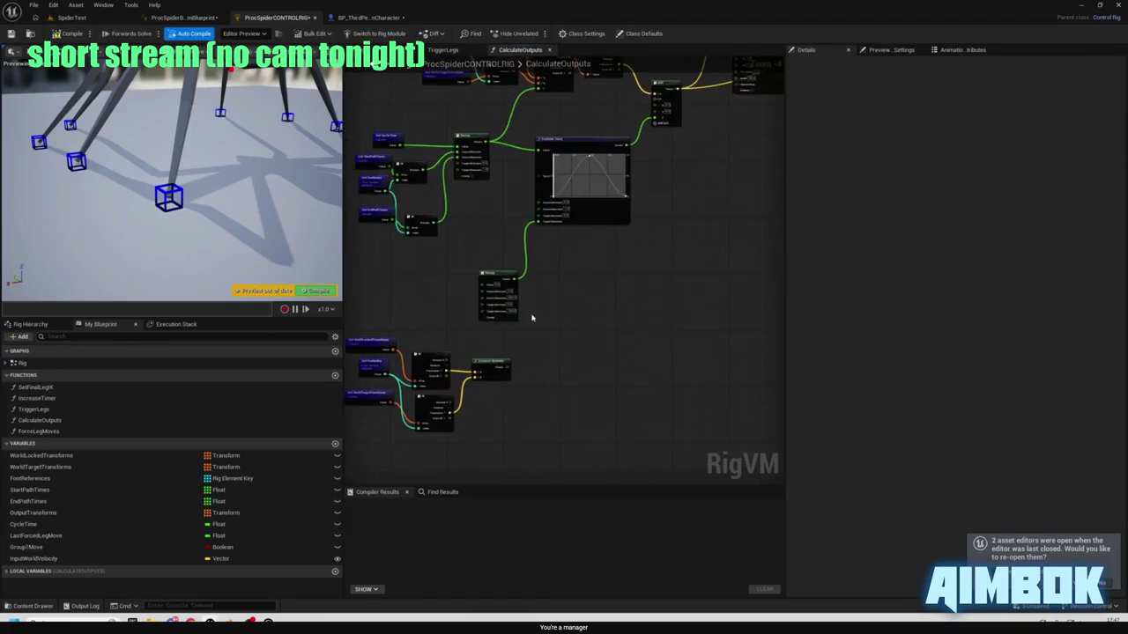
pyautogui.moveTo(529, 315)
pyautogui.mouseDown()
pyautogui.moveTo(748, 383)
pyautogui.moveTo(663, 337)
pyautogui.mouseUp()
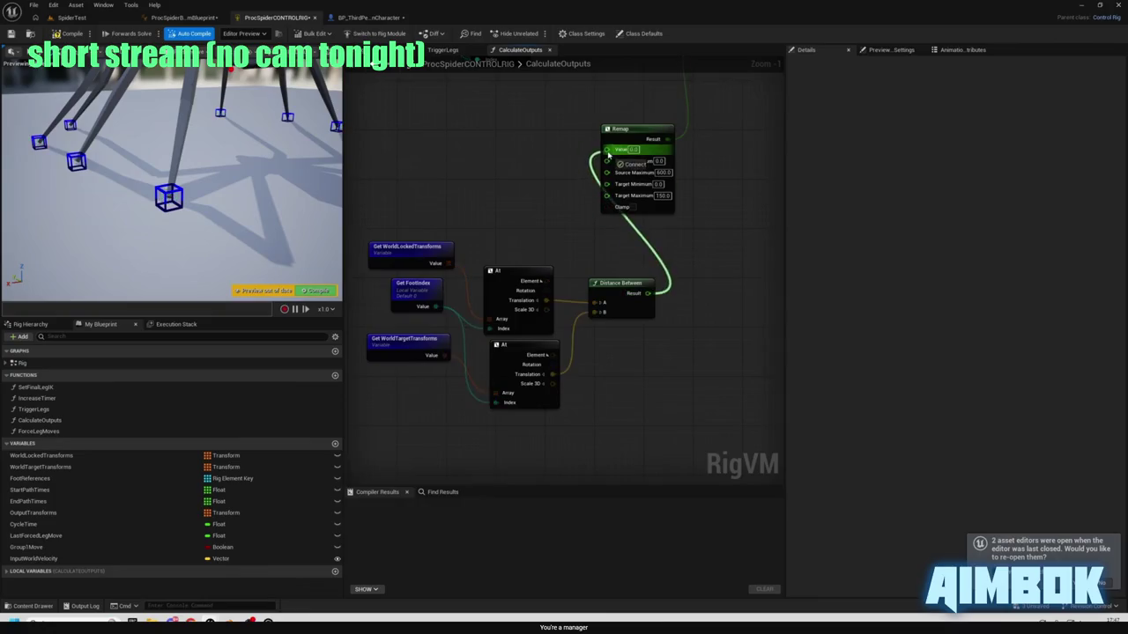
pyautogui.moveTo(608, 154); pyautogui.dragTo(606, 150)
pyautogui.moveTo(661, 182); pyautogui.dragTo(605, 253)
pyautogui.moveTo(476, 287)
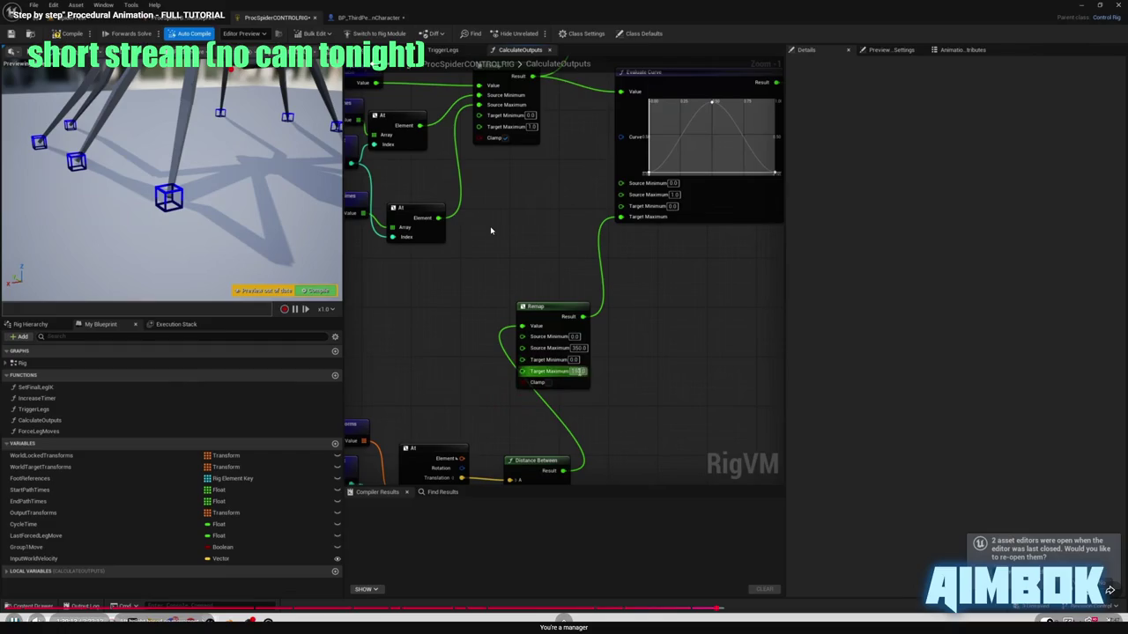
pyautogui.press('Escape')
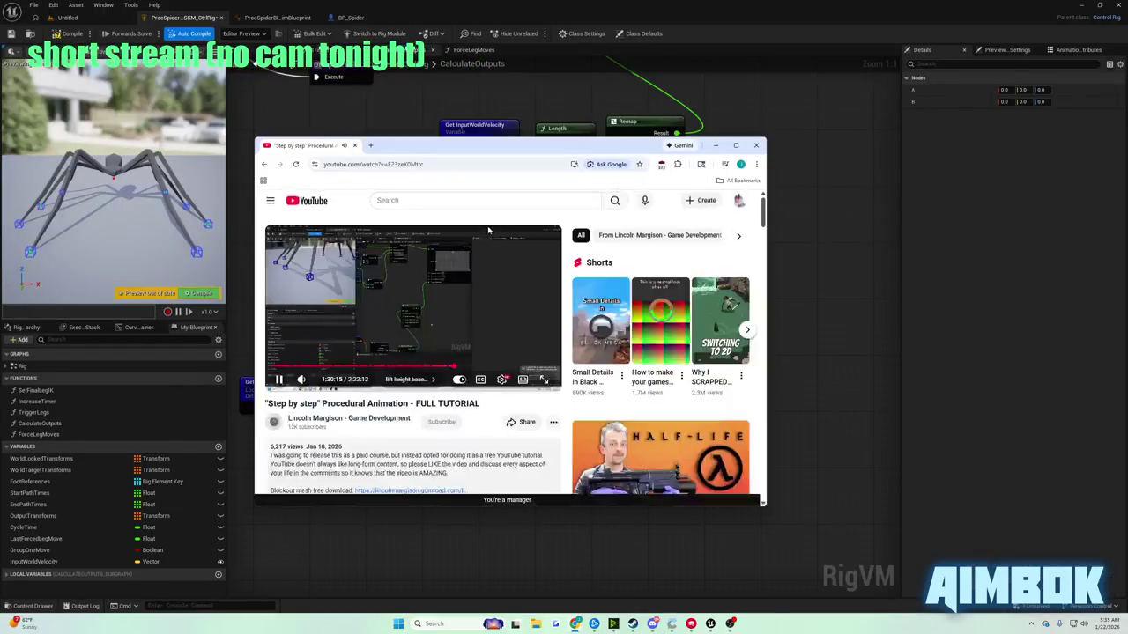
# - Turn on Clamp on the Remap node
pyautogui.click(807, 266)
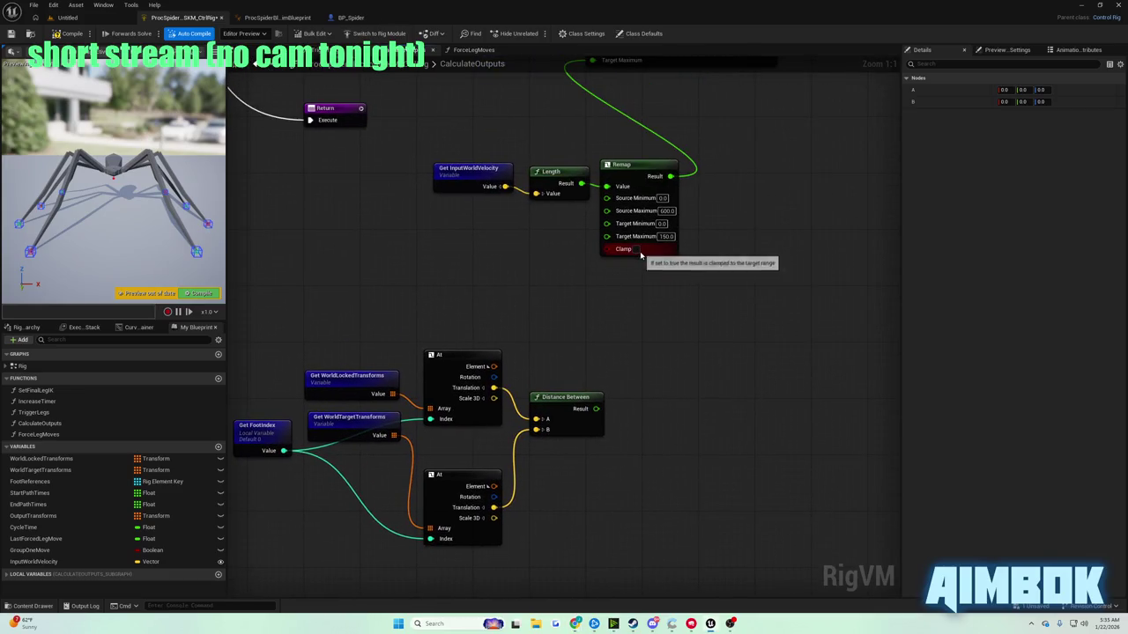
pyautogui.moveTo(640, 255)
pyautogui.mouseDown()
pyautogui.moveTo(630, 349)
pyautogui.moveTo(639, 305)
pyautogui.mouseUp()
pyautogui.click(627, 342)
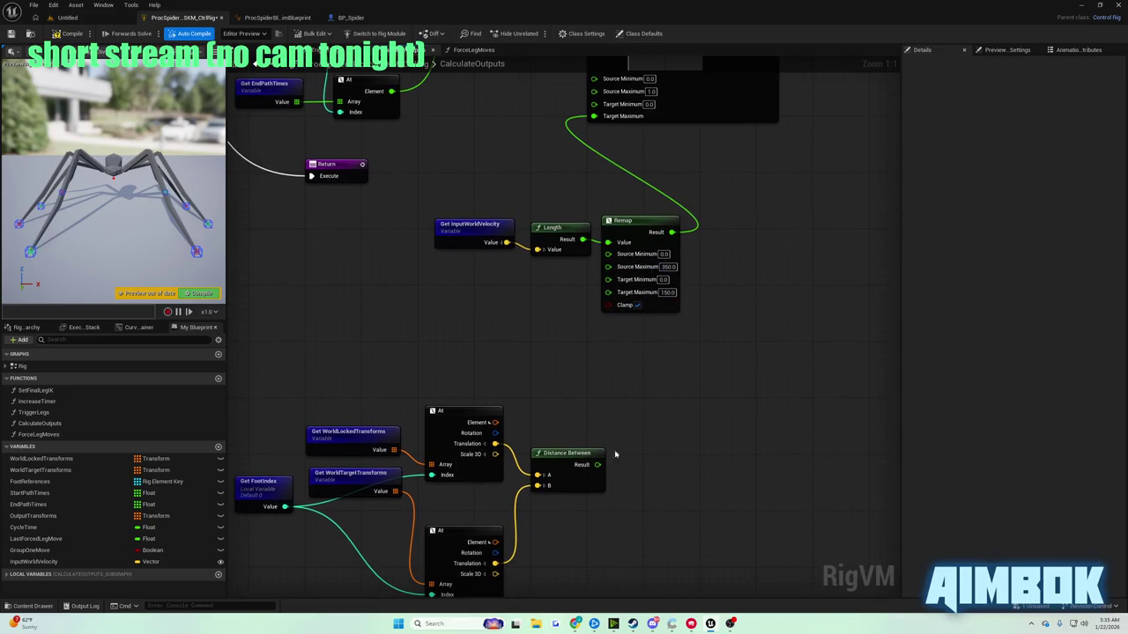
# - Check the tutorial video full screen, then return to the Control Rig graph
pyautogui.moveTo(574, 623)
pyautogui.click(538, 583)
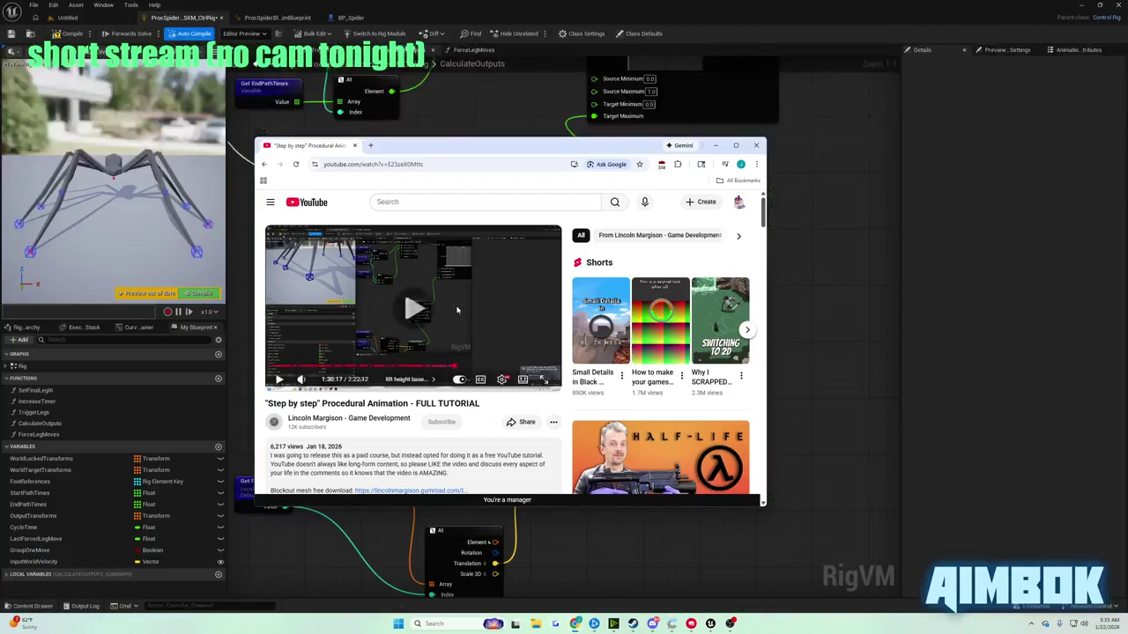
pyautogui.doubleClick(456, 309)
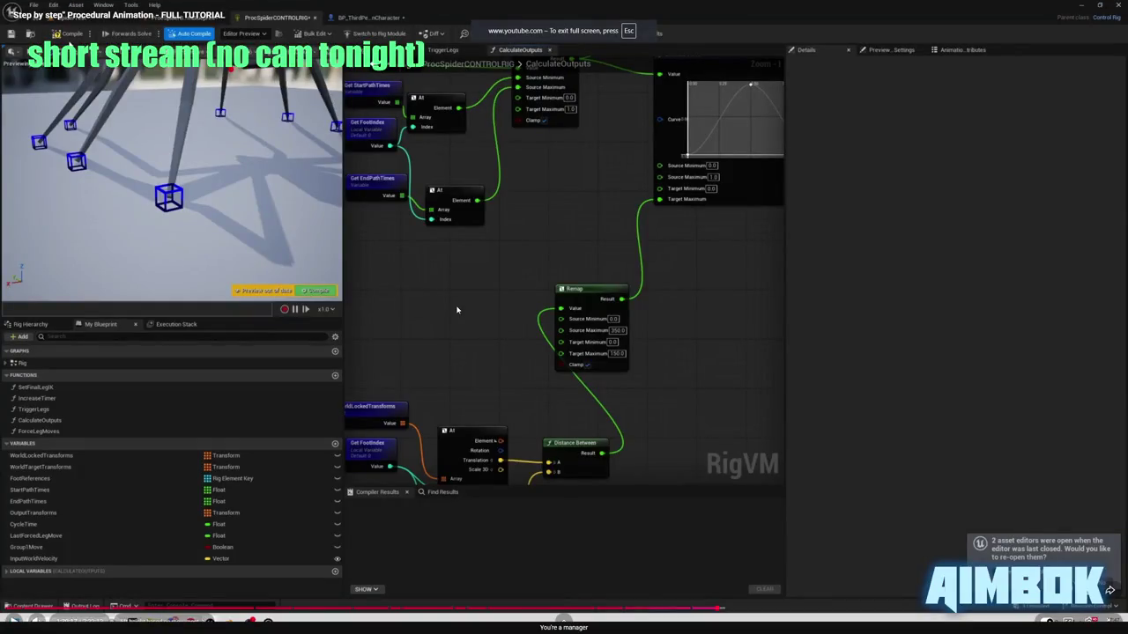
pyautogui.doubleClick(457, 309)
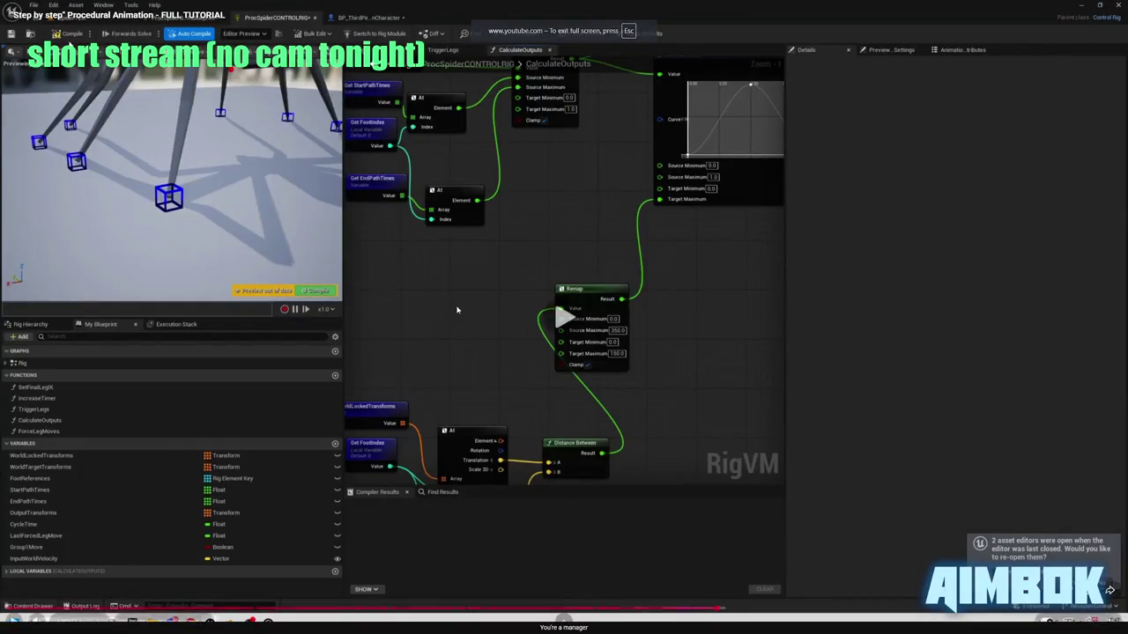
pyautogui.click(863, 331)
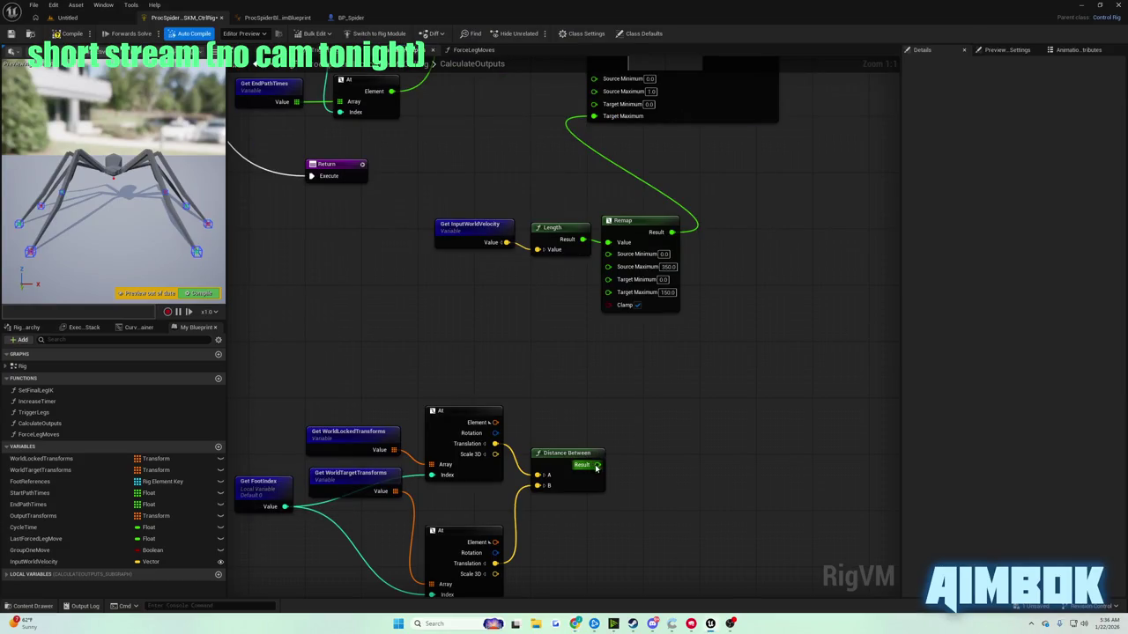
# - Feed the Distance Between result into Remap's Value and move the velocity and Length nodes aside
pyautogui.moveTo(617, 253); pyautogui.dragTo(607, 242)
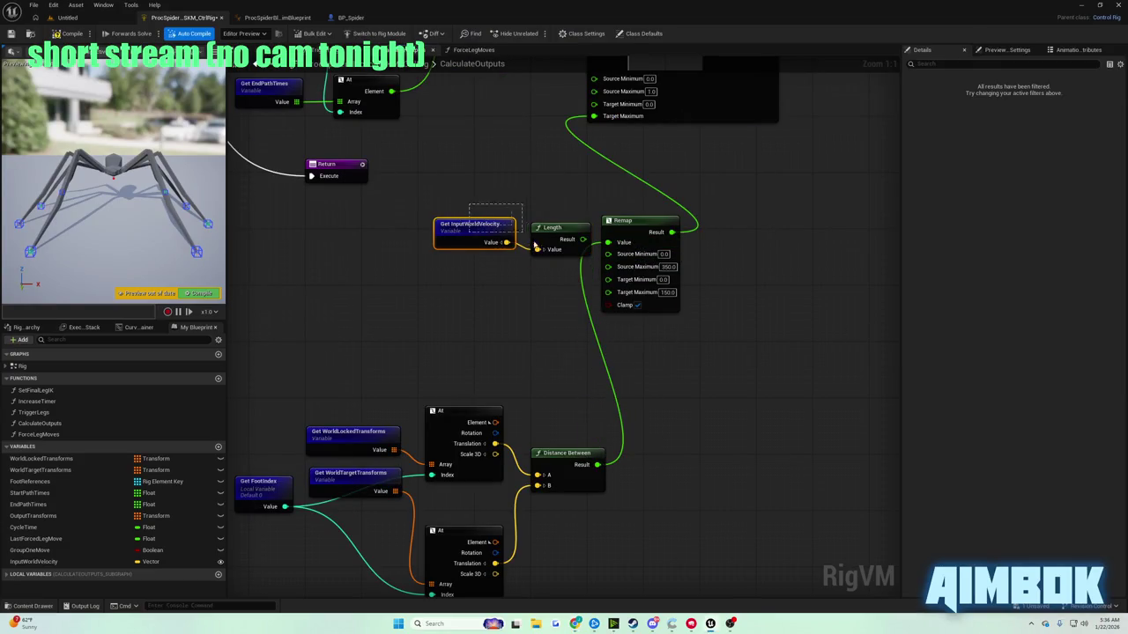
pyautogui.moveTo(534, 245)
pyautogui.mouseDown()
pyautogui.moveTo(490, 253)
pyautogui.moveTo(456, 280)
pyautogui.mouseUp()
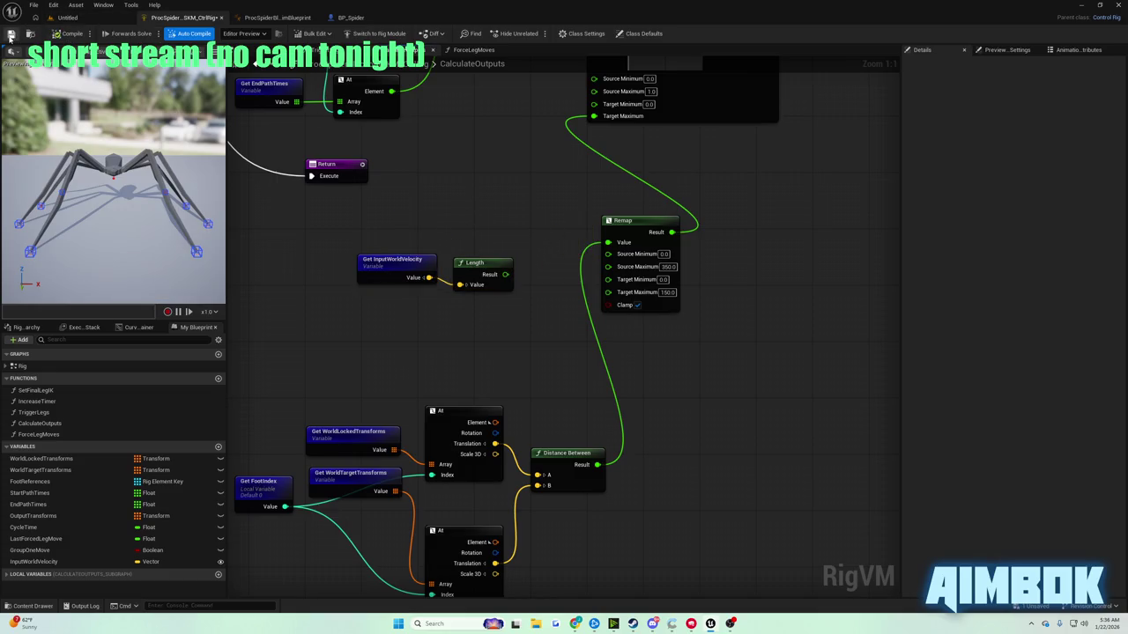
pyautogui.moveTo(575, 623)
pyautogui.click(573, 594)
pyautogui.doubleClick(427, 297)
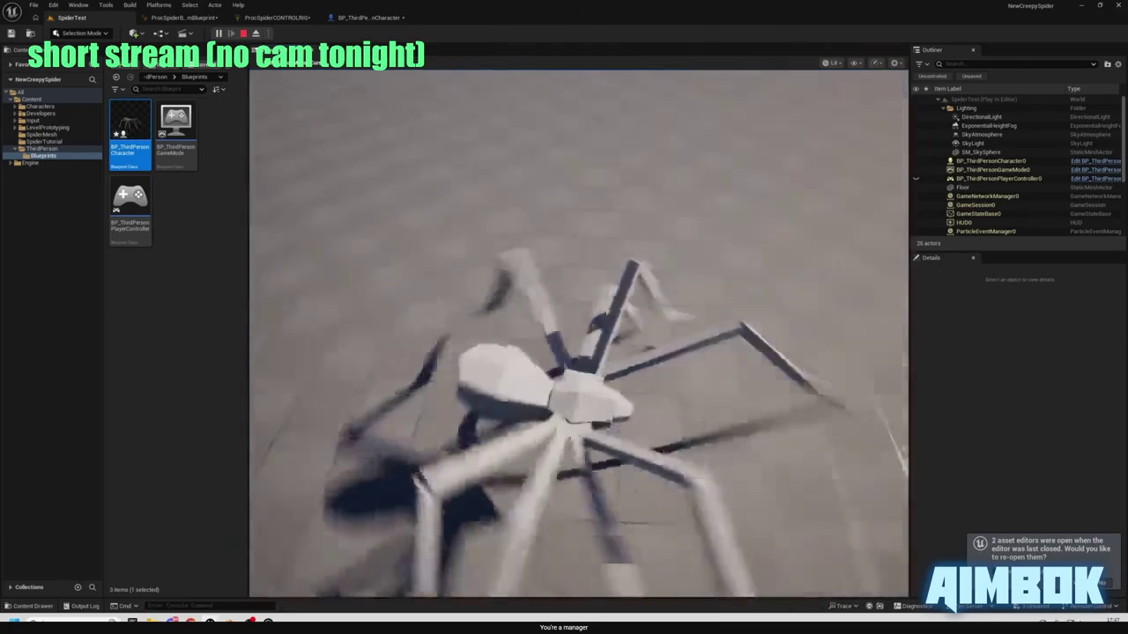
# - Play-test the Untitled level to see the spider, then stop the session
pyautogui.press('Escape')
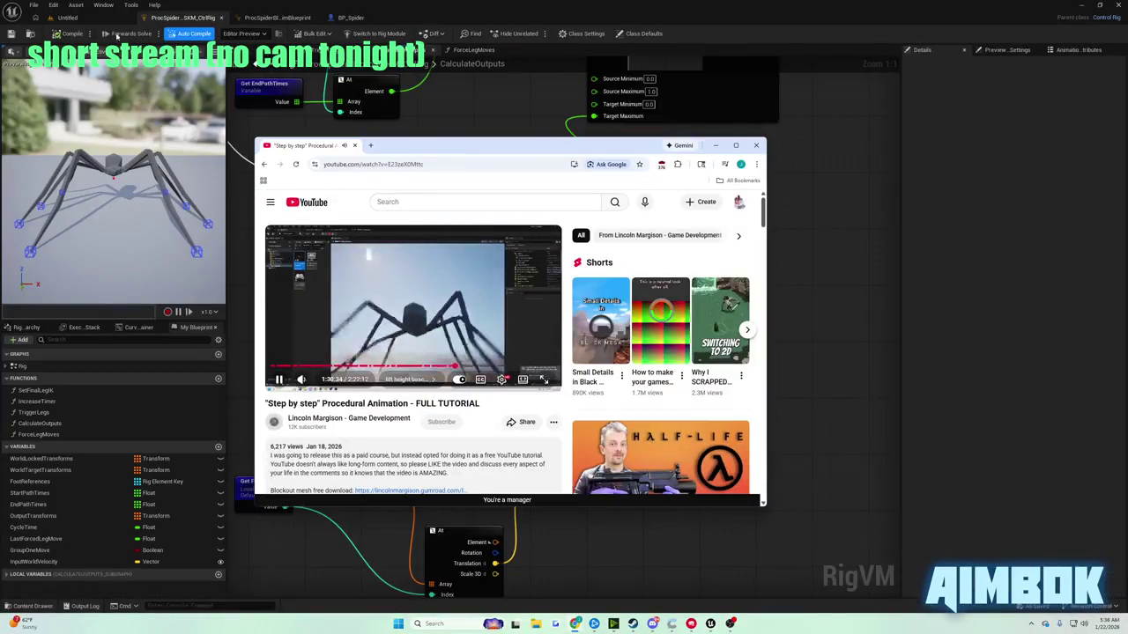
pyautogui.click(70, 17)
pyautogui.click(218, 33)
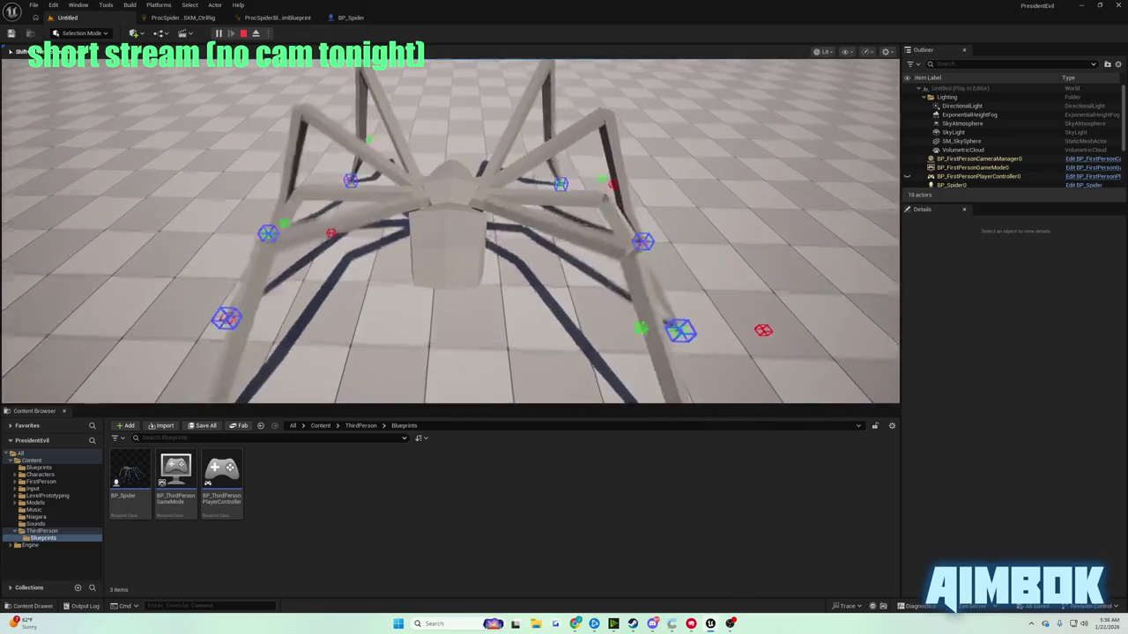
pyautogui.press('Escape')
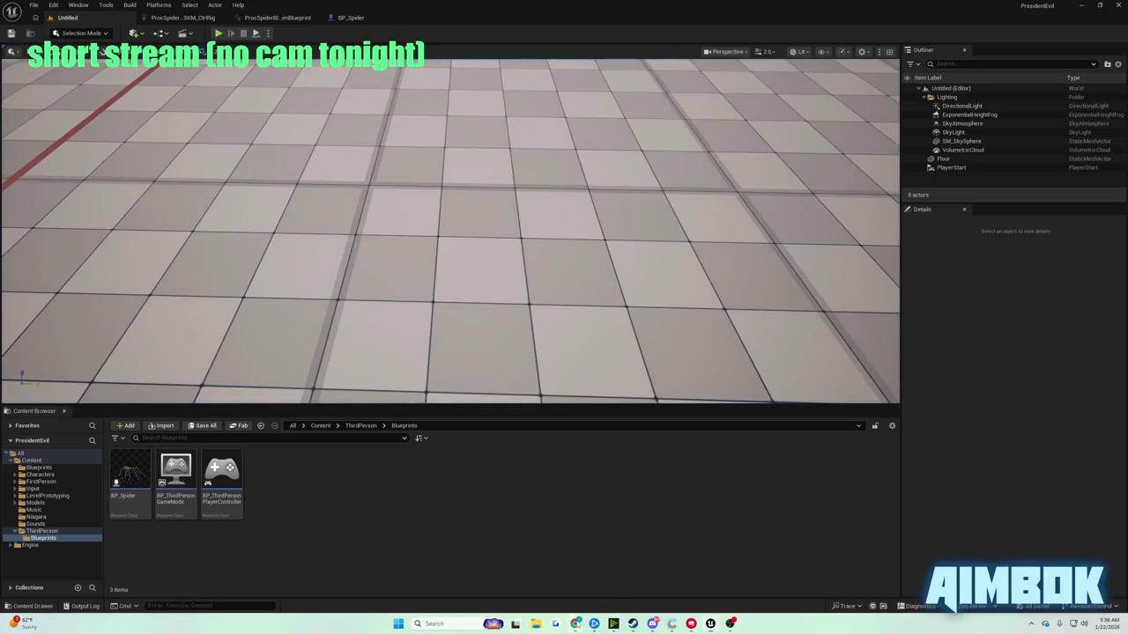
# - Watch and pause the tutorial, then return to the spider Control Rig graph
pyautogui.click(517, 539)
pyautogui.doubleClick(433, 311)
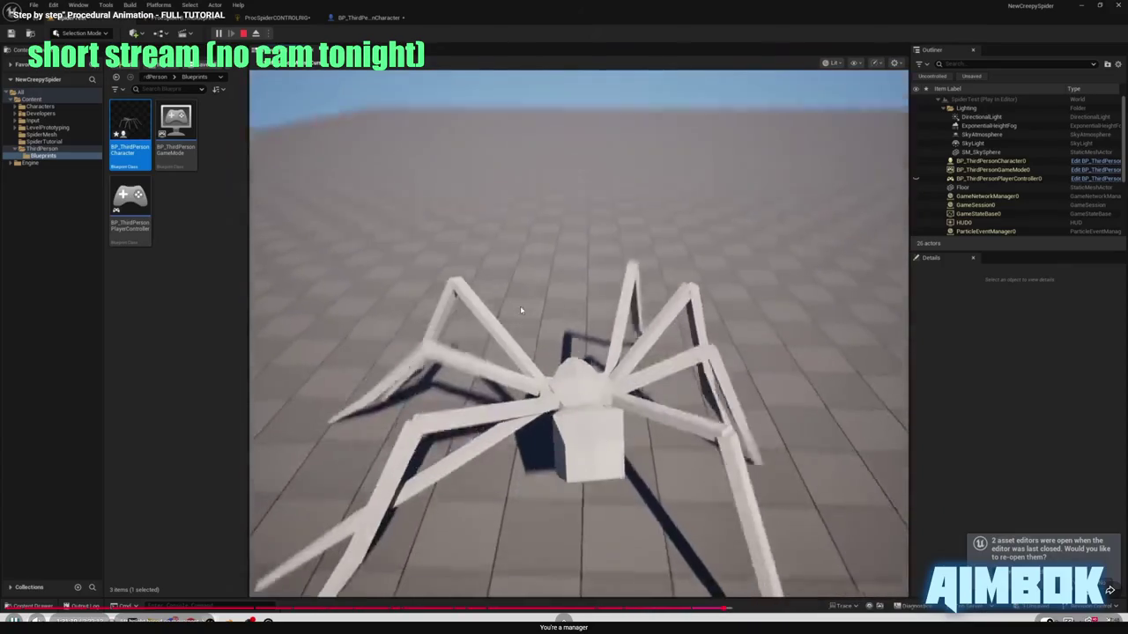
pyautogui.click(520, 301)
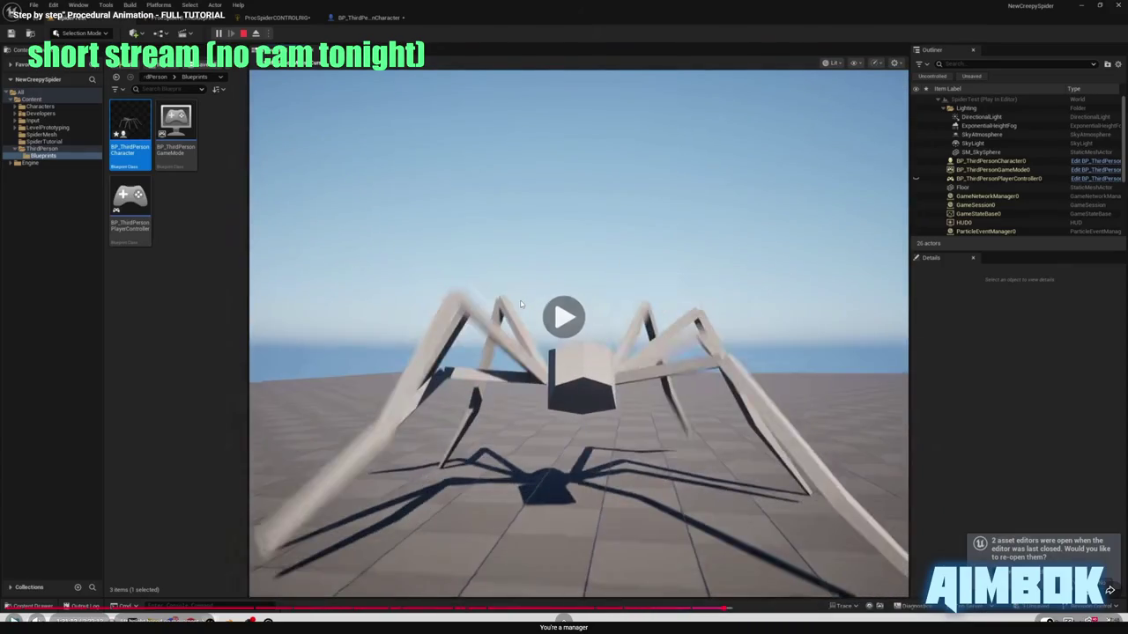
pyautogui.press('Escape')
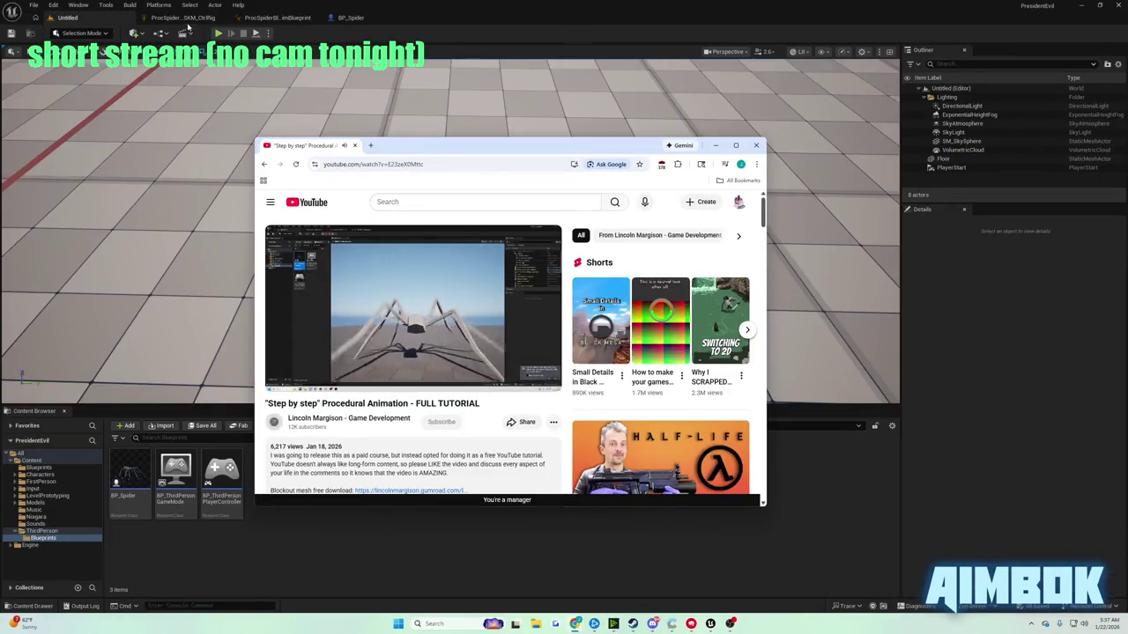
pyautogui.click(186, 24)
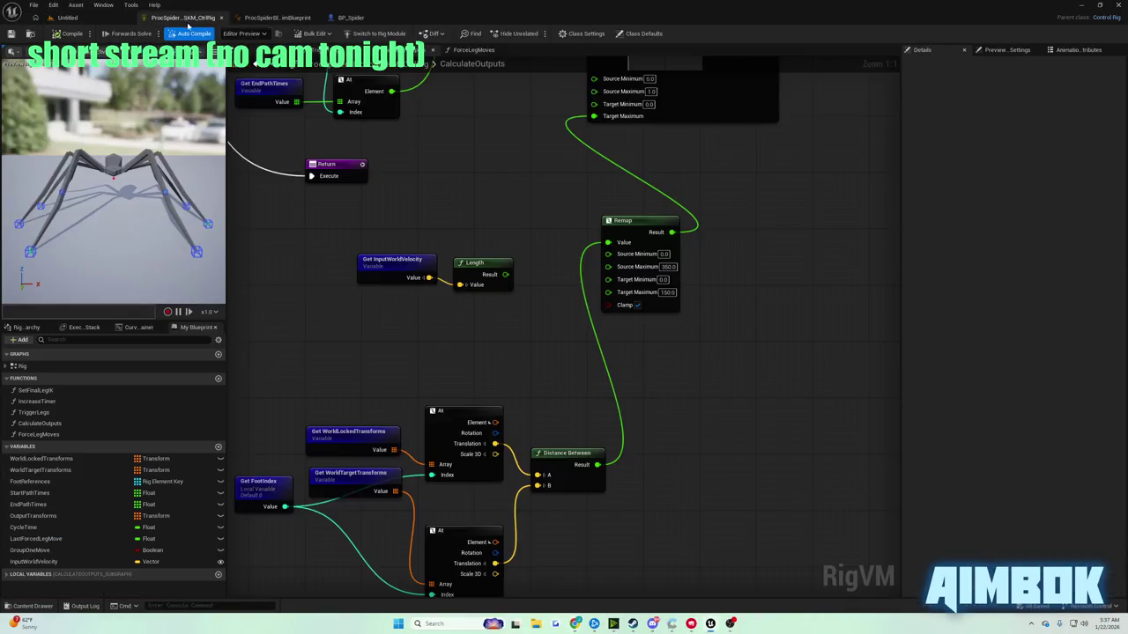
# - Check the tutorial for the new Remap values and return to the Control Rig graph
pyautogui.moveTo(560, 627)
pyautogui.click(541, 579)
pyautogui.doubleClick(475, 344)
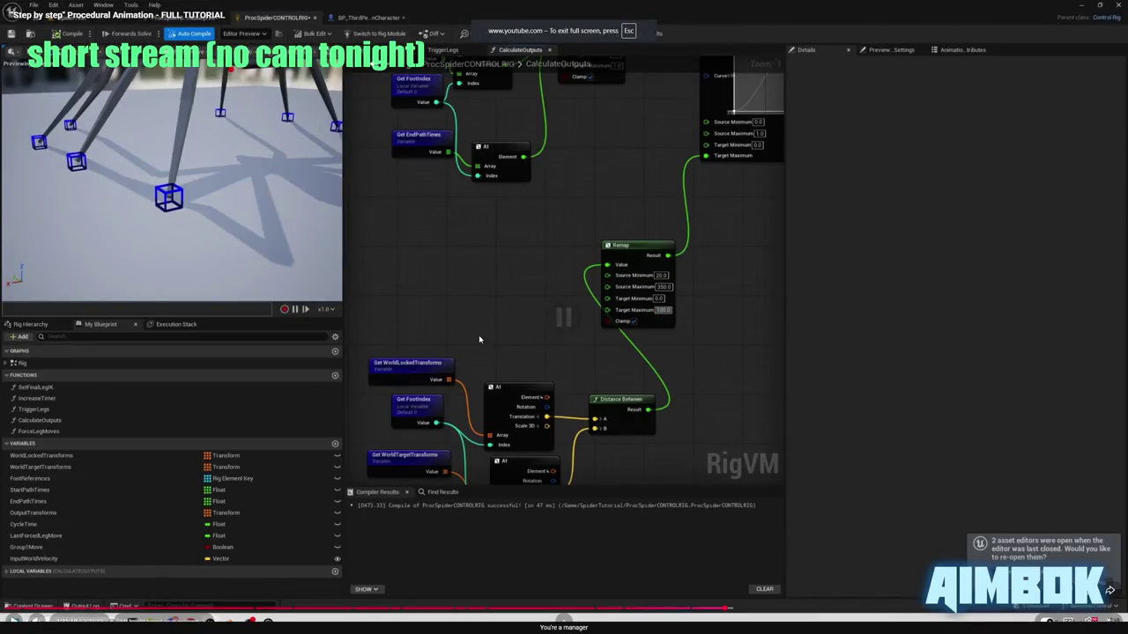
pyautogui.press('Escape')
pyautogui.click(829, 293)
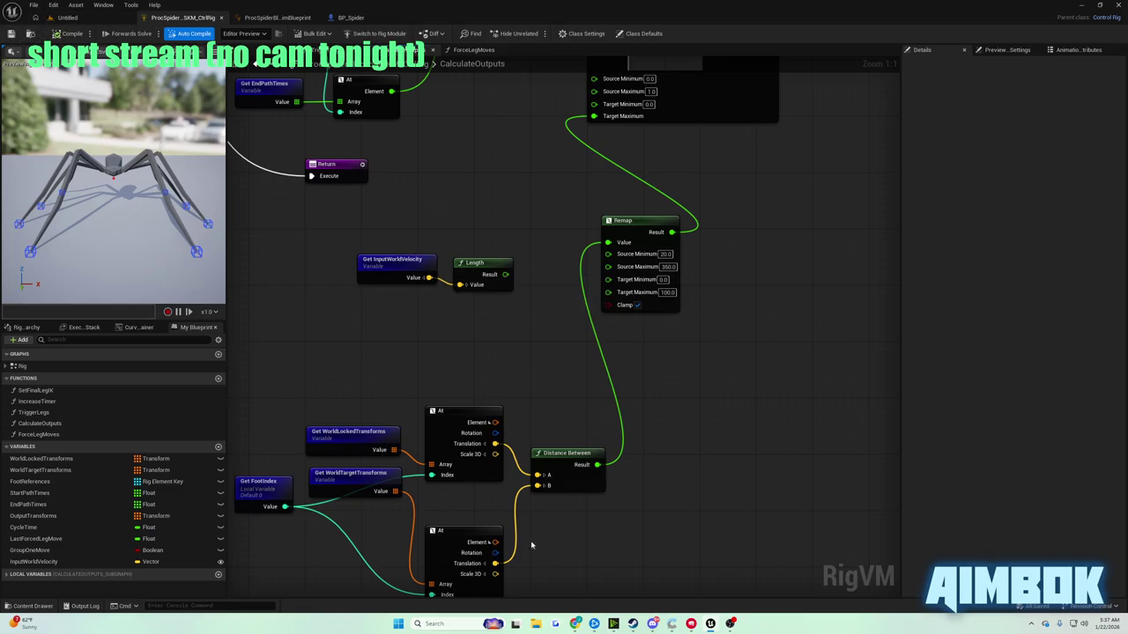
# - Resume the tutorial video in full screen
pyautogui.moveTo(574, 624)
pyautogui.click(537, 577)
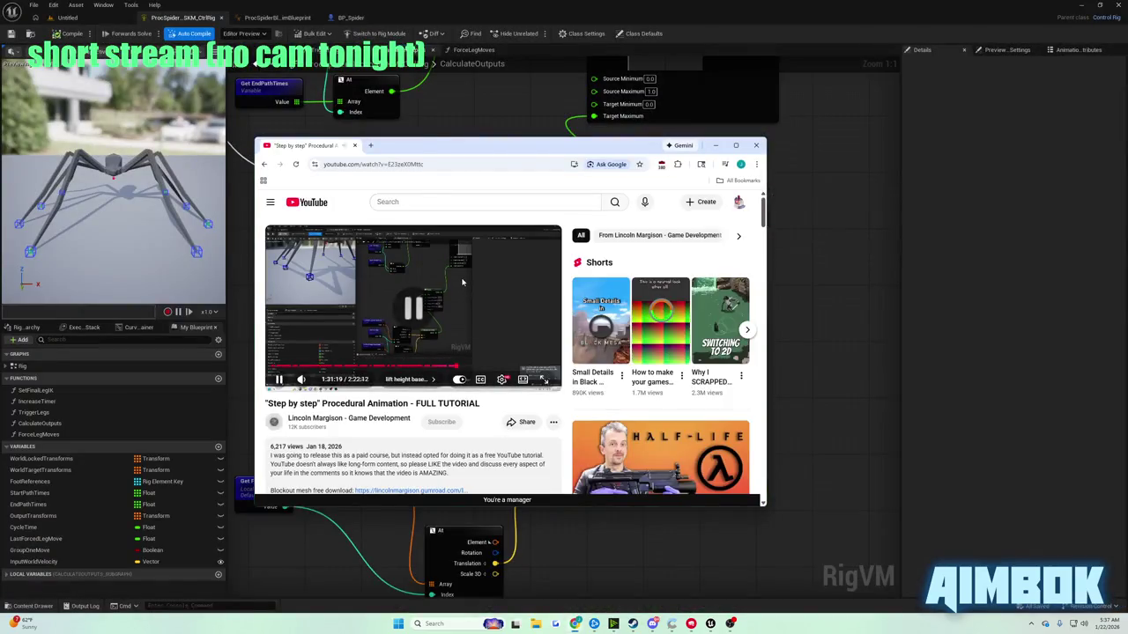
pyautogui.doubleClick(461, 282)
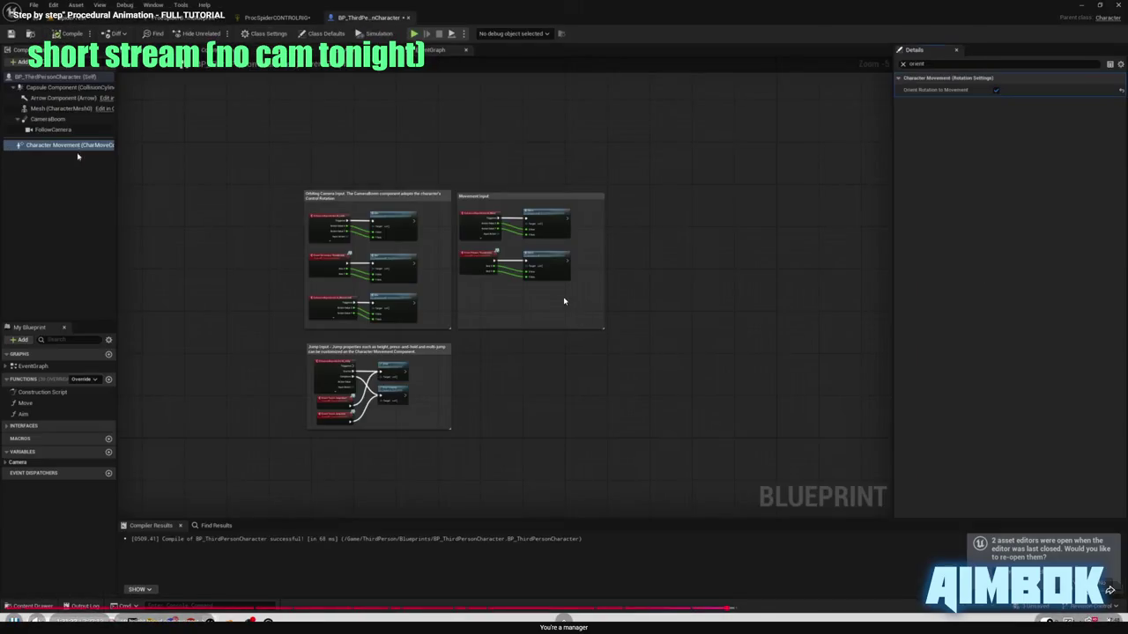
# - Return to Unreal and open the BP_Spider blueprint
pyautogui.press('Escape')
pyautogui.hotkey('alt', 'Tab')
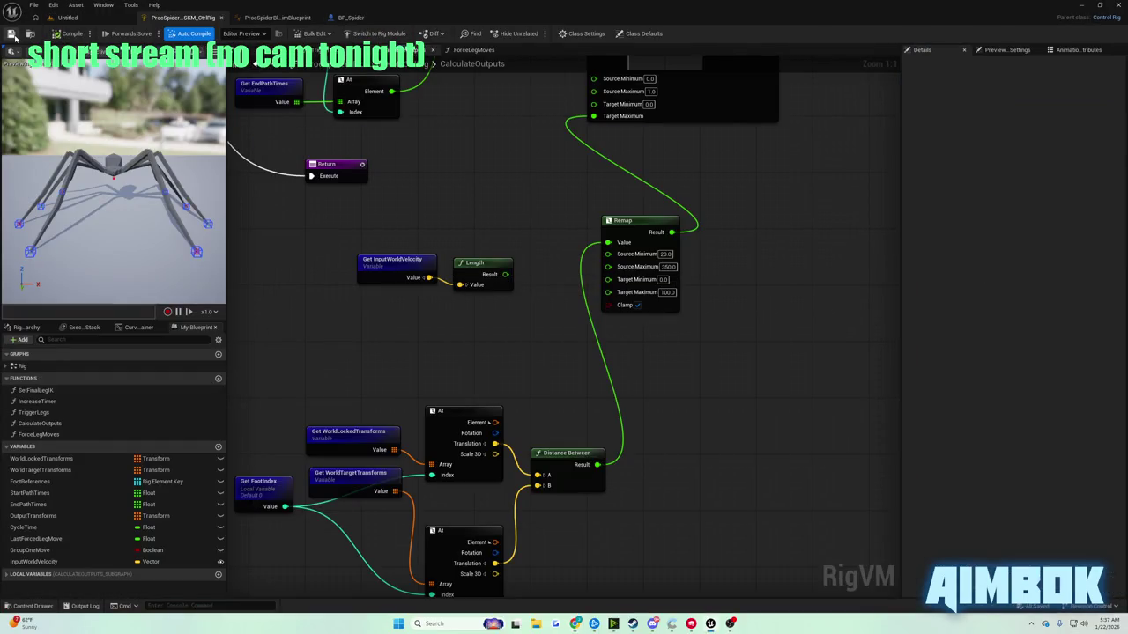
pyautogui.click(352, 17)
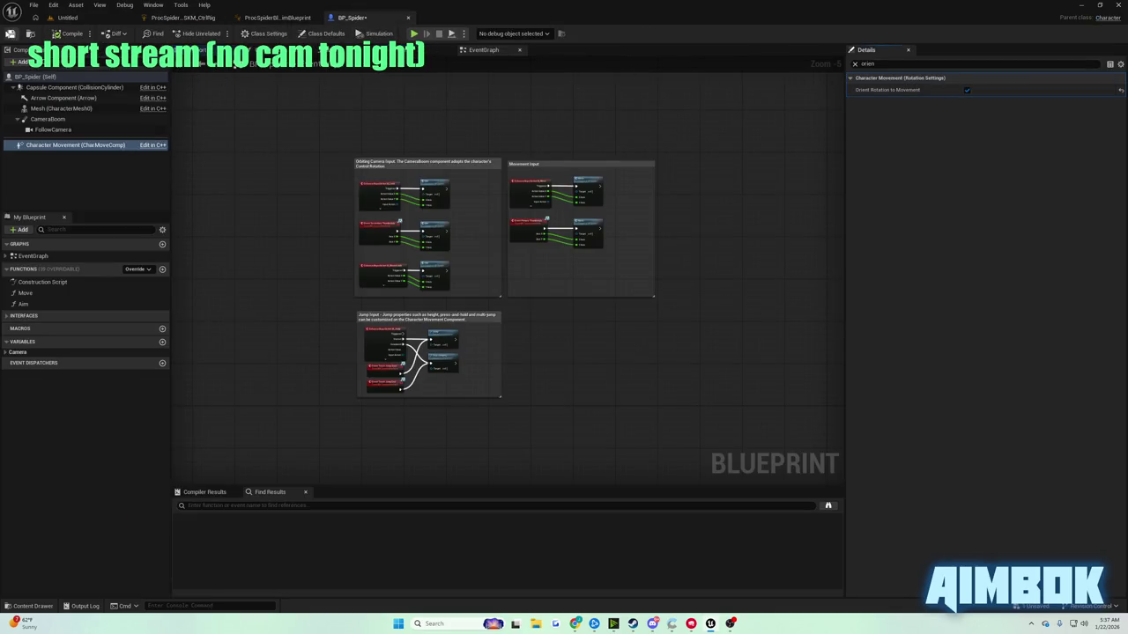
# - Check the tutorial, then compile BP_Spider with Use Controller Desired Rotation enabled
pyautogui.moveTo(574, 624)
pyautogui.click(539, 568)
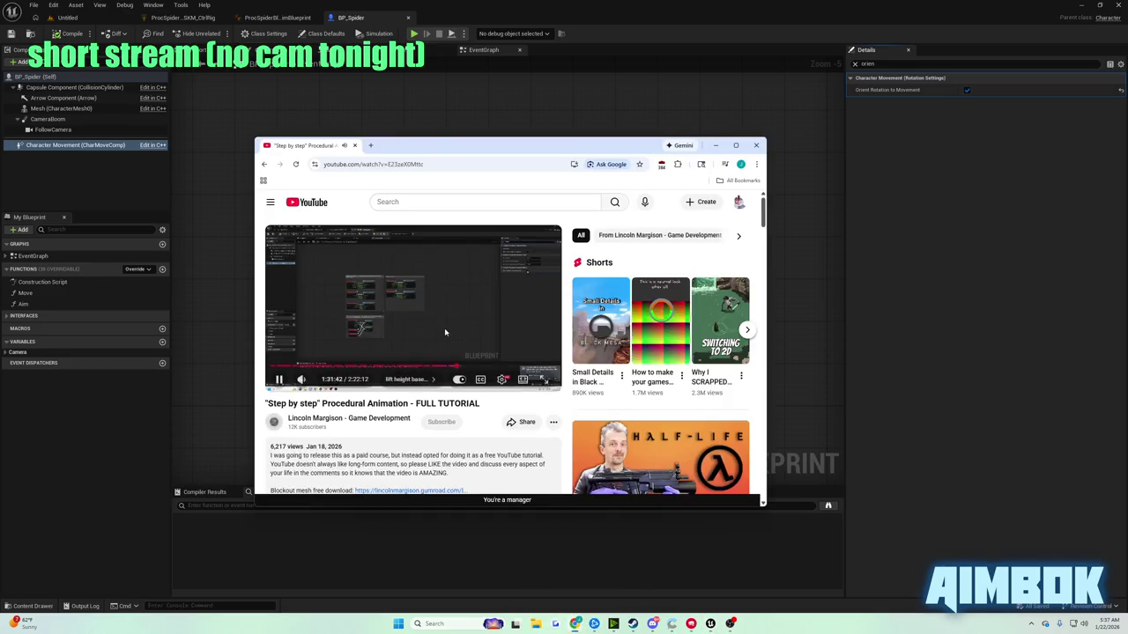
pyautogui.doubleClick(444, 328)
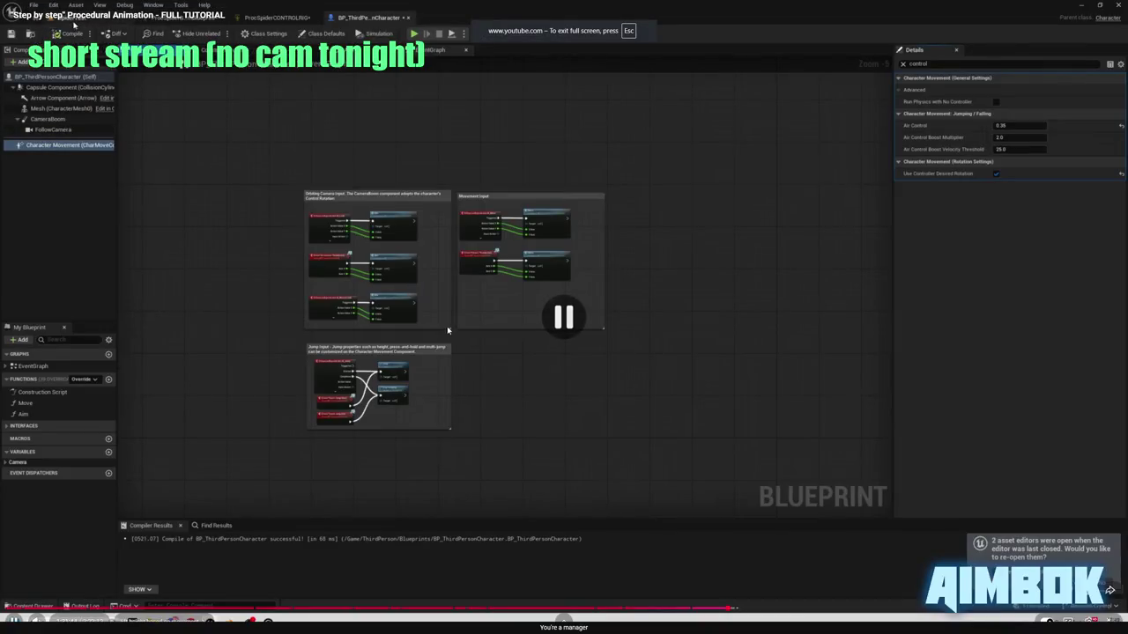
pyautogui.press('Escape')
pyautogui.click(969, 111)
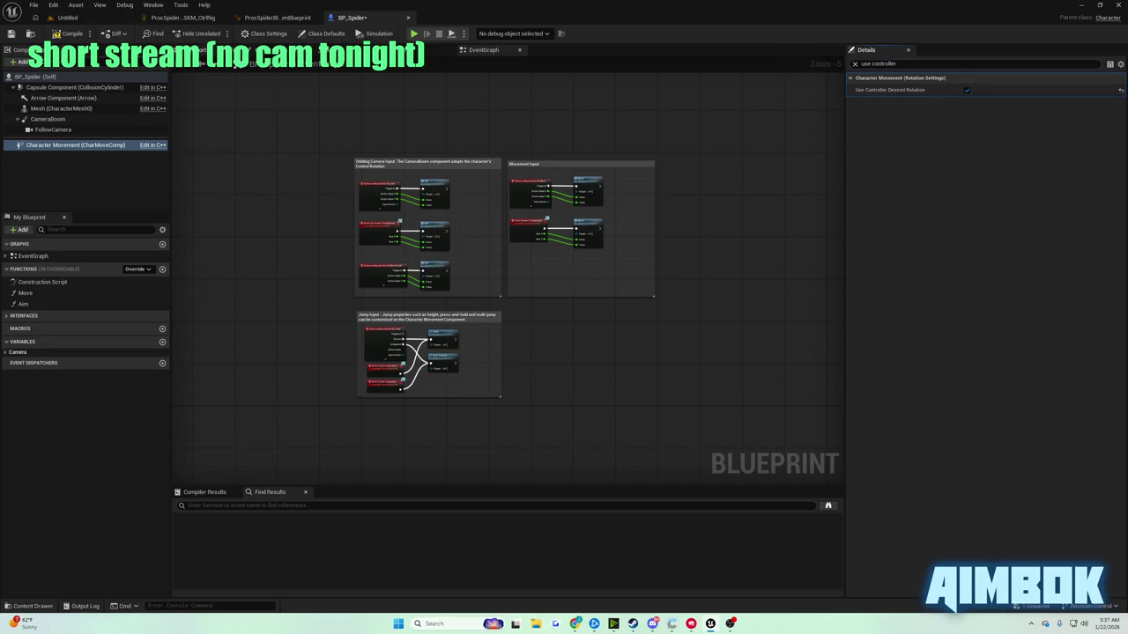
pyautogui.click(57, 37)
# - Play-test the Untitled level with the spider, then stop the session
pyautogui.click(79, 18)
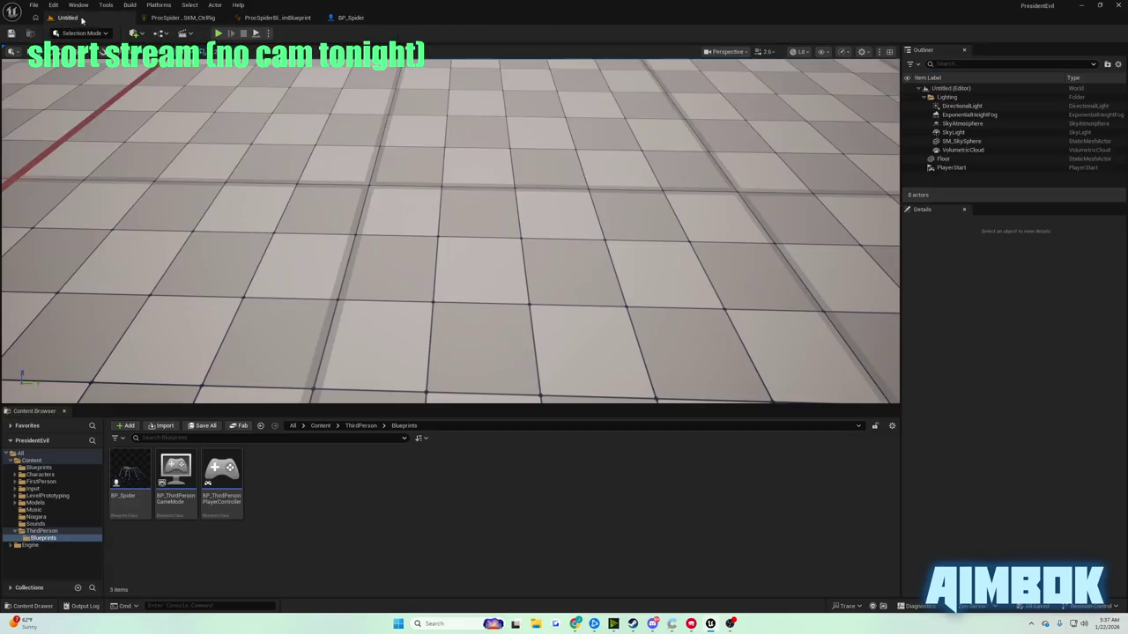
pyautogui.click(217, 33)
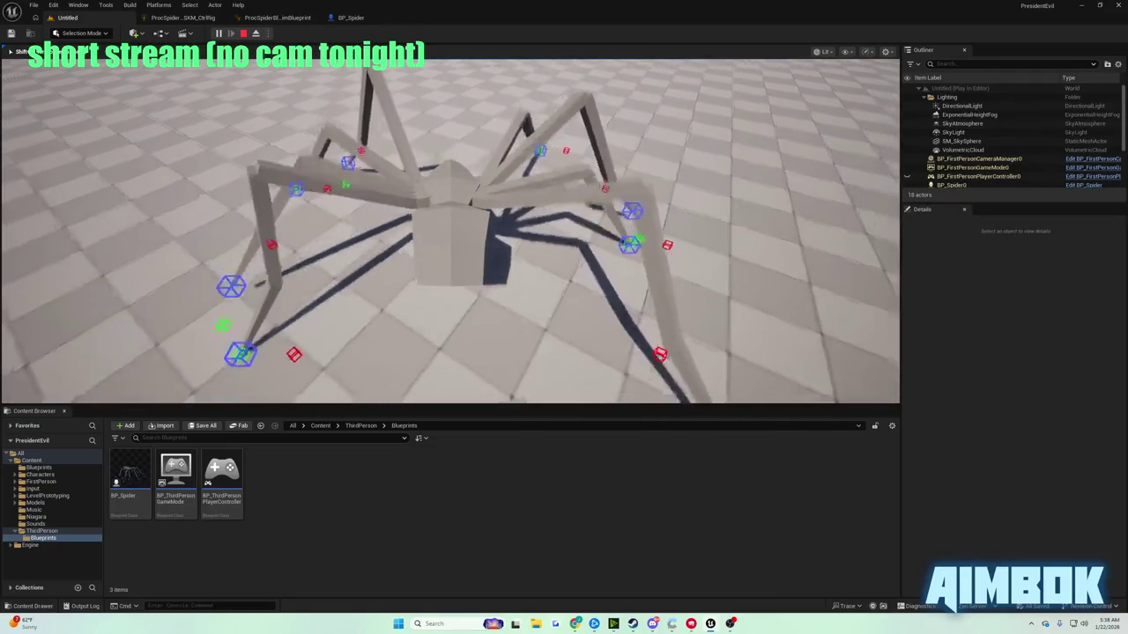
pyautogui.press('Escape')
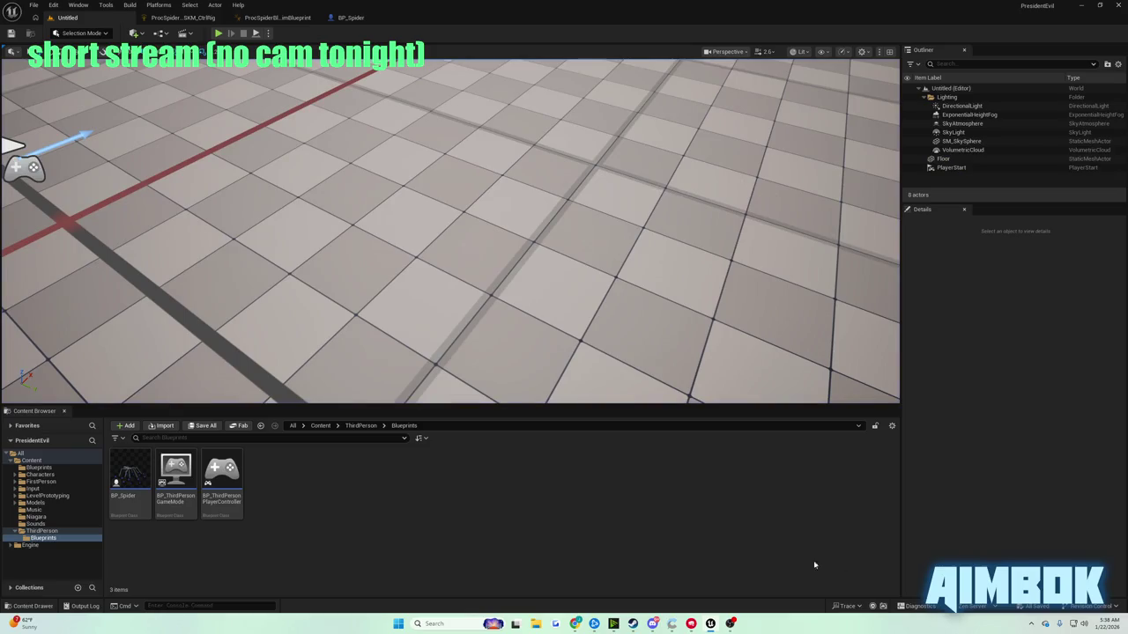
# - Watch the next tutorial section full screen and pause it
pyautogui.moveTo(581, 624)
pyautogui.click(547, 577)
pyautogui.doubleClick(421, 304)
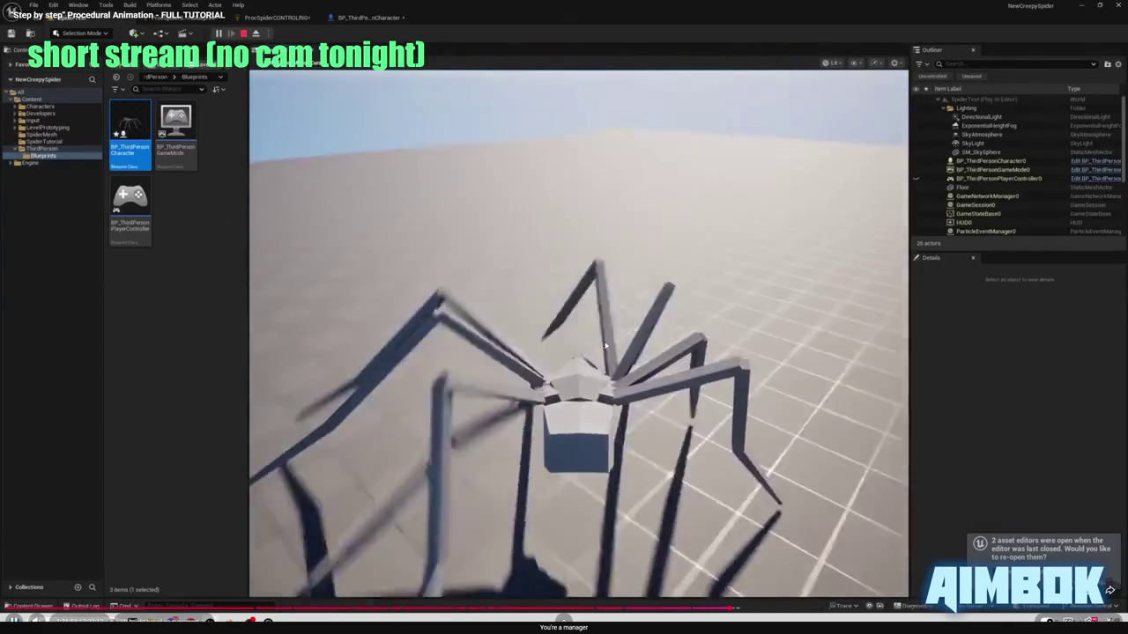
pyautogui.click(560, 353)
pyautogui.press('Escape')
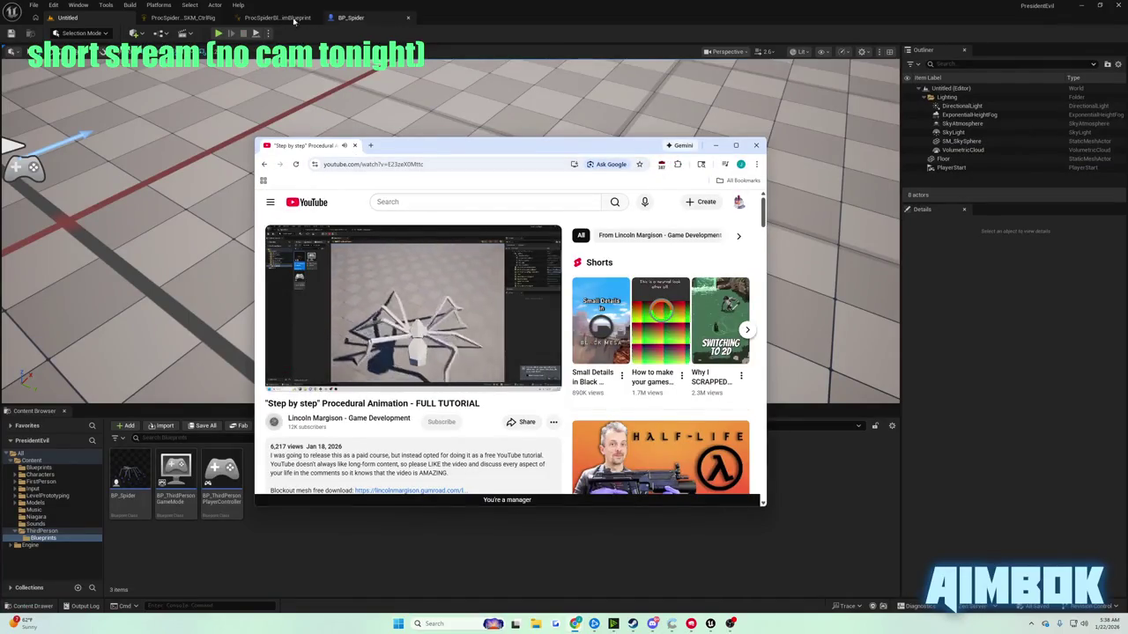
# - Open BP_Spider, filter its Details for the orient setting, then clear the search
pyautogui.click(350, 17)
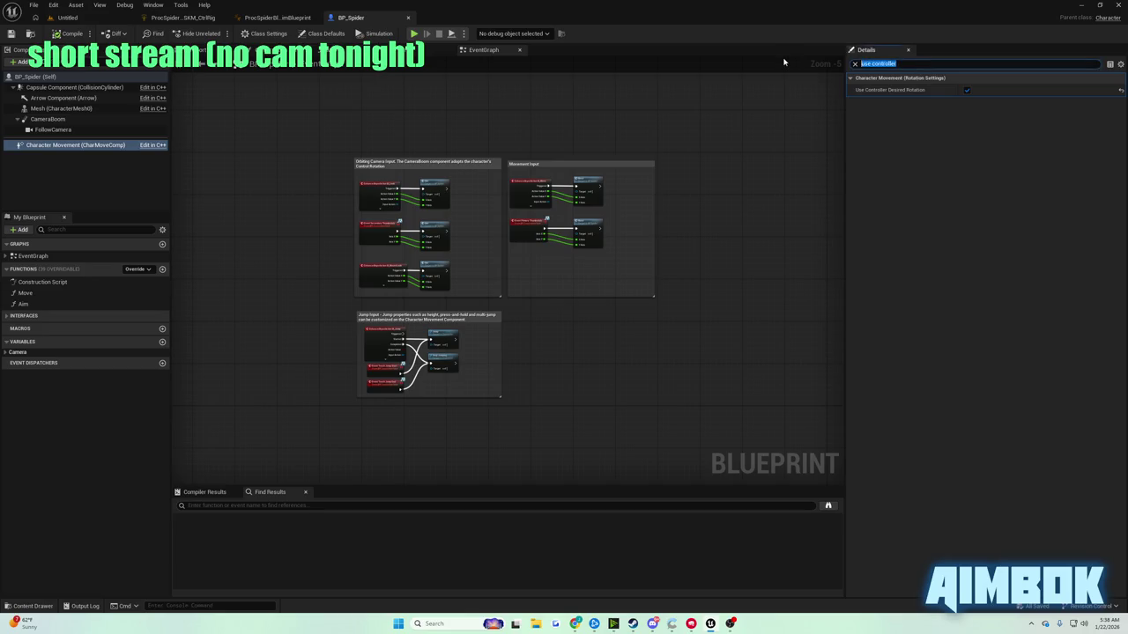
pyautogui.write('orie')
pyautogui.press('BackSpace')
# - Watch the tutorial full screen through adding a Get Transform - Bone node for Pelvis
pyautogui.click(82, 18)
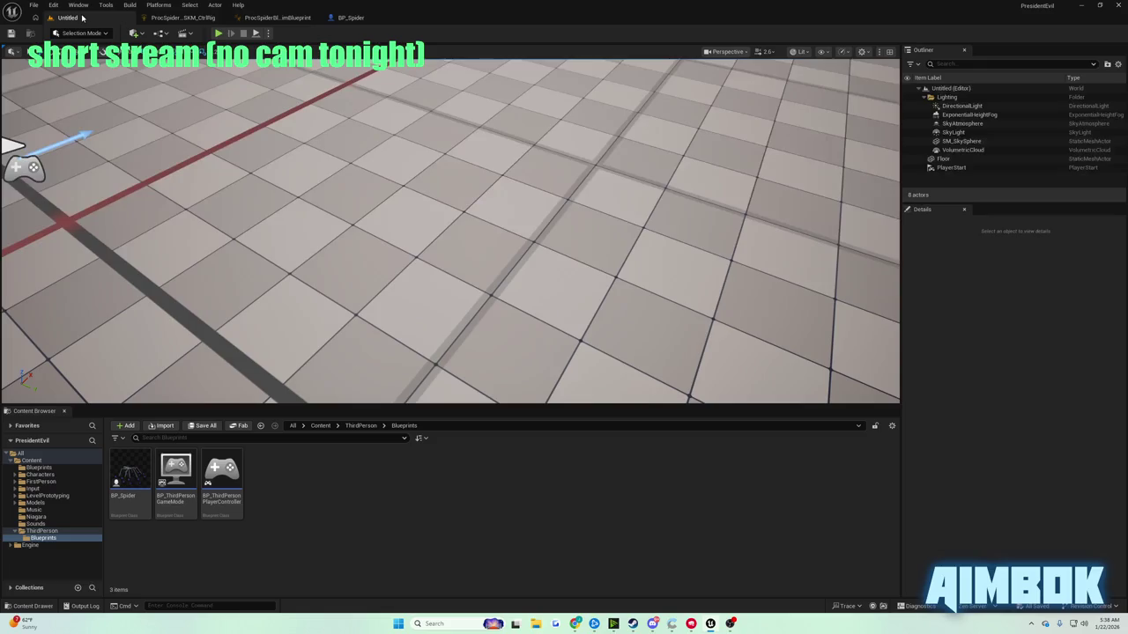
pyautogui.click(575, 623)
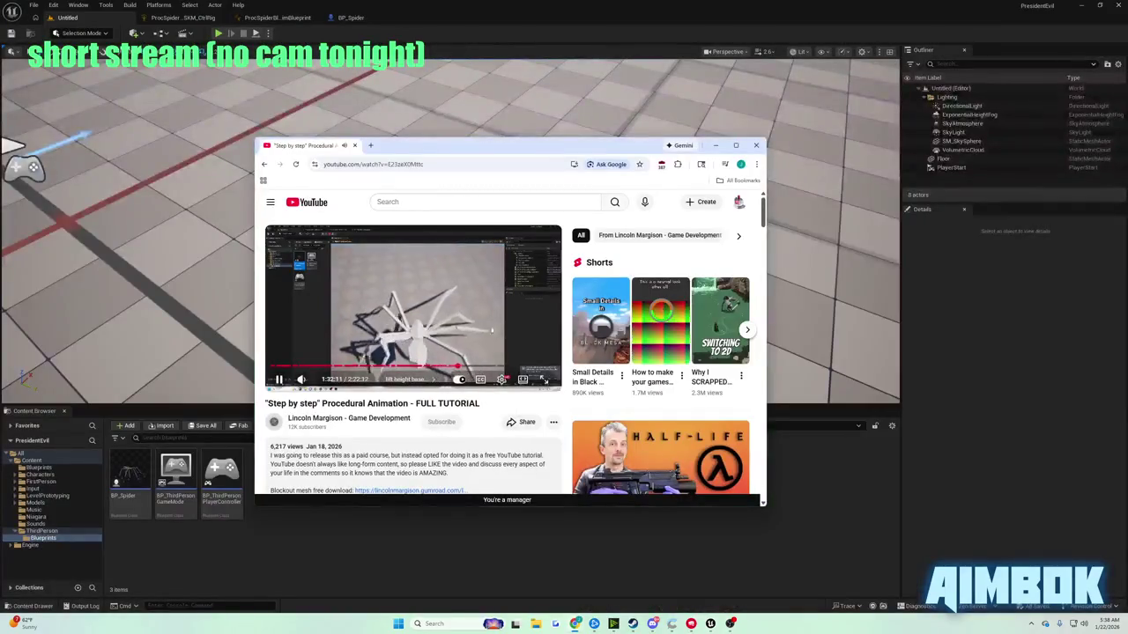
pyautogui.doubleClick(483, 316)
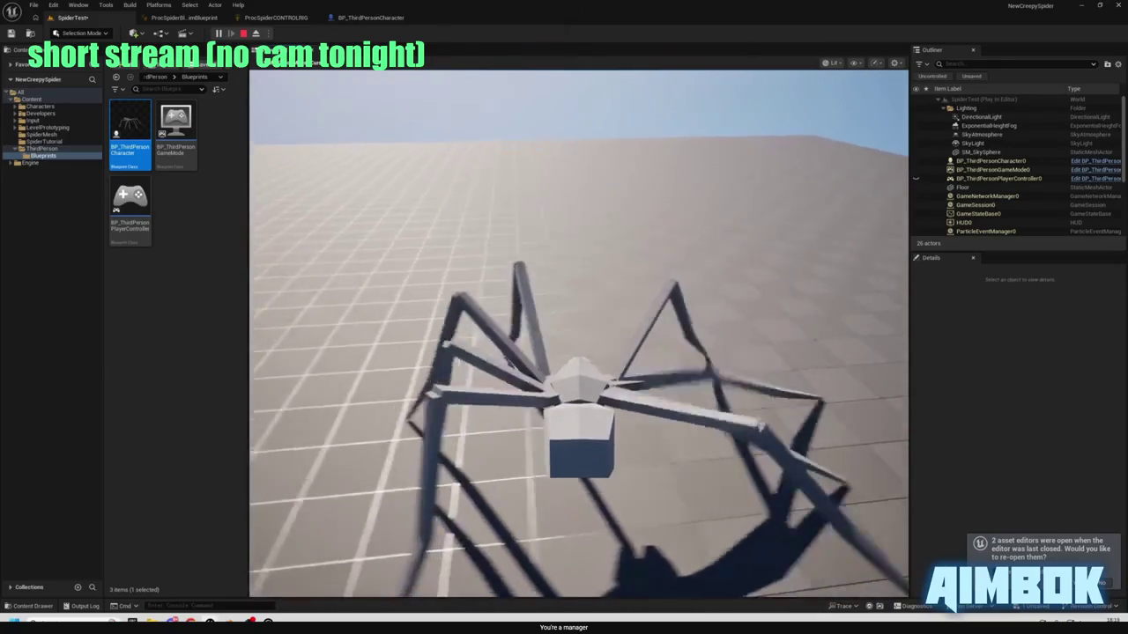
pyautogui.press('Escape')
# - Search for a Get Transform node and type Pelvis as its bone name
pyautogui.click(253, 19)
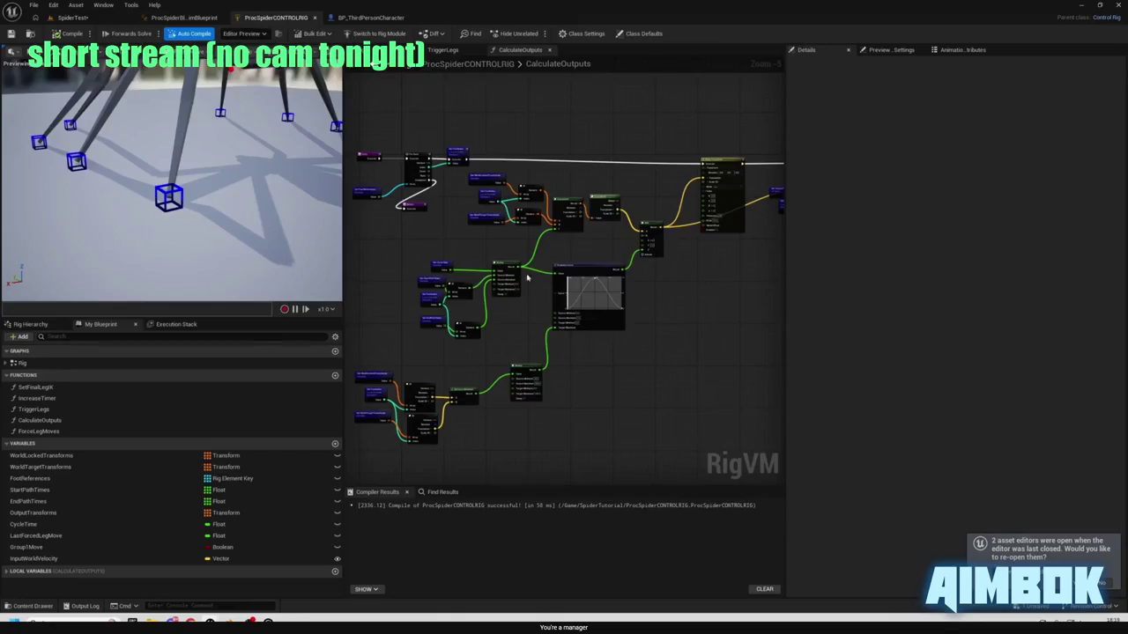
pyautogui.doubleClick(23, 363)
pyautogui.click(679, 297)
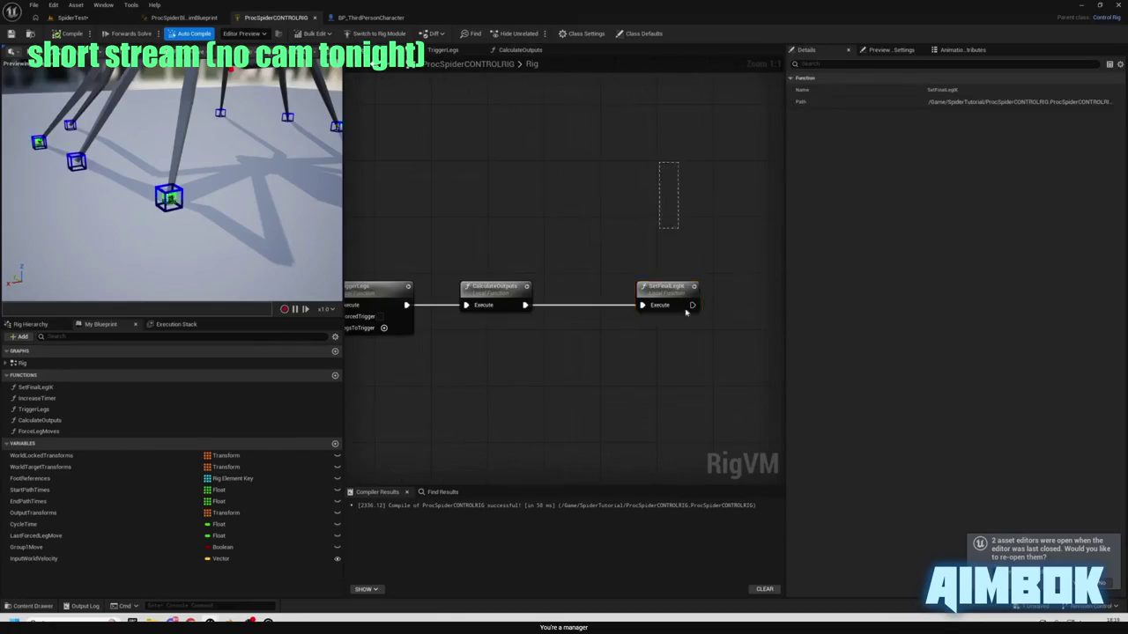
pyautogui.scroll(4, 681, 368)
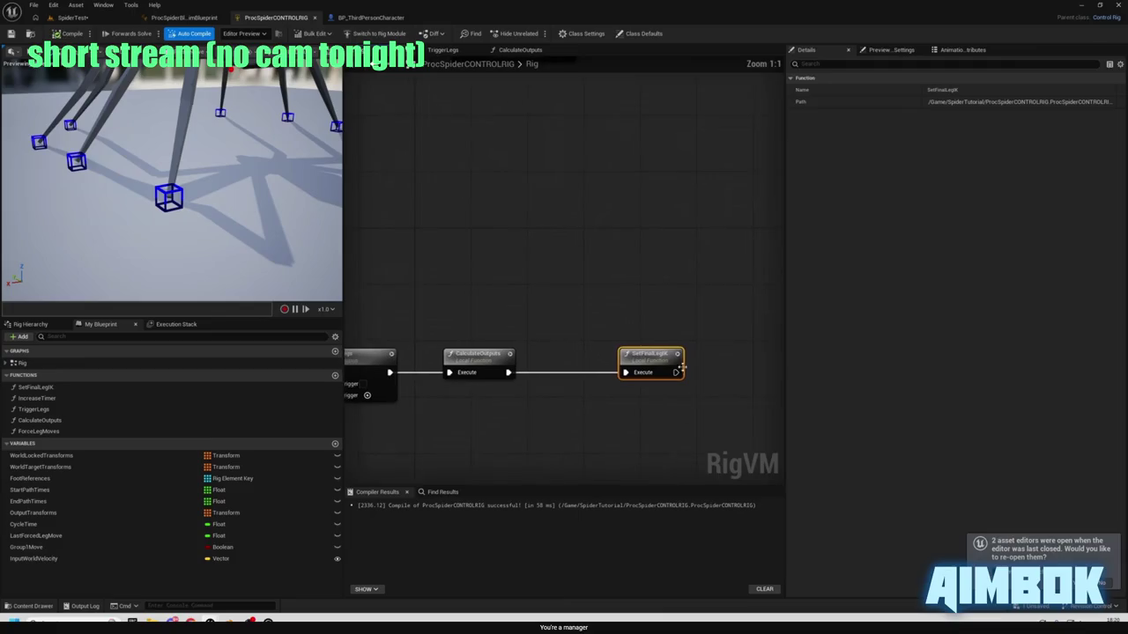
pyautogui.doubleClick(656, 360)
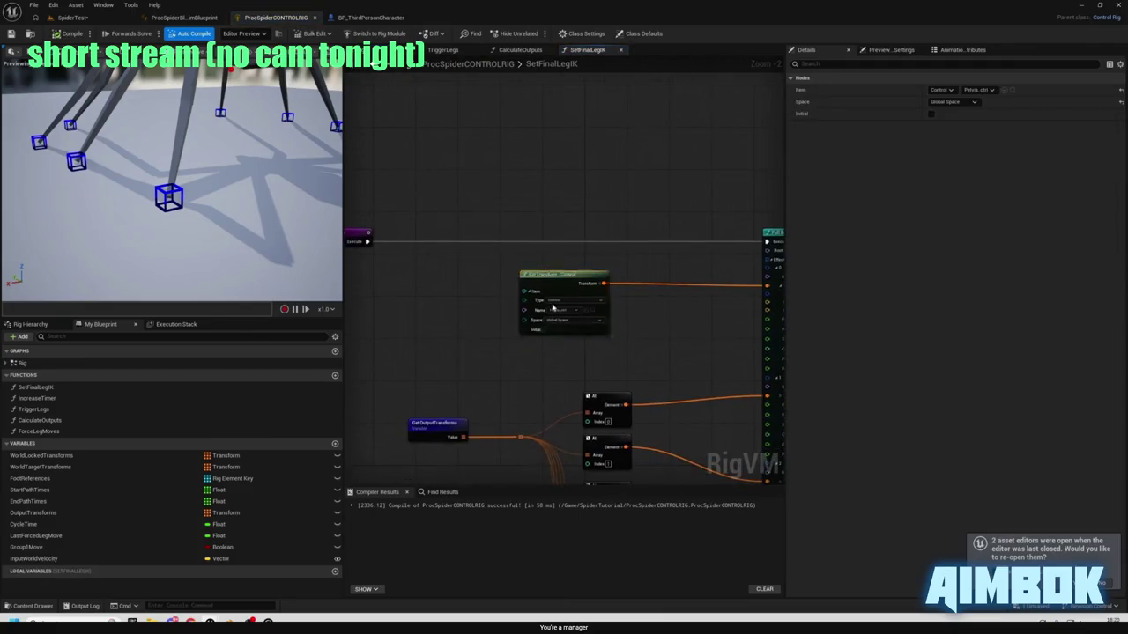
pyautogui.moveTo(549, 329); pyautogui.dragTo(505, 326)
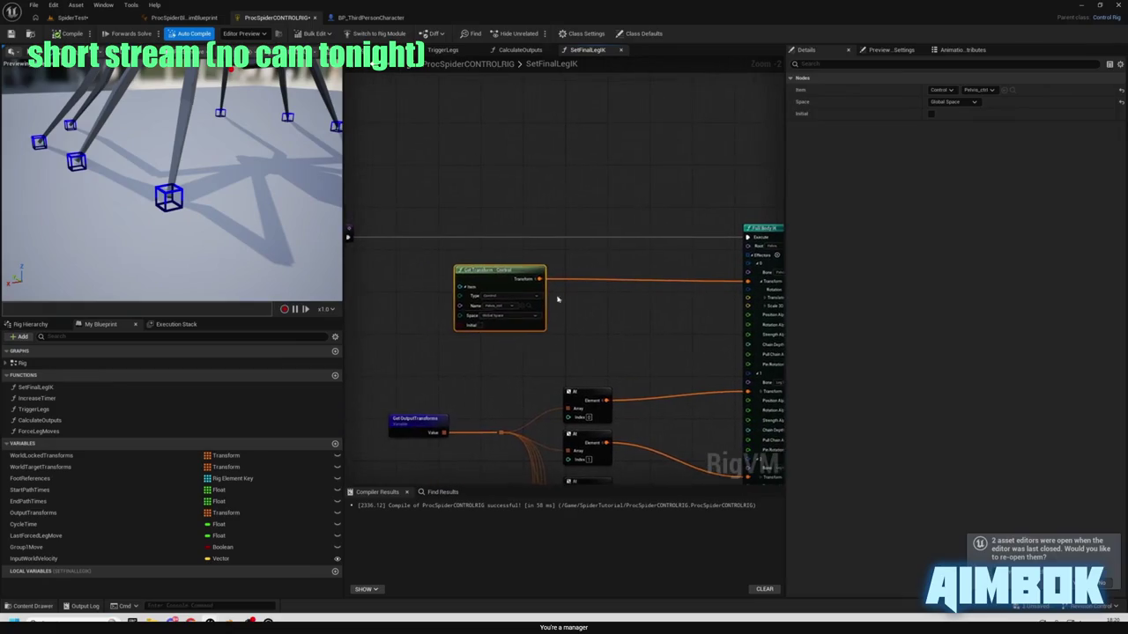
pyautogui.rightClick(463, 388)
pyautogui.write('get transform')
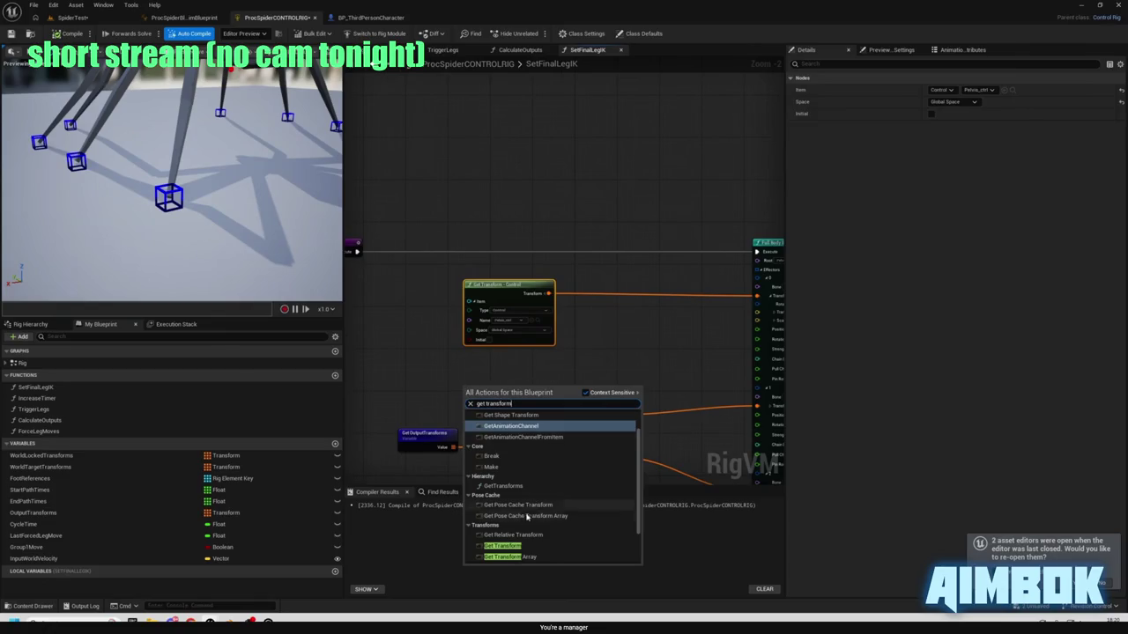
pyautogui.click(502, 545)
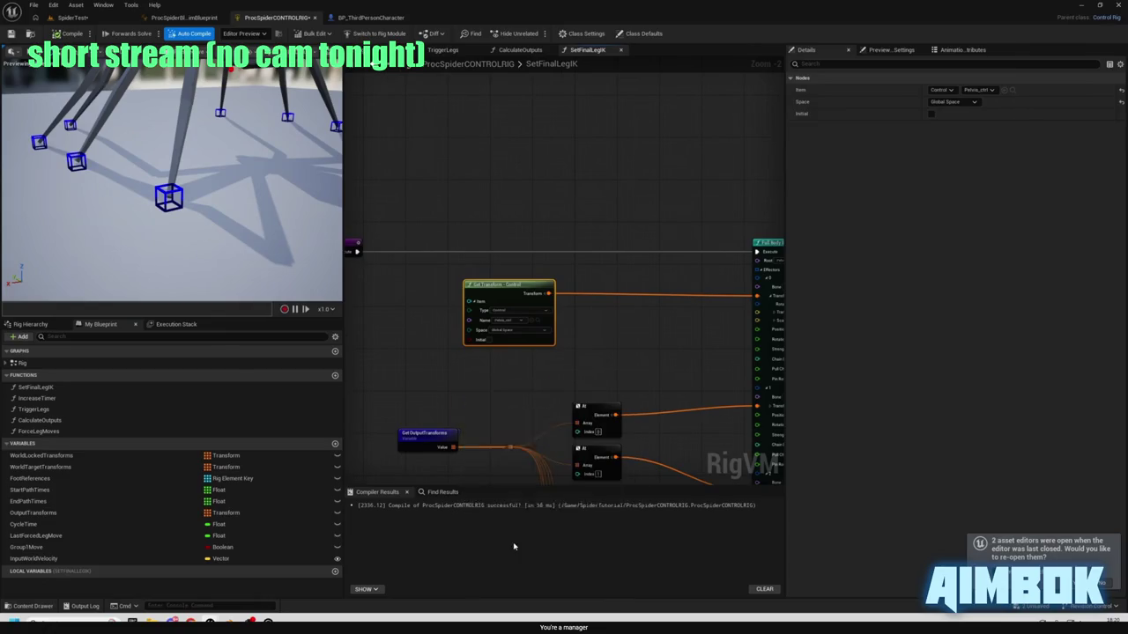
pyautogui.moveTo(502, 384); pyautogui.dragTo(502, 350)
pyautogui.click(502, 384)
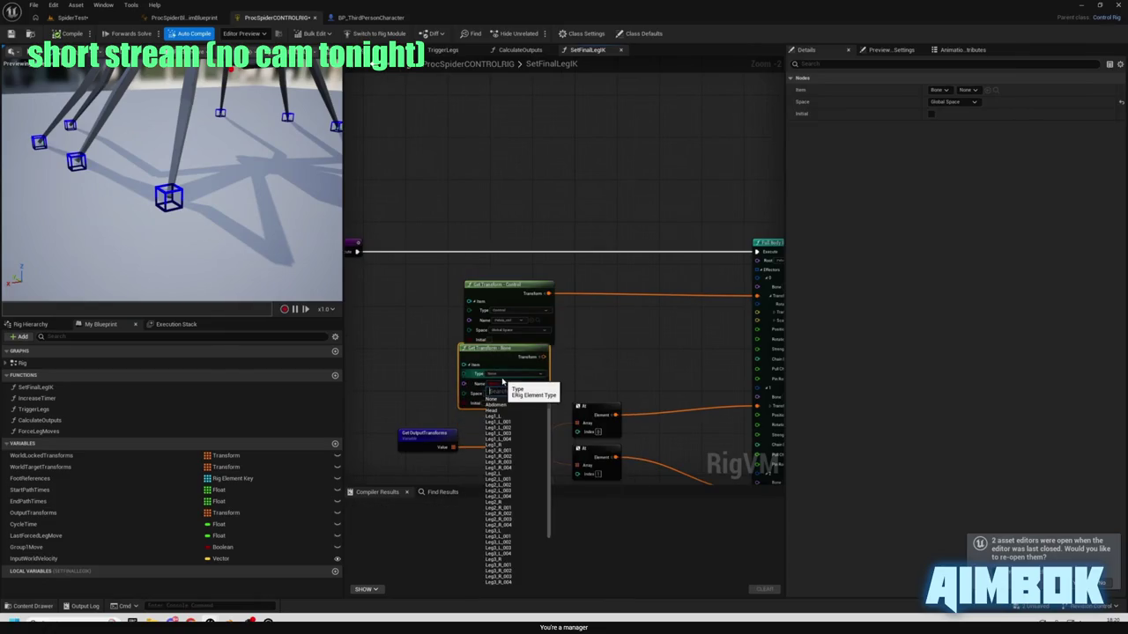
pyautogui.write('pelvis')
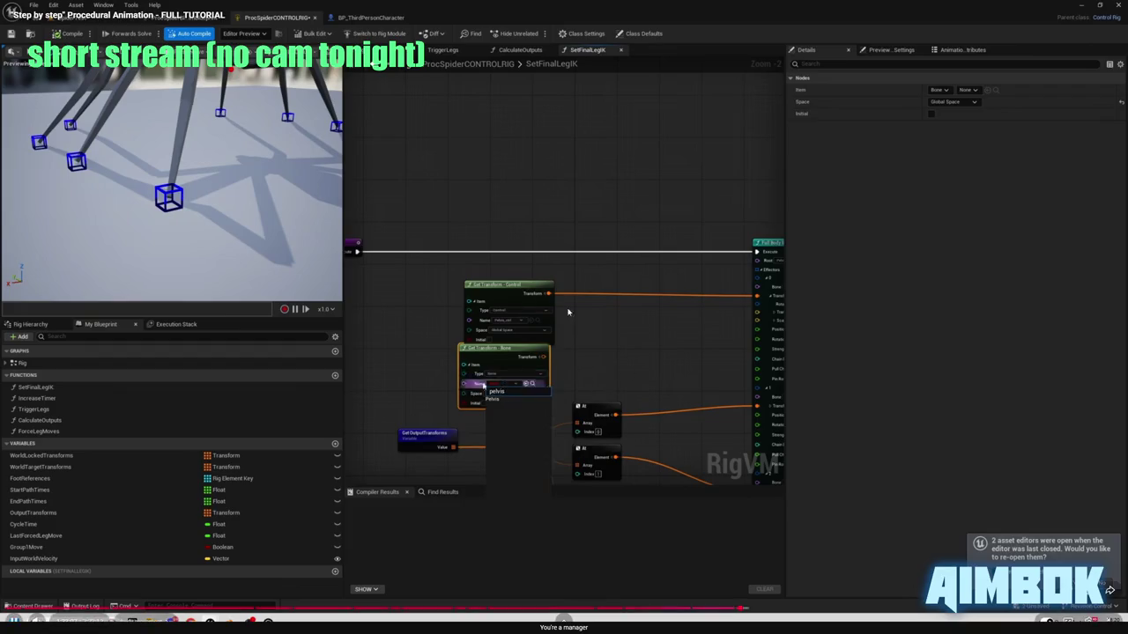
pyautogui.press('Return')
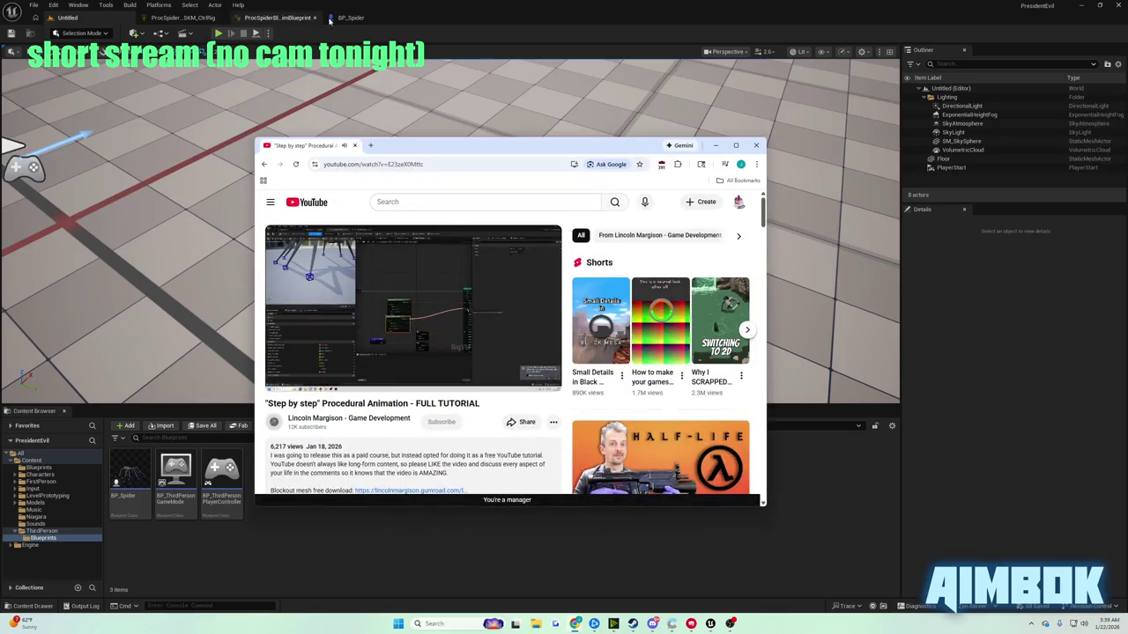
# - Pause the tutorial and open the spider control rig's SetFinalLegIK function graph
pyautogui.click(394, 294)
pyautogui.click(275, 19)
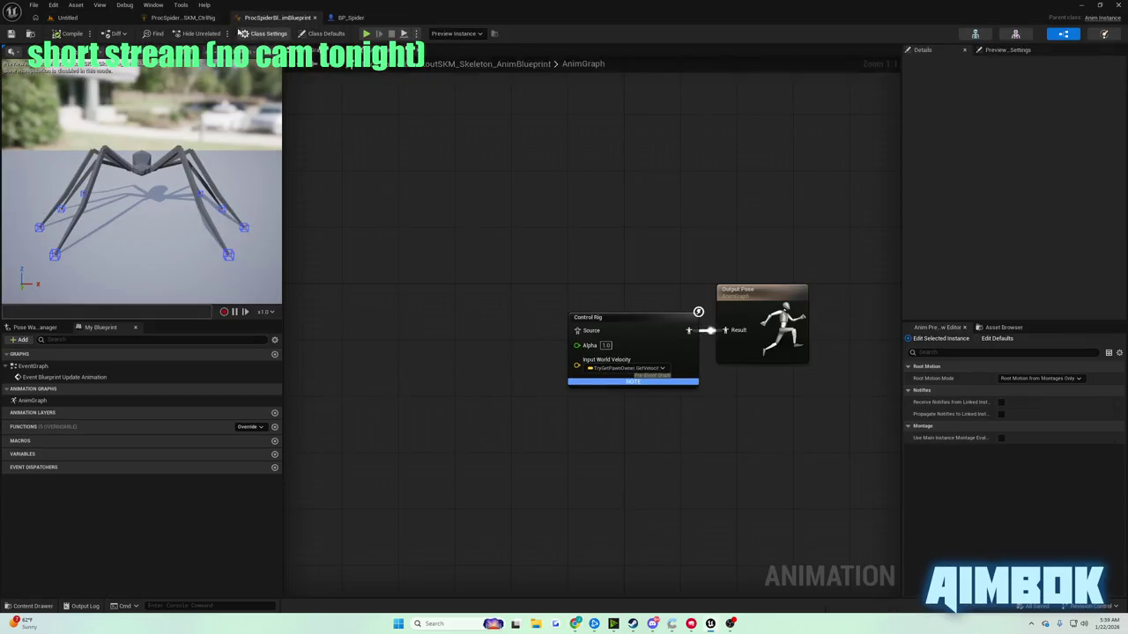
pyautogui.click(208, 19)
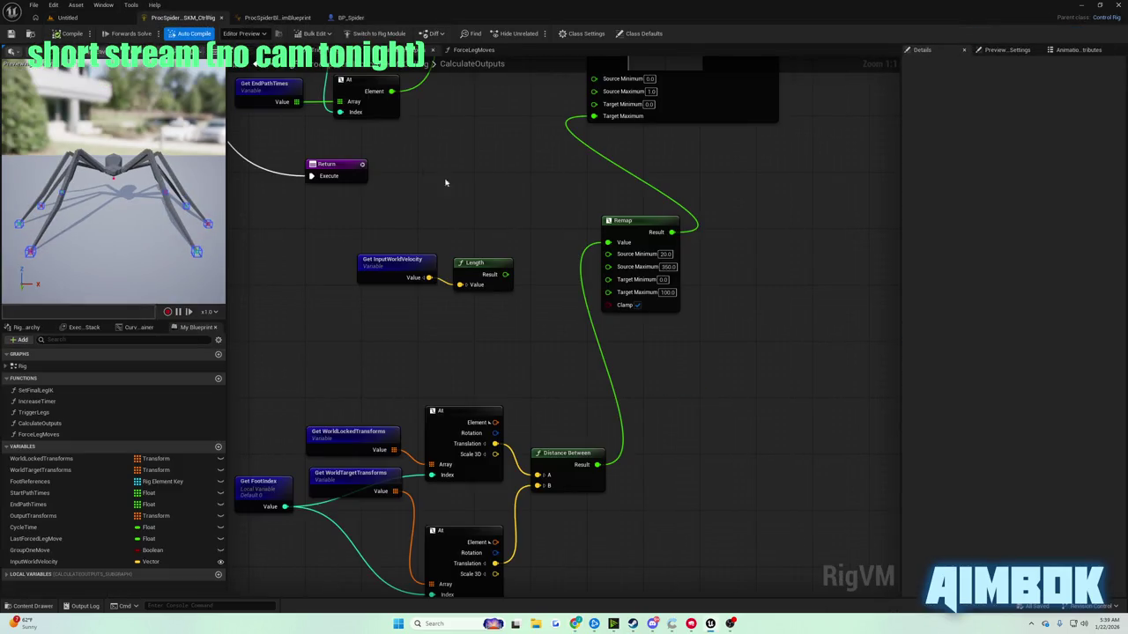
pyautogui.scroll(5, 399, 308)
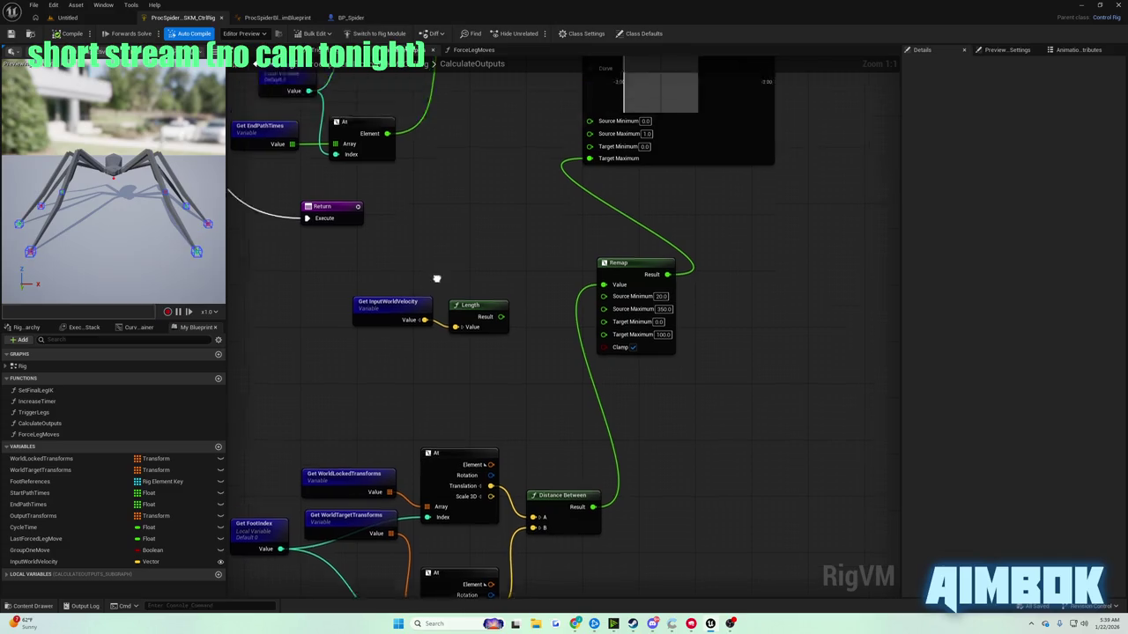
pyautogui.click(254, 61)
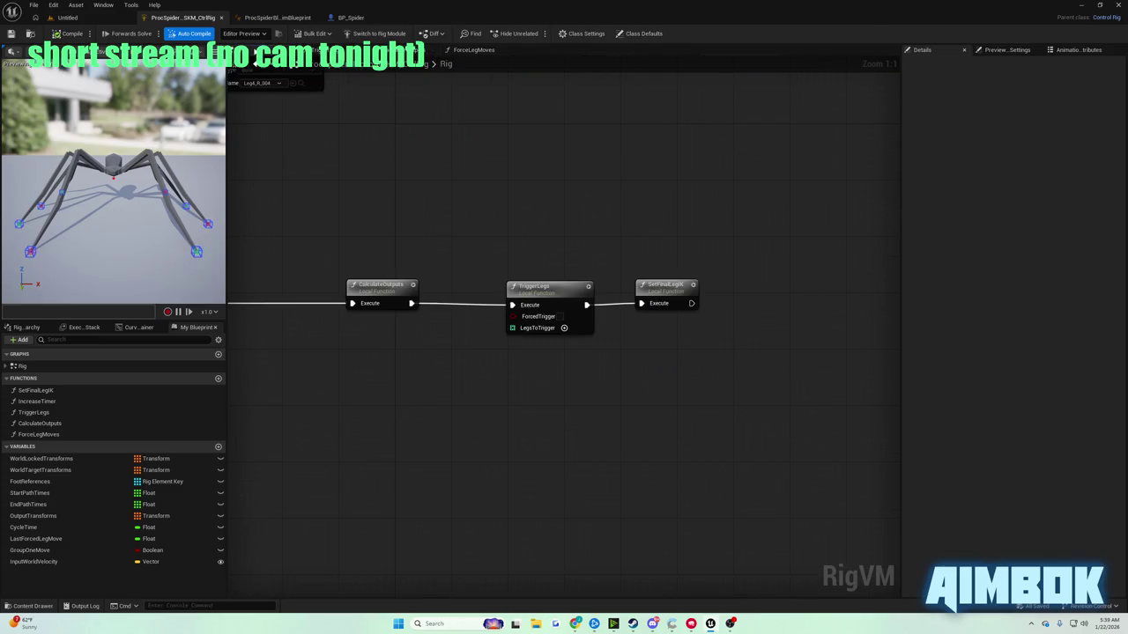
pyautogui.doubleClick(667, 290)
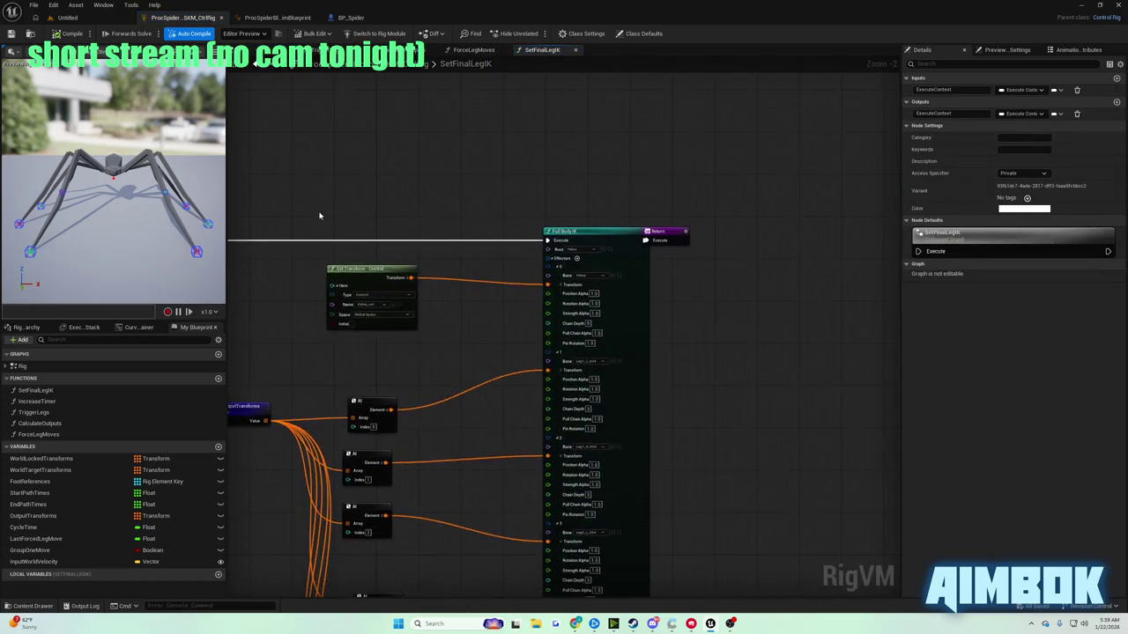
pyautogui.scroll(3, 320, 215)
pyautogui.click(487, 271)
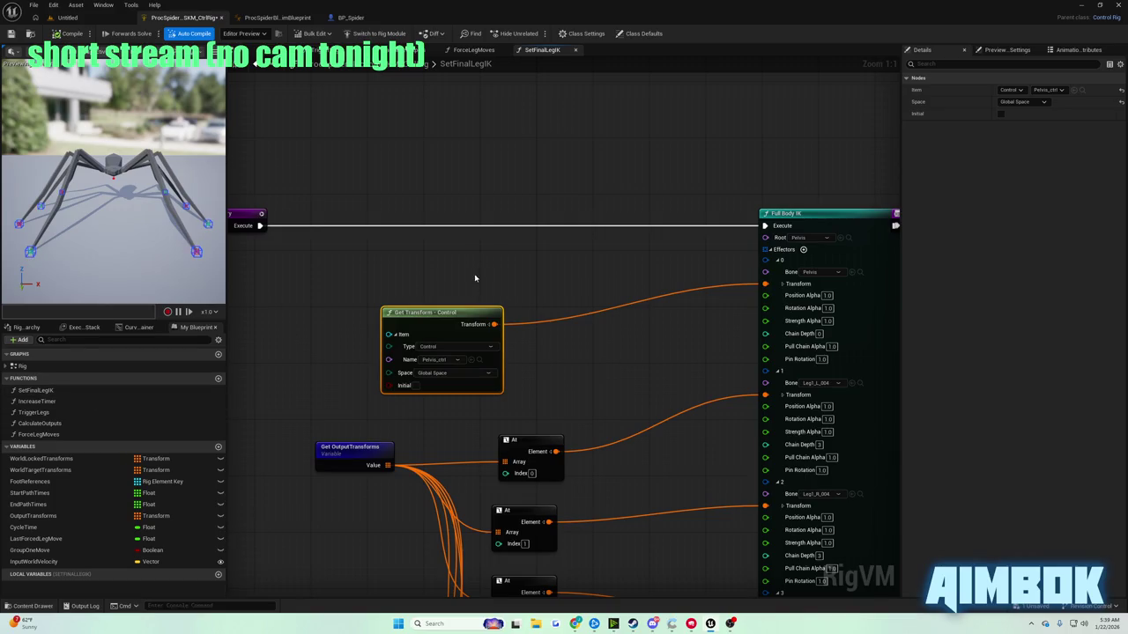
# - Add a Get Transform - Bone node reading the Pelvis bone and save the rig
pyautogui.rightClick(477, 264)
pyautogui.write('get pl')
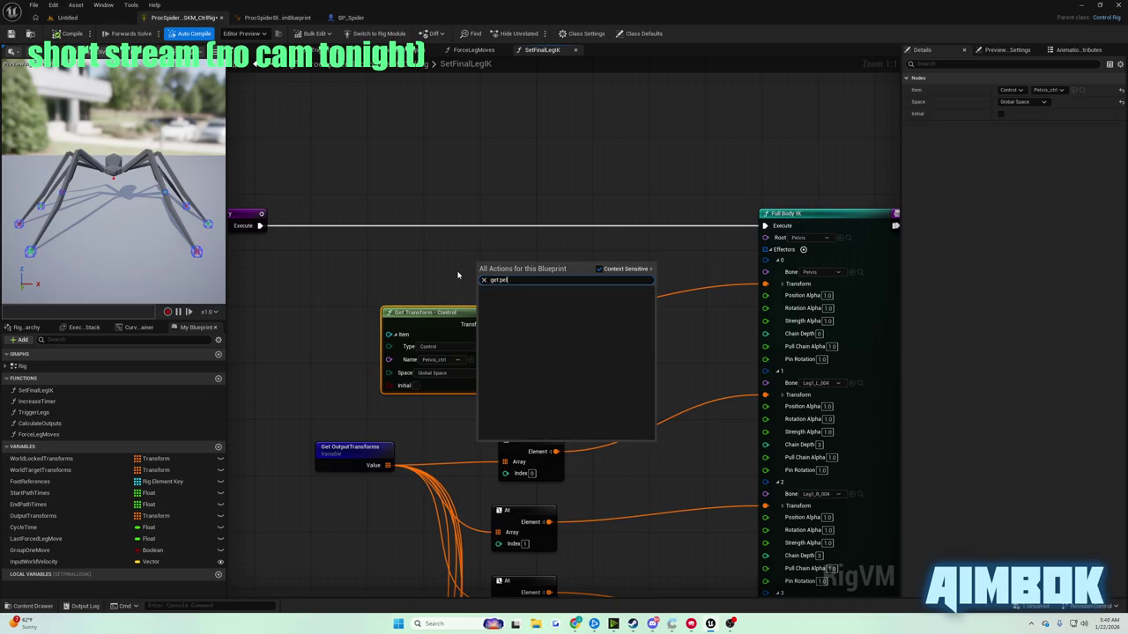
pyautogui.press('BackSpace')
pyautogui.write('bone')
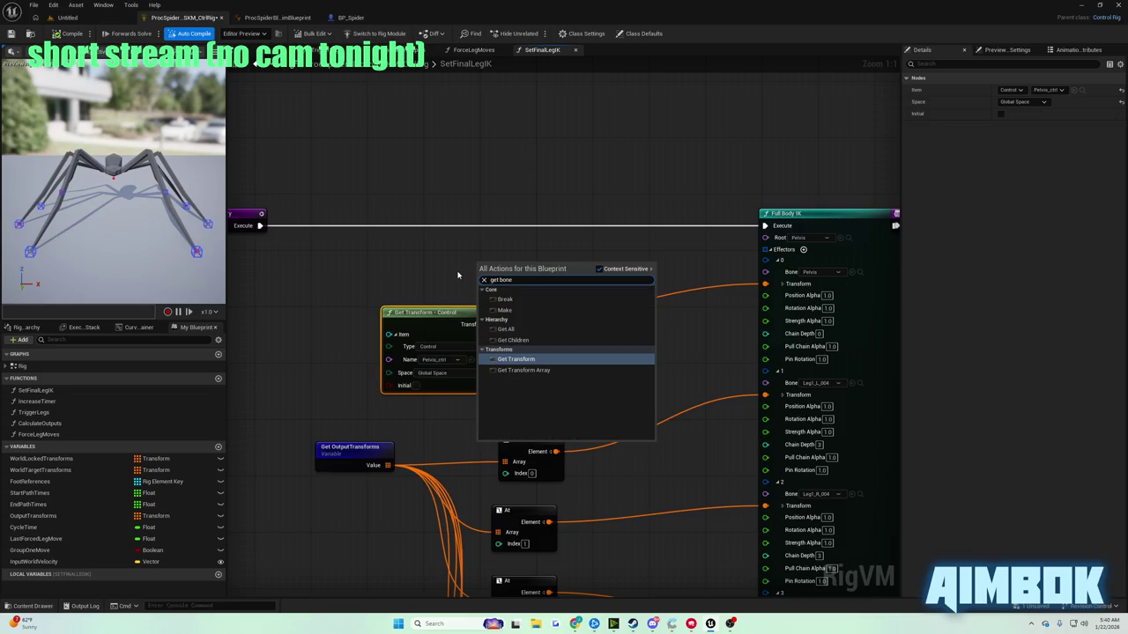
pyautogui.press('Return')
pyautogui.moveTo(521, 266); pyautogui.dragTo(541, 245)
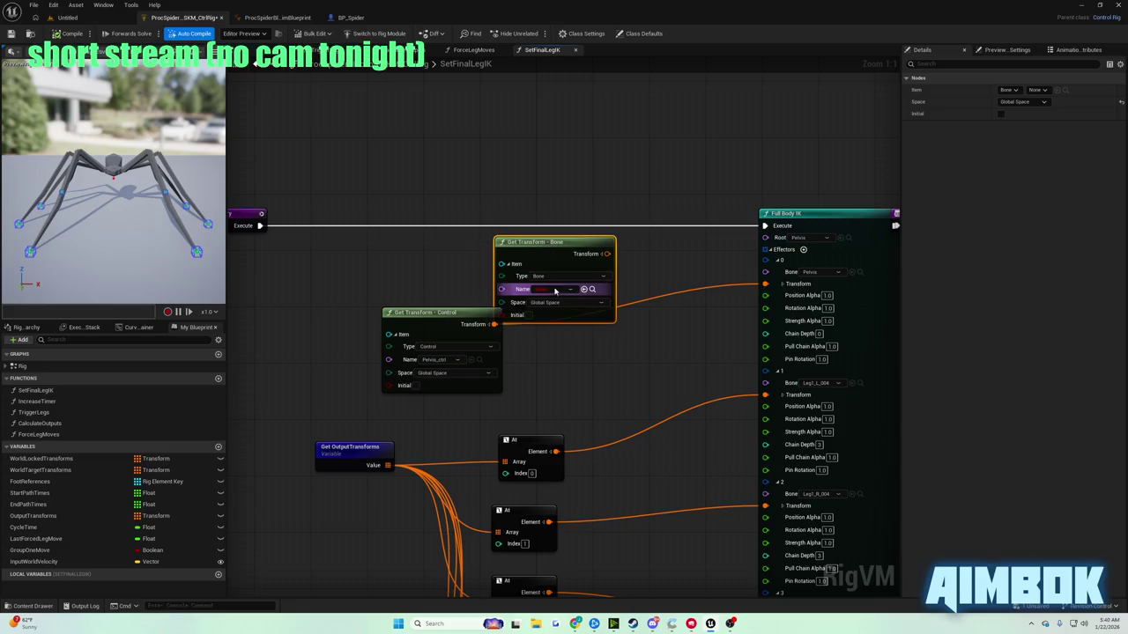
pyautogui.click(553, 291)
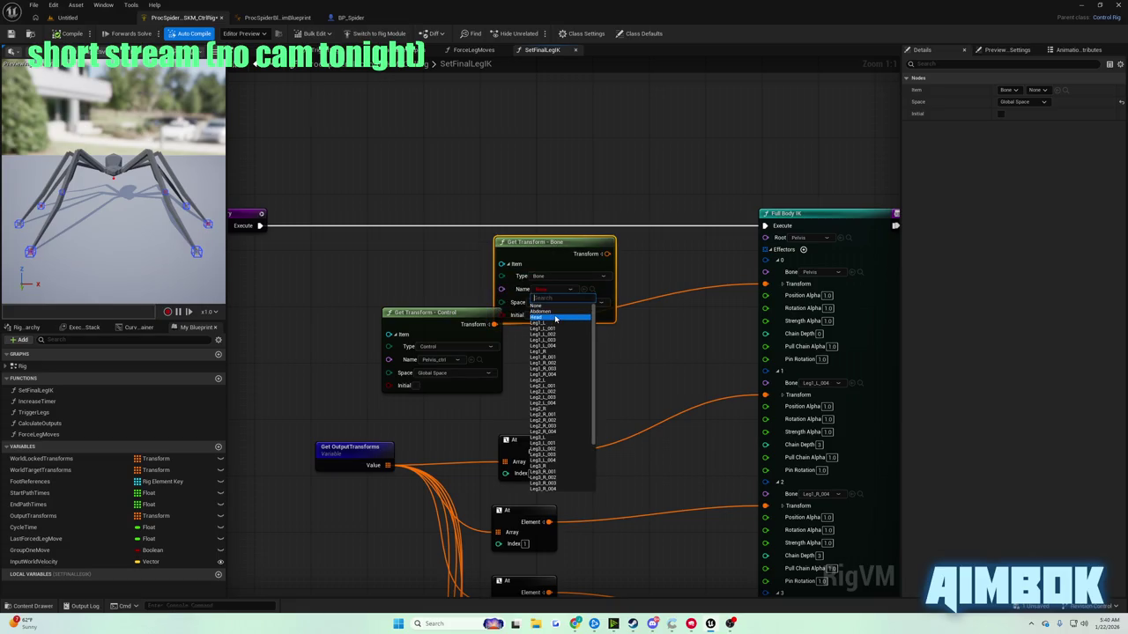
pyautogui.write('pel')
pyautogui.click(546, 306)
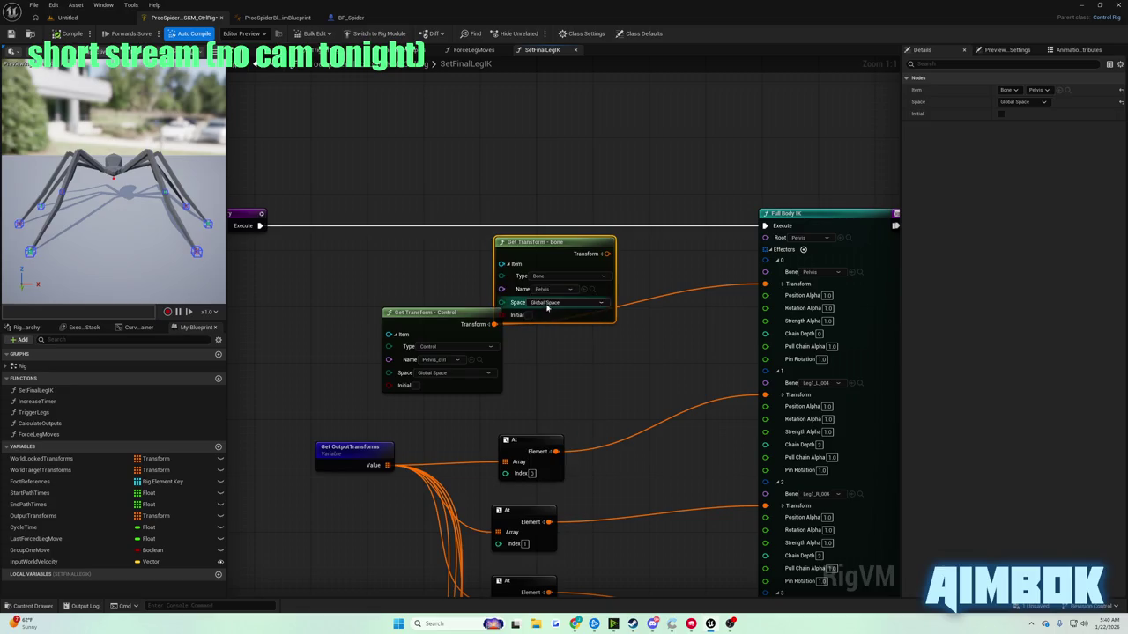
pyautogui.moveTo(579, 242)
pyautogui.mouseDown()
pyautogui.moveTo(717, 285)
pyautogui.moveTo(766, 283)
pyautogui.mouseUp()
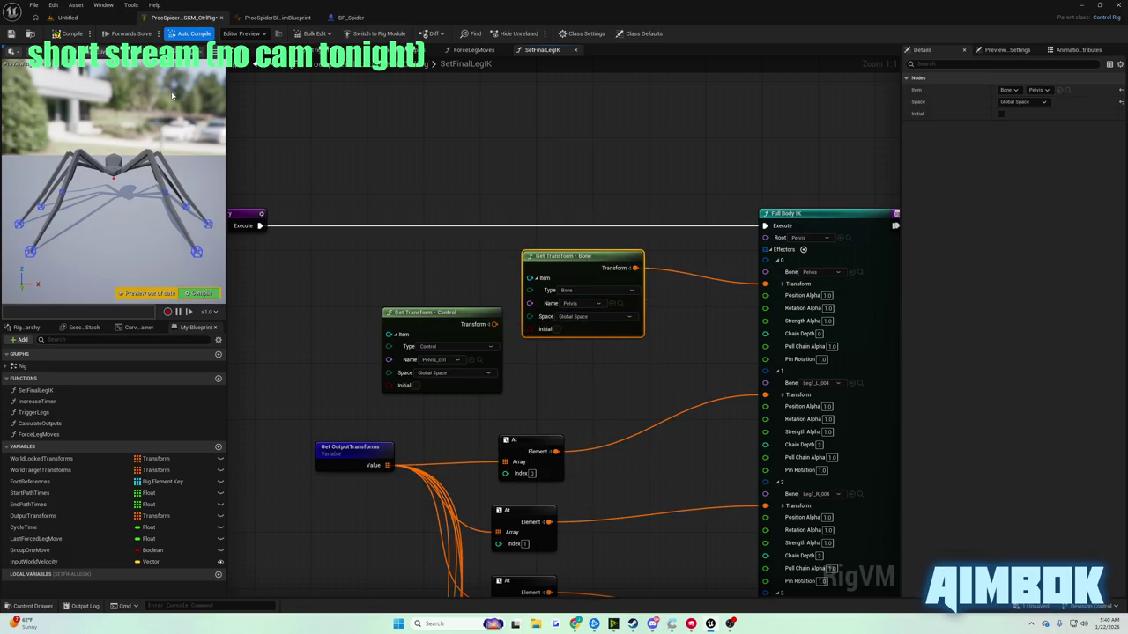
pyautogui.click(10, 33)
# - Play the tutorial full screen until a PelvisMovement function with Entry and Return appears, then pause
pyautogui.click(575, 624)
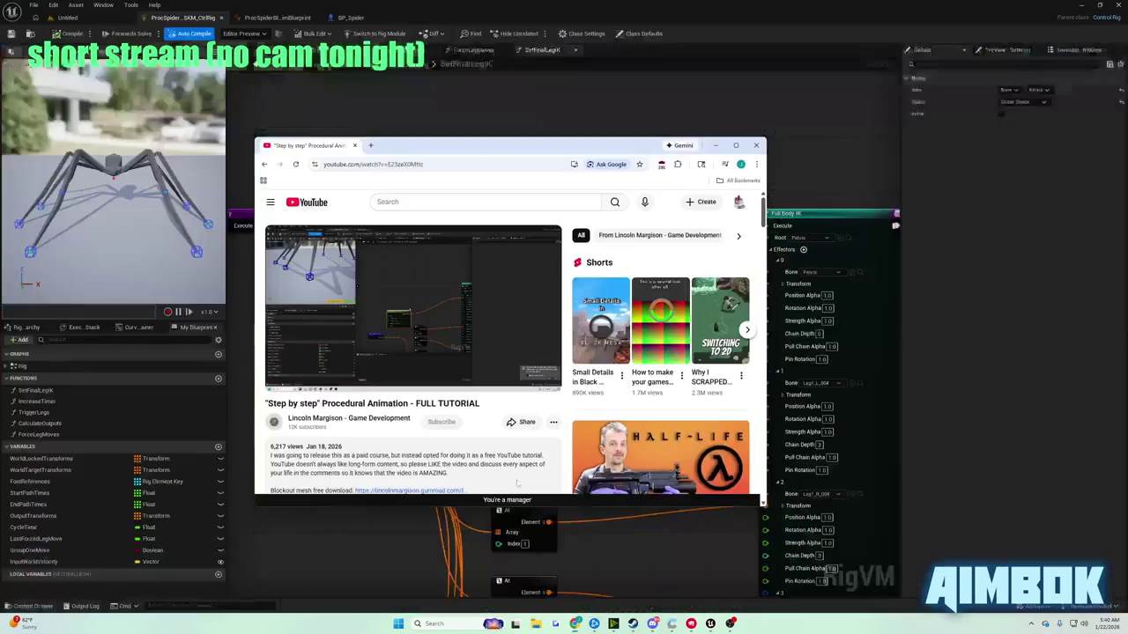
pyautogui.doubleClick(410, 283)
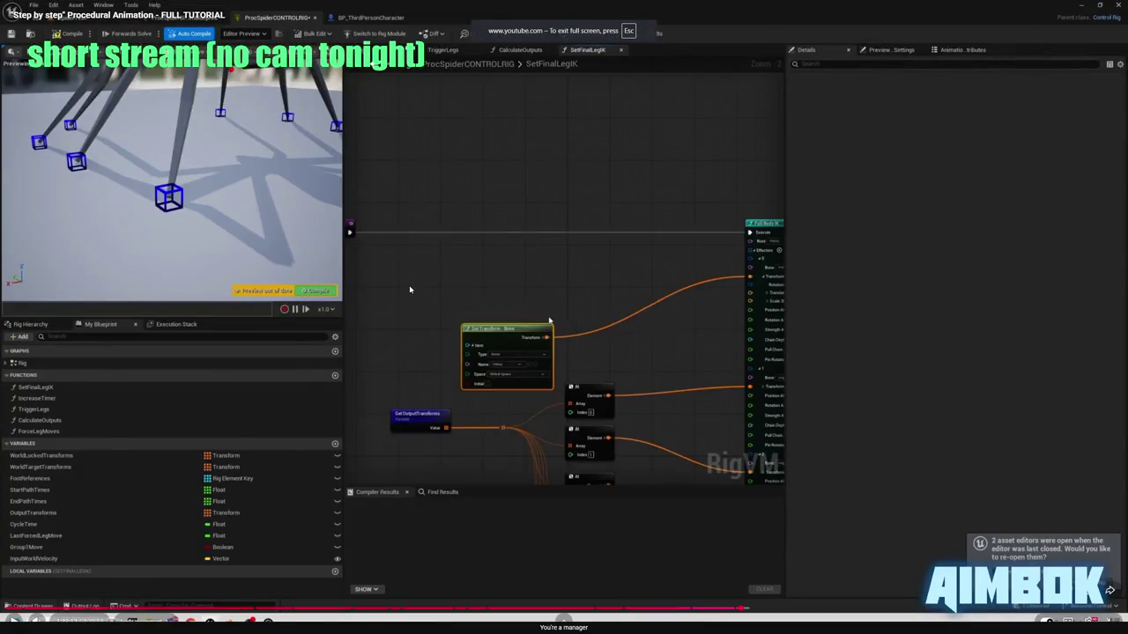
pyautogui.click(408, 282)
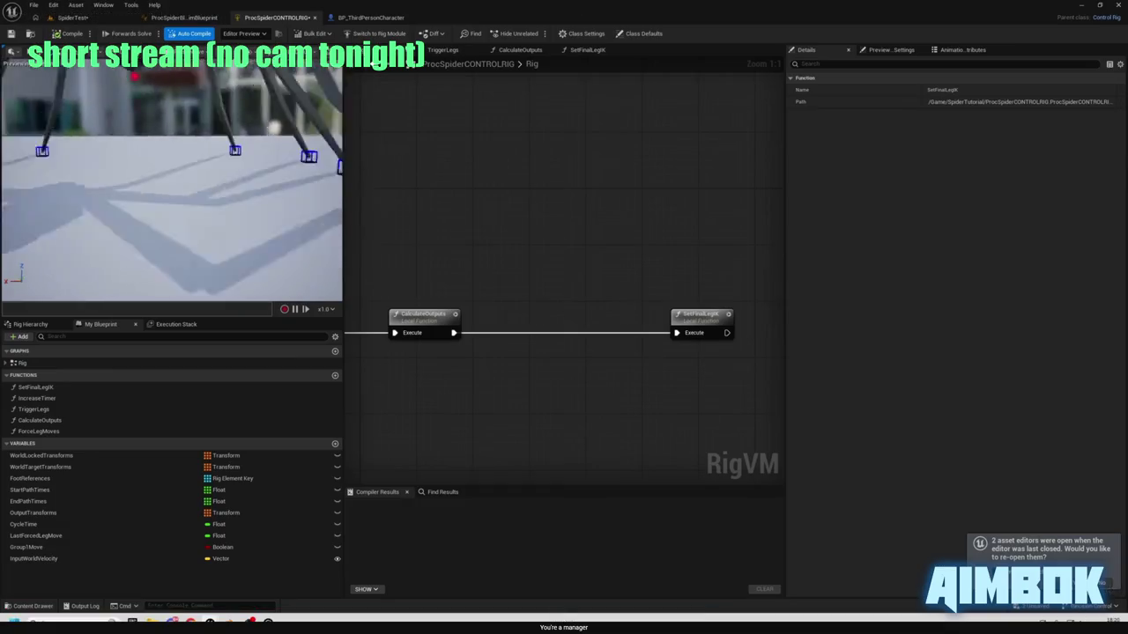
pyautogui.moveTo(507, 316)
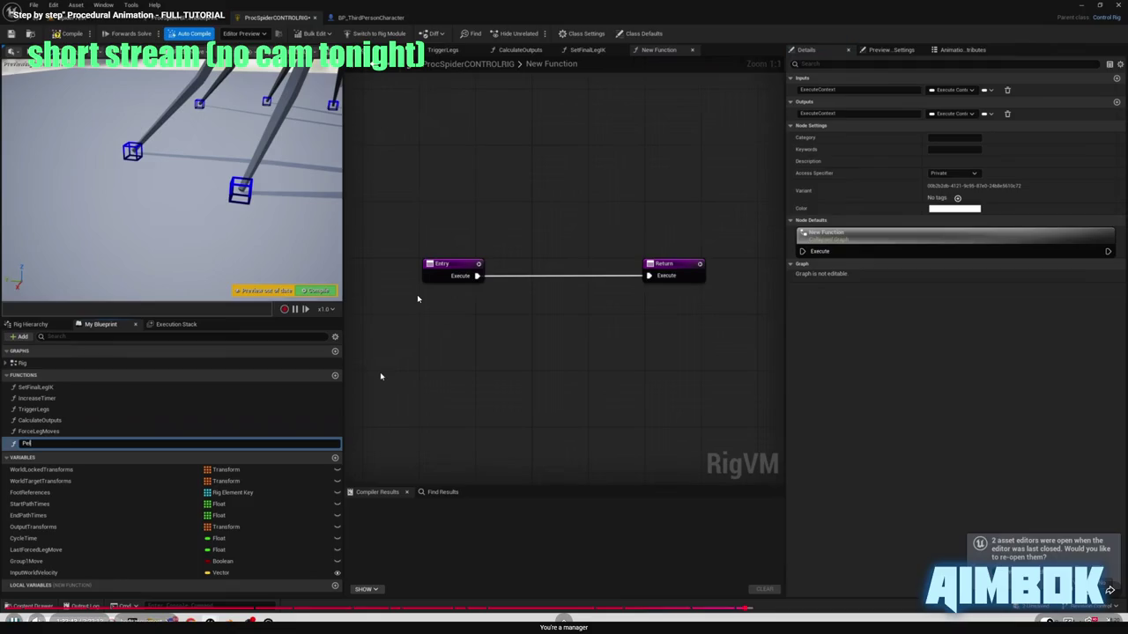
pyautogui.press('space')
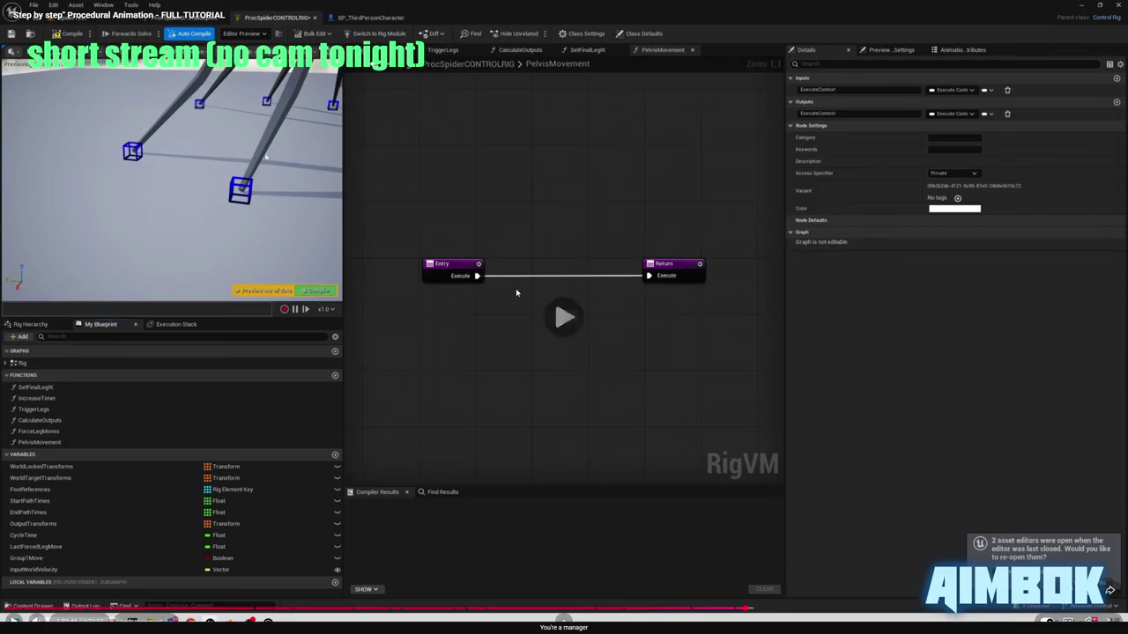
# - Insert a PelvisMovement call between TriggerLegs and SetFinalLegIK, open it, and compile the rig
pyautogui.hotkey('alt', 'Tab')
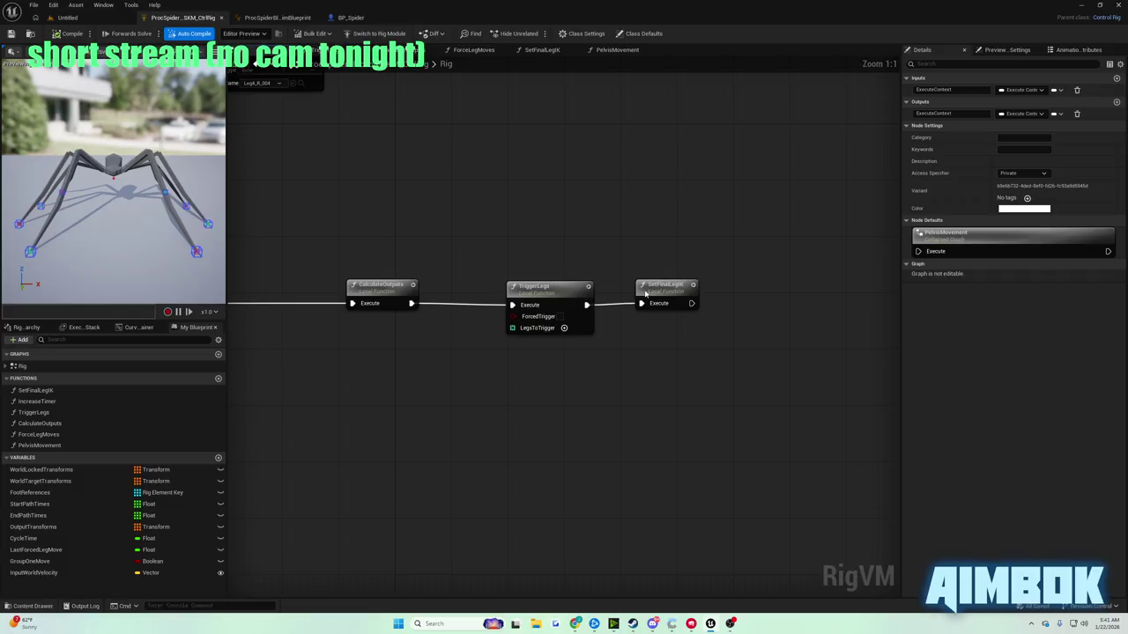
pyautogui.moveTo(568, 289); pyautogui.dragTo(529, 285)
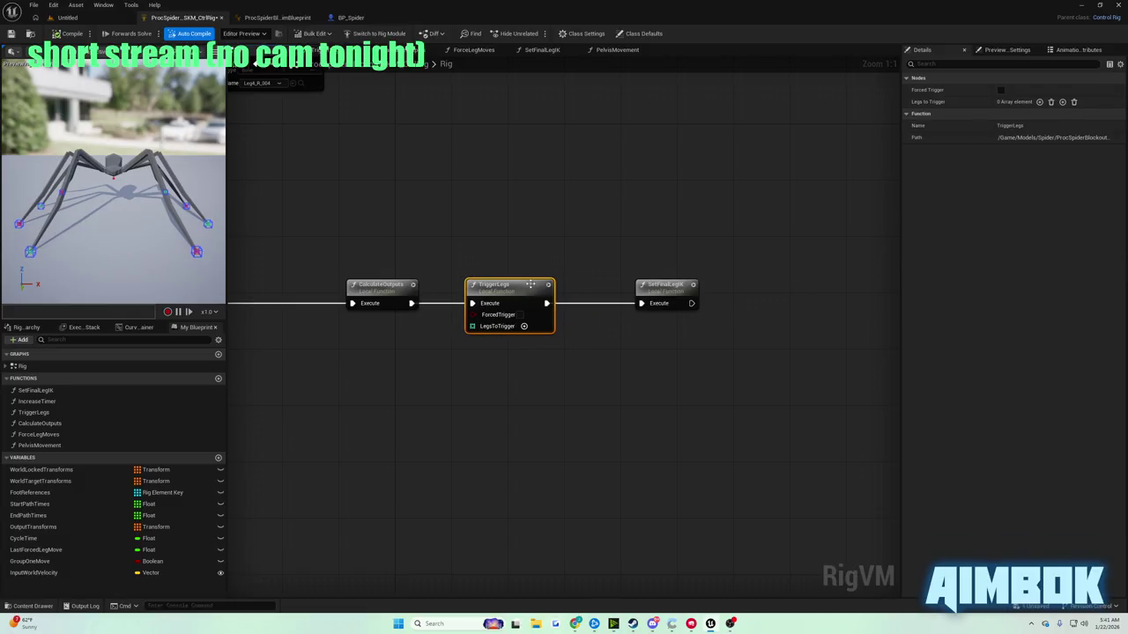
pyautogui.moveTo(676, 284); pyautogui.dragTo(851, 283)
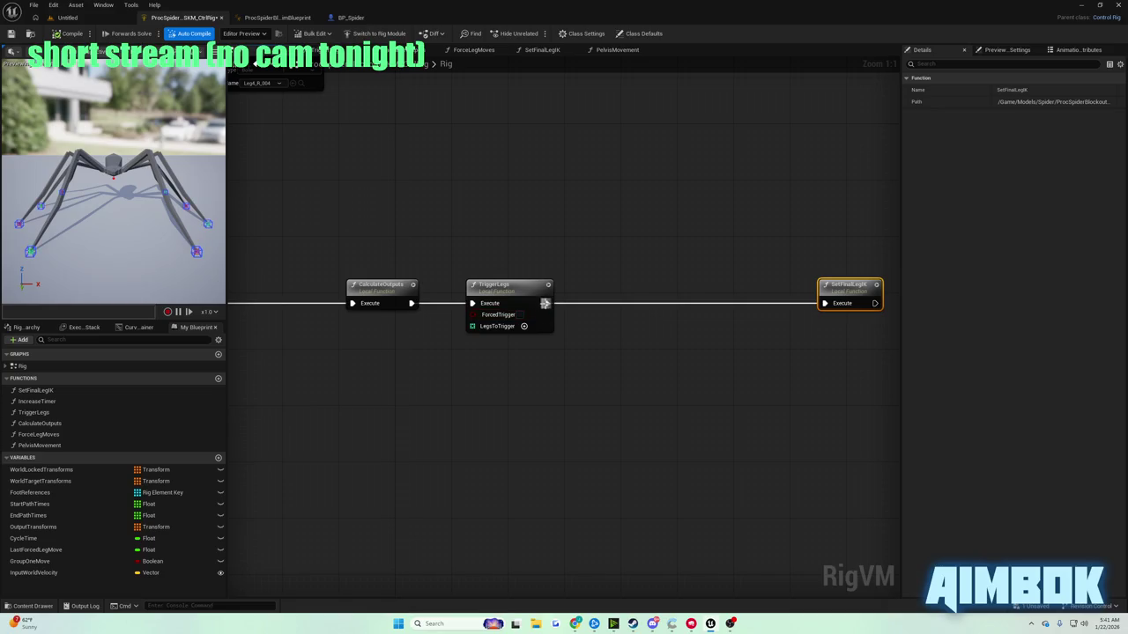
pyautogui.moveTo(545, 303); pyautogui.dragTo(585, 305)
pyautogui.write('pelvis')
pyautogui.press('Return')
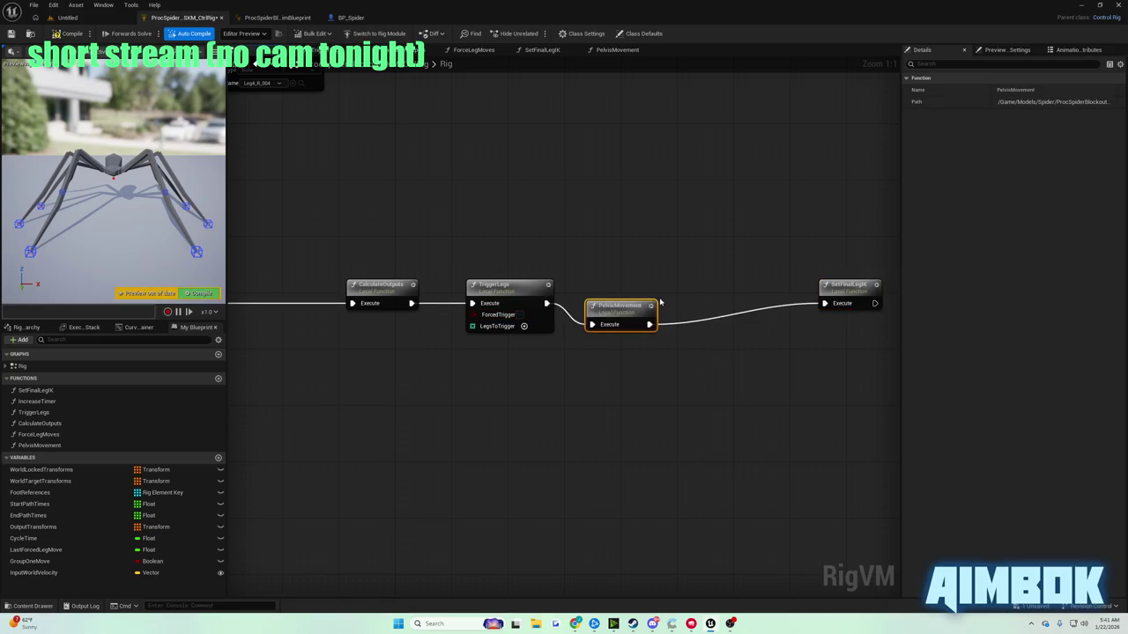
pyautogui.doubleClick(631, 305)
pyautogui.click(55, 33)
pyautogui.click(573, 626)
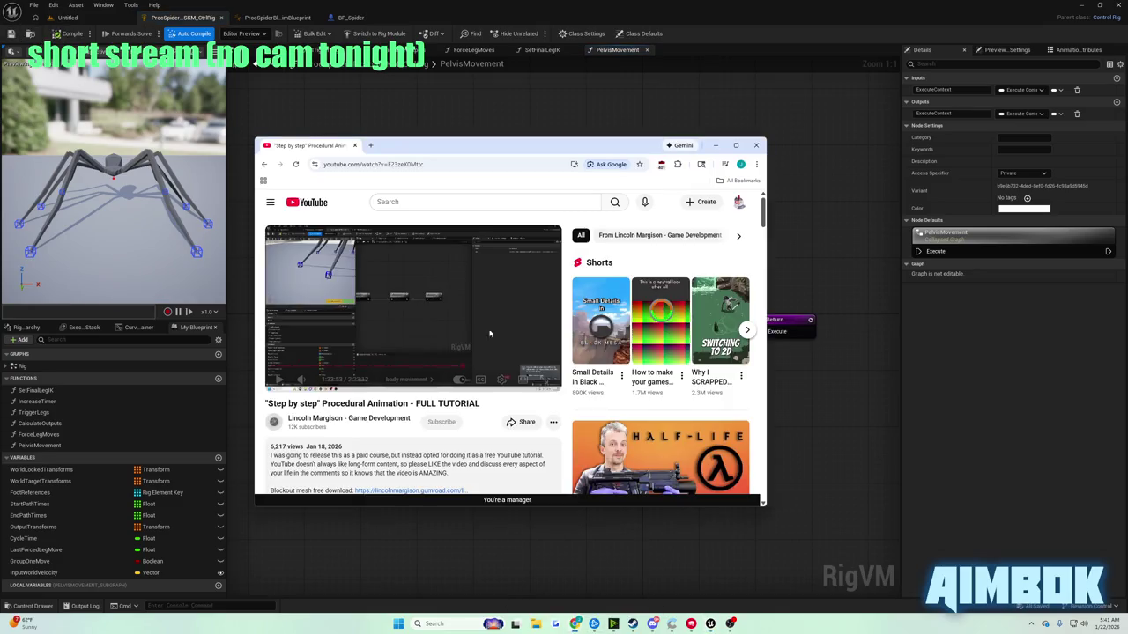
# - Watch the tutorial's Get Transform step in PelvisMovement, then return to the empty PelvisMovement graph
pyautogui.press('f')
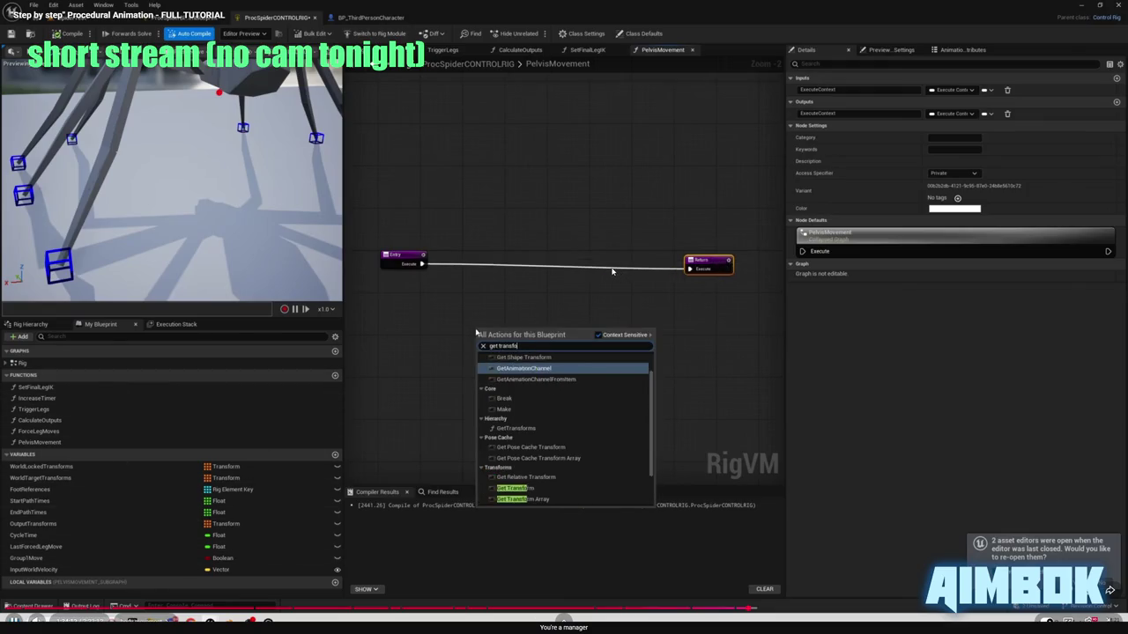
pyautogui.press('Escape')
pyautogui.click(800, 268)
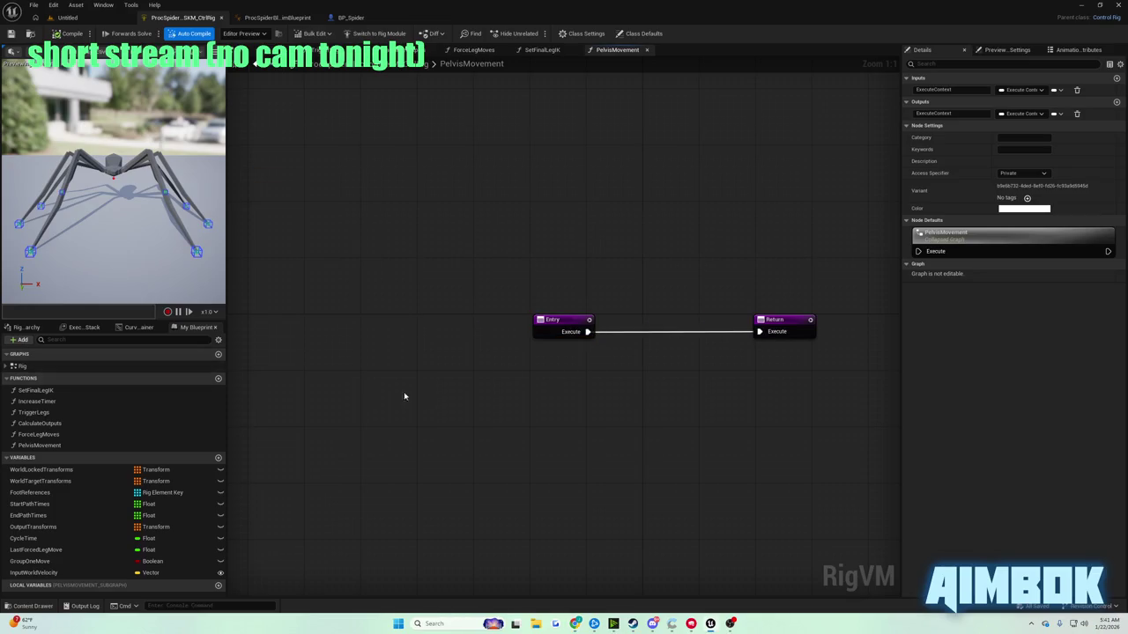
# - Add a Get Transform - Bone node in PelvisMovement reading the Pelvis bone
pyautogui.rightClick(532, 391)
pyautogui.write('get bone')
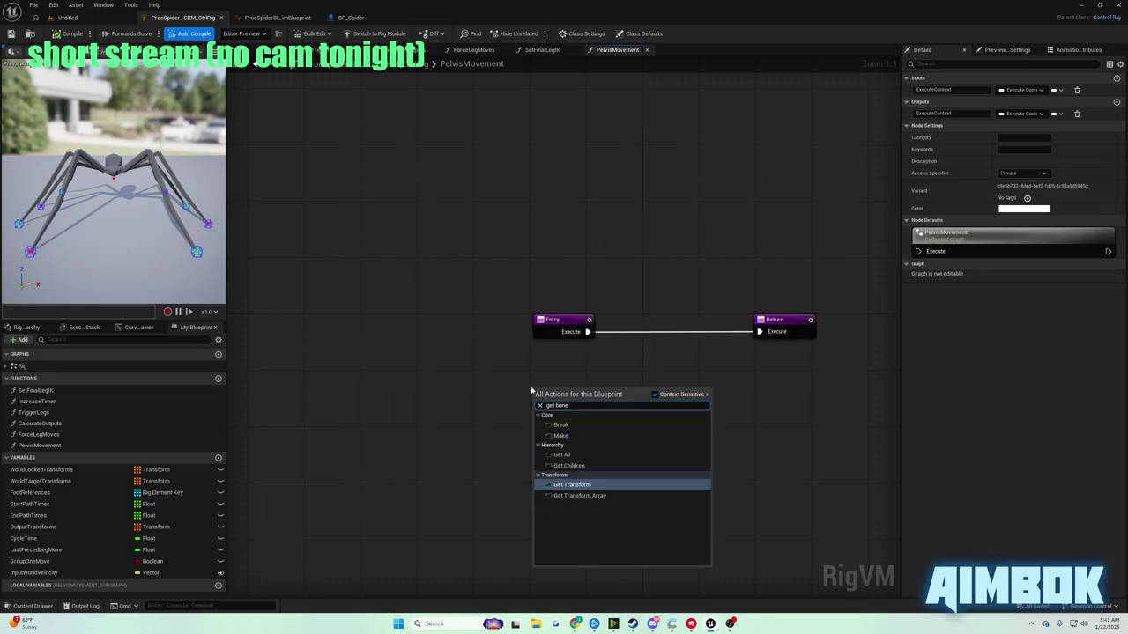
pyautogui.press('Return')
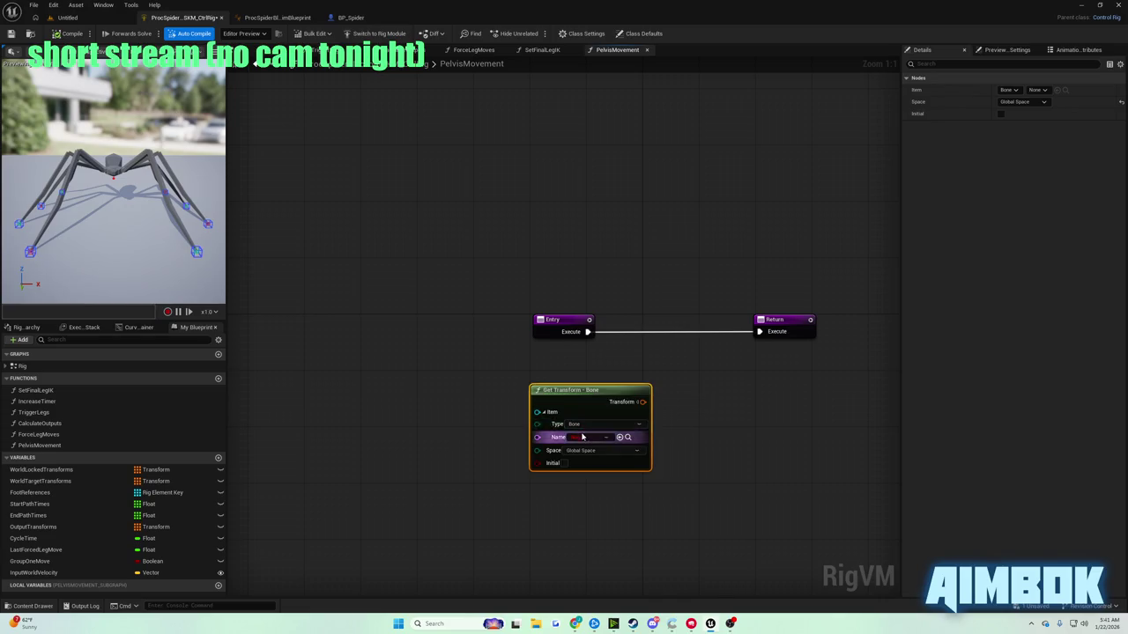
pyautogui.click(581, 437)
pyautogui.write('pel')
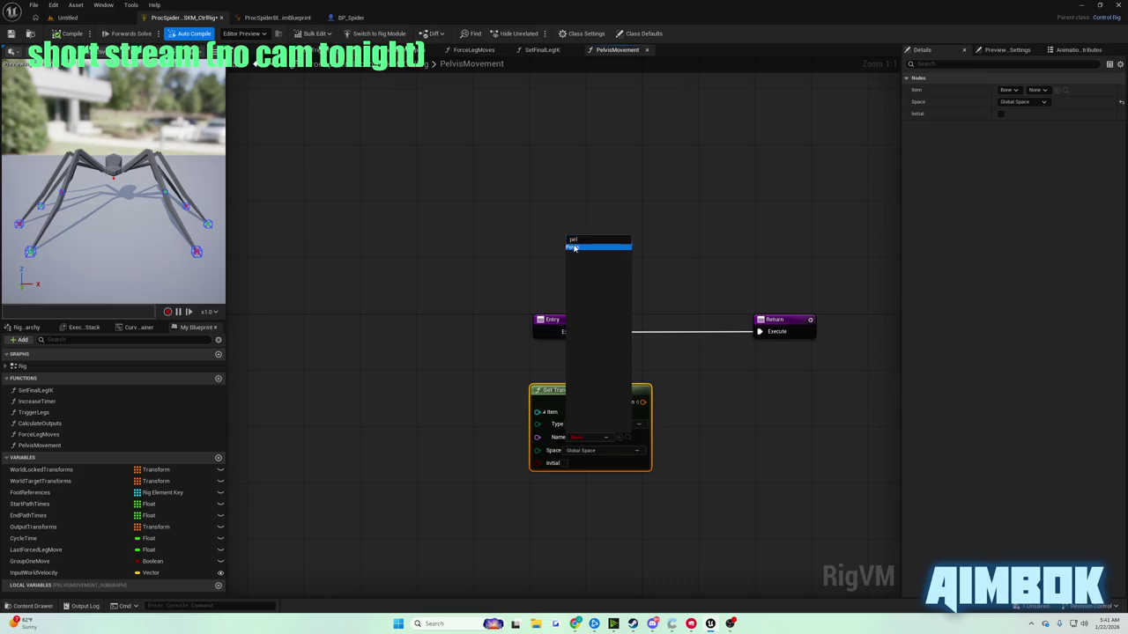
pyautogui.click(574, 248)
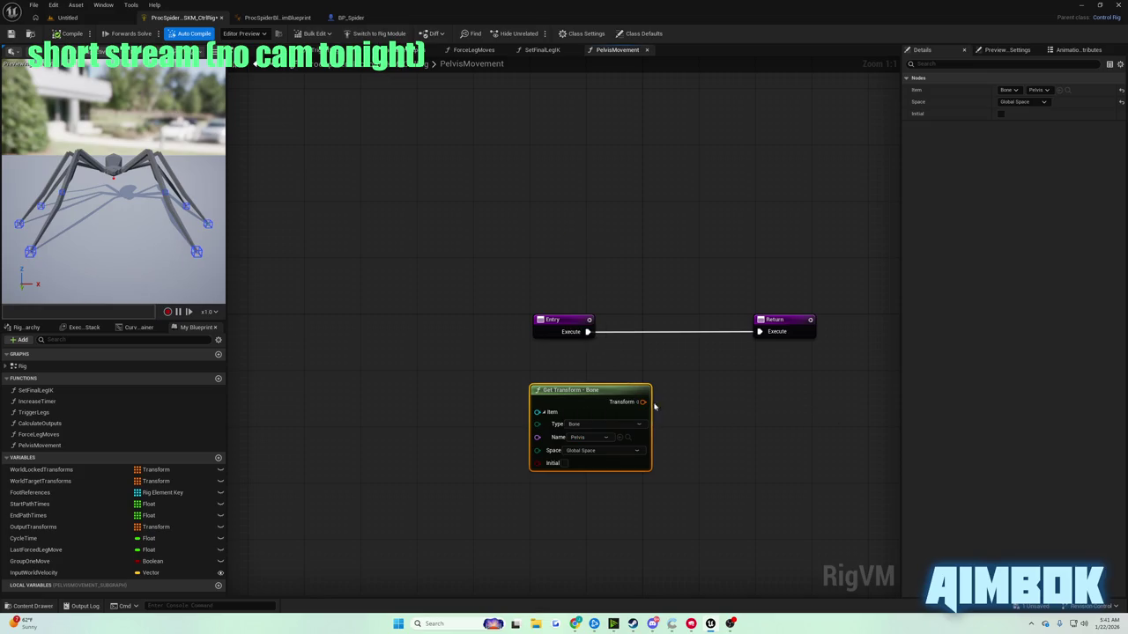
# - Search for a Set Transform node, then recheck the paused tutorial before continuing
pyautogui.rightClick(683, 401)
pyautogui.write('set tran')
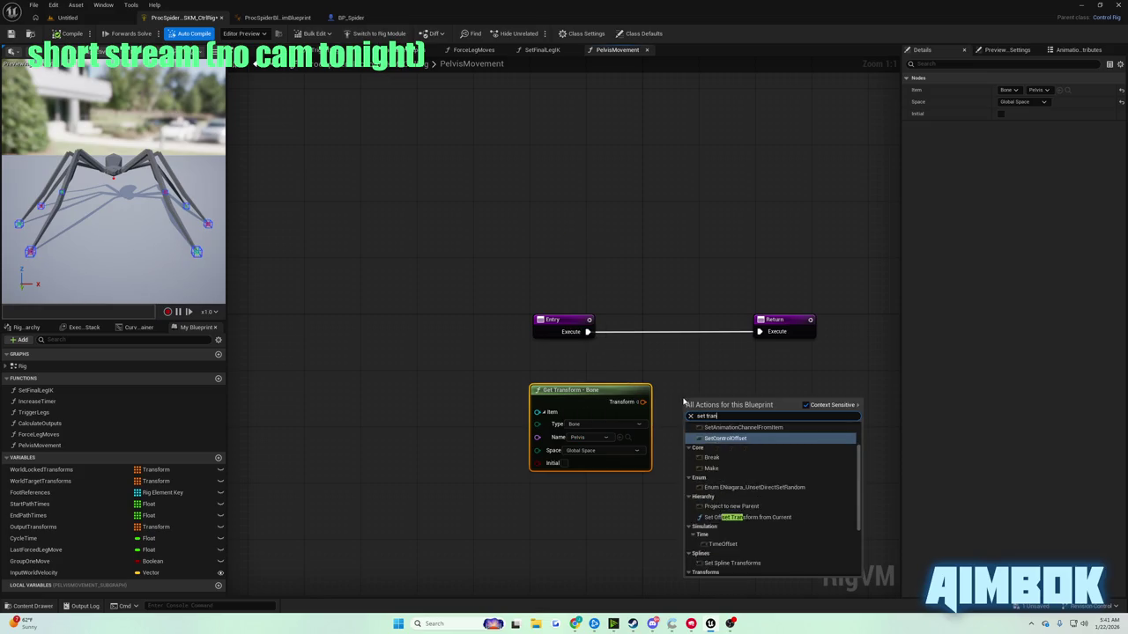
pyautogui.write('sform')
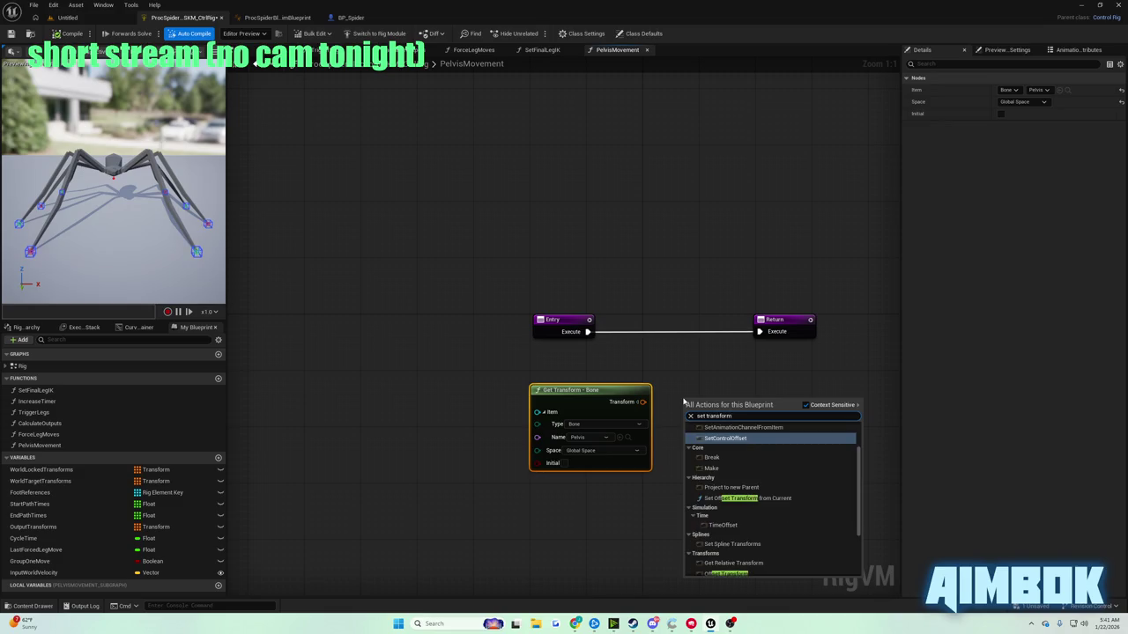
pyautogui.click(686, 381)
pyautogui.moveTo(575, 624)
pyautogui.click(533, 583)
pyautogui.doubleClick(436, 292)
pyautogui.click(436, 291)
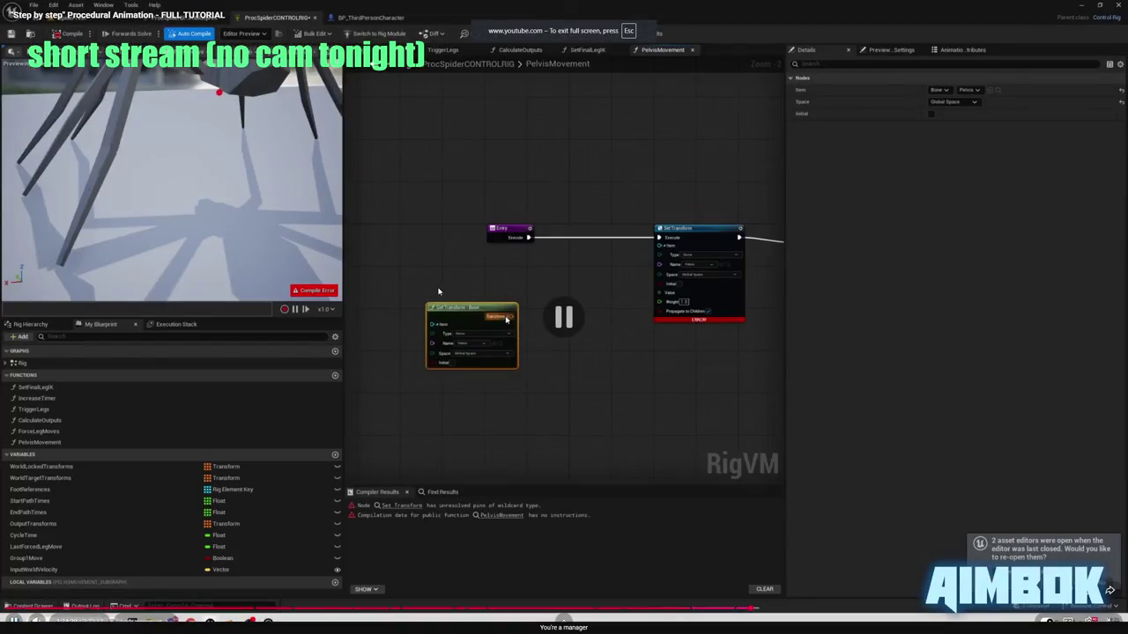
pyautogui.press('Escape')
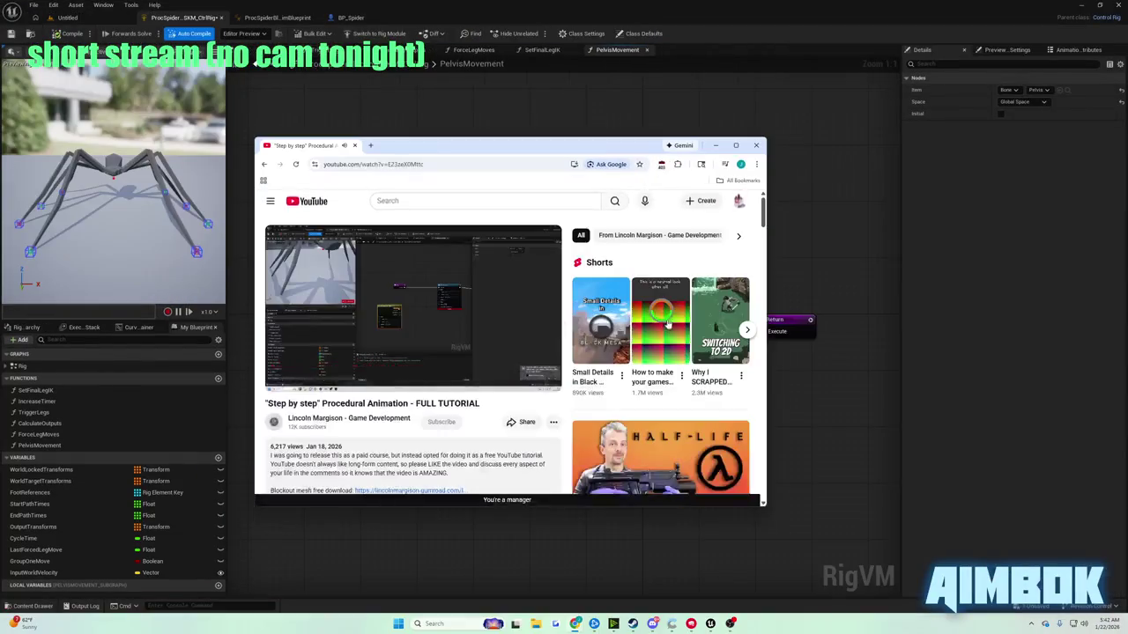
pyautogui.click(788, 285)
# - Add a Set Transform node between Entry and Return, set its bone to Pelvis, and arrange nodes
pyautogui.moveTo(571, 343); pyautogui.dragTo(553, 344)
pyautogui.write('set t')
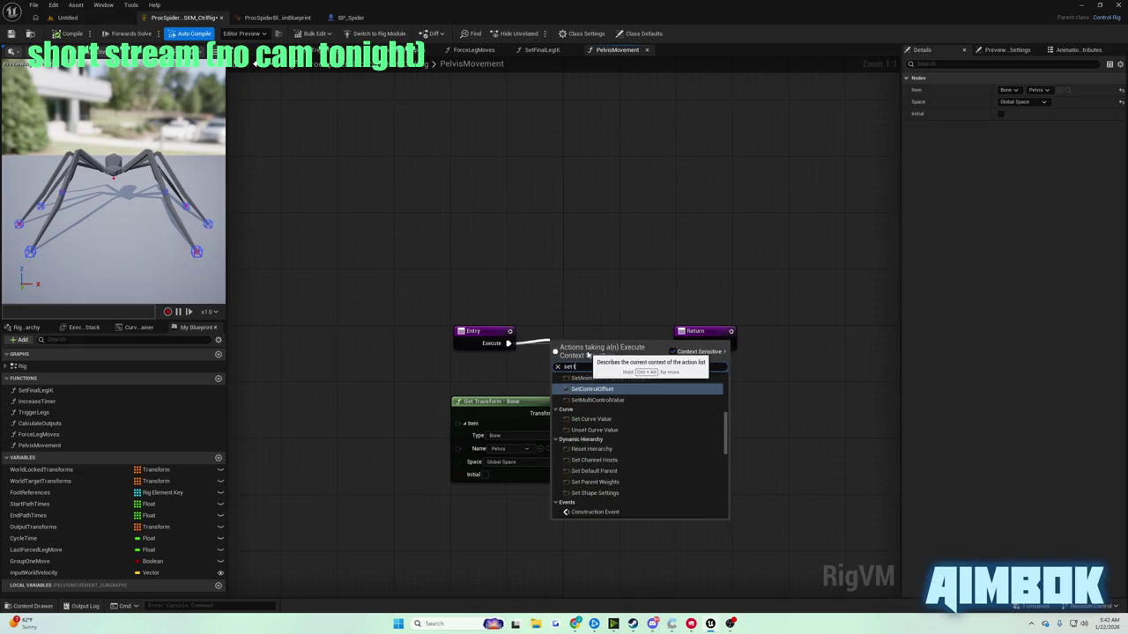
pyautogui.write('ransform')
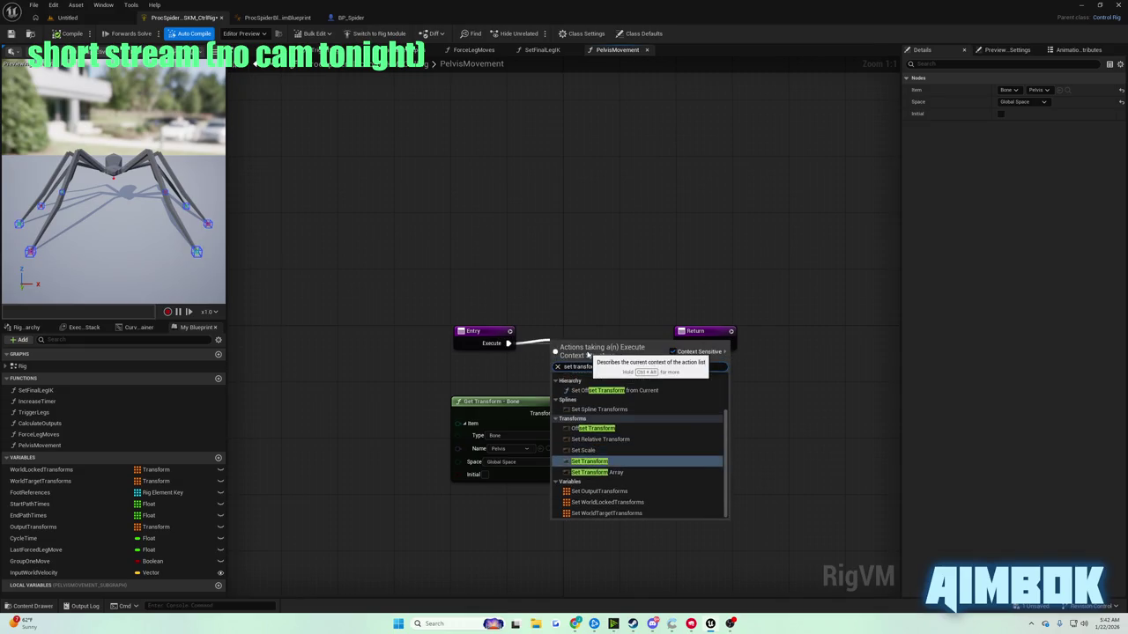
pyautogui.press('Return')
pyautogui.moveTo(722, 330); pyautogui.dragTo(837, 324)
pyautogui.moveTo(580, 380); pyautogui.dragTo(637, 366)
pyautogui.moveTo(526, 406); pyautogui.dragTo(510, 427)
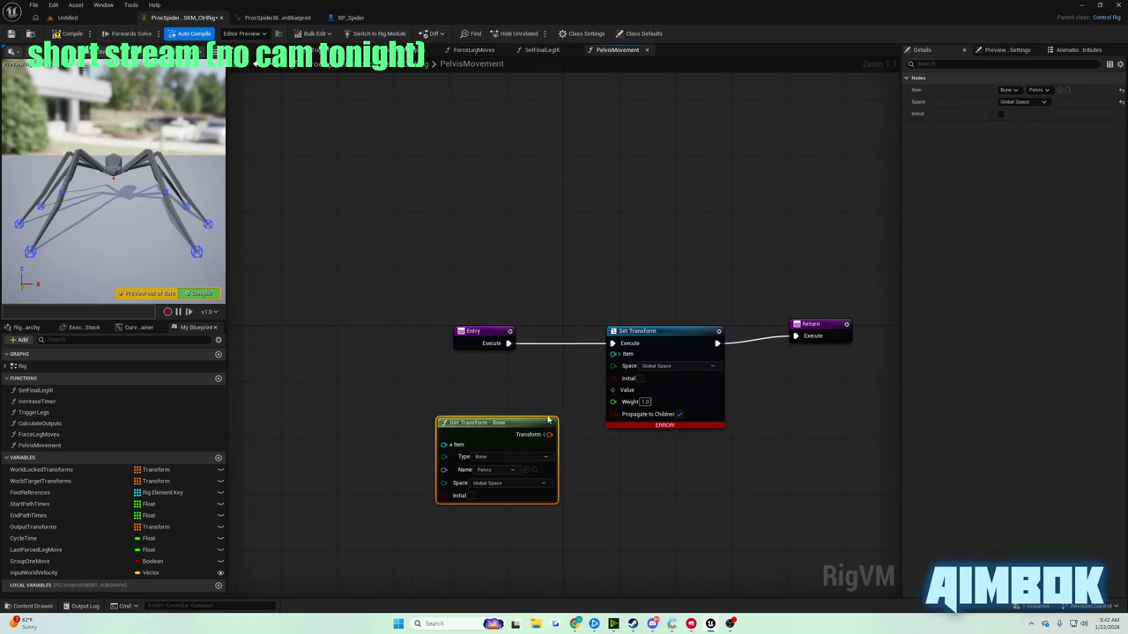
pyautogui.click(620, 354)
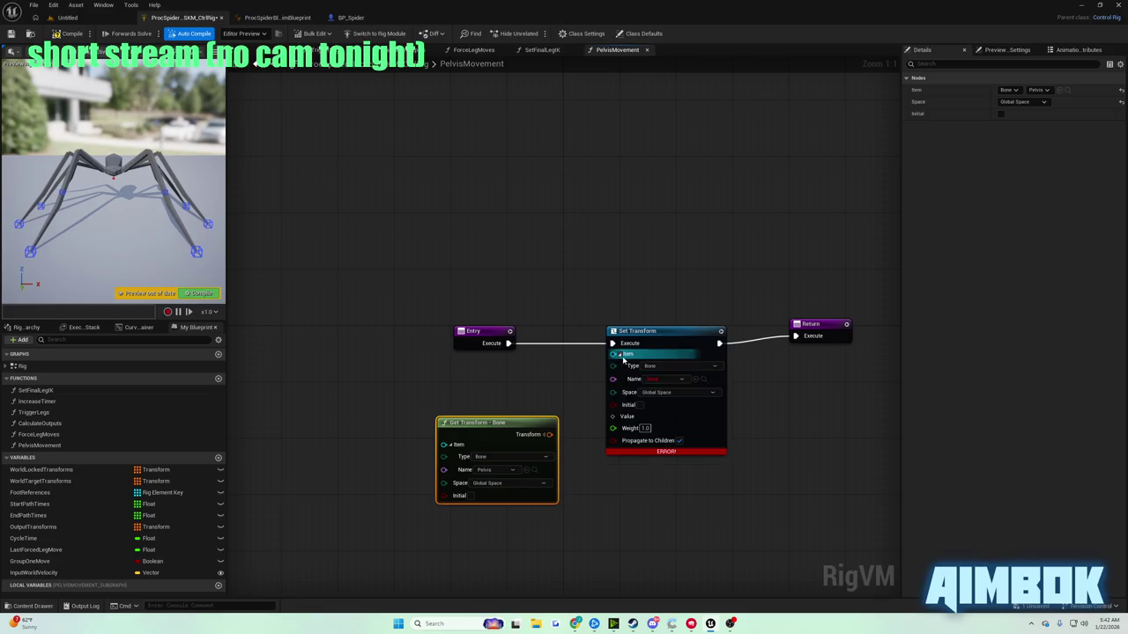
pyautogui.click(670, 379)
pyautogui.write('pelv')
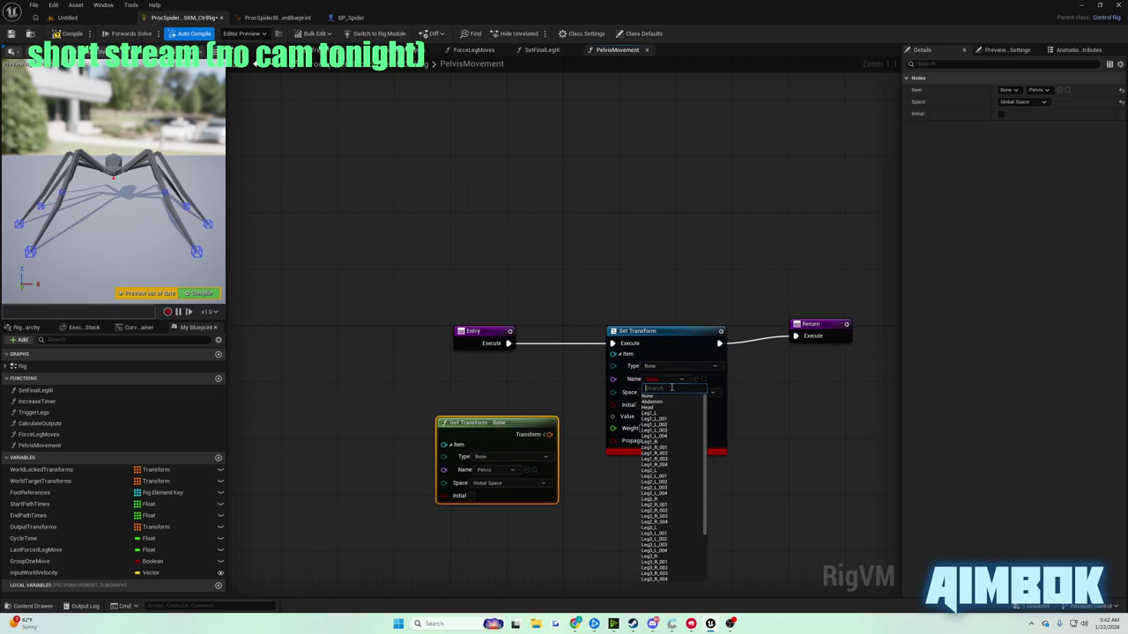
pyautogui.press('Return')
pyautogui.click(534, 376)
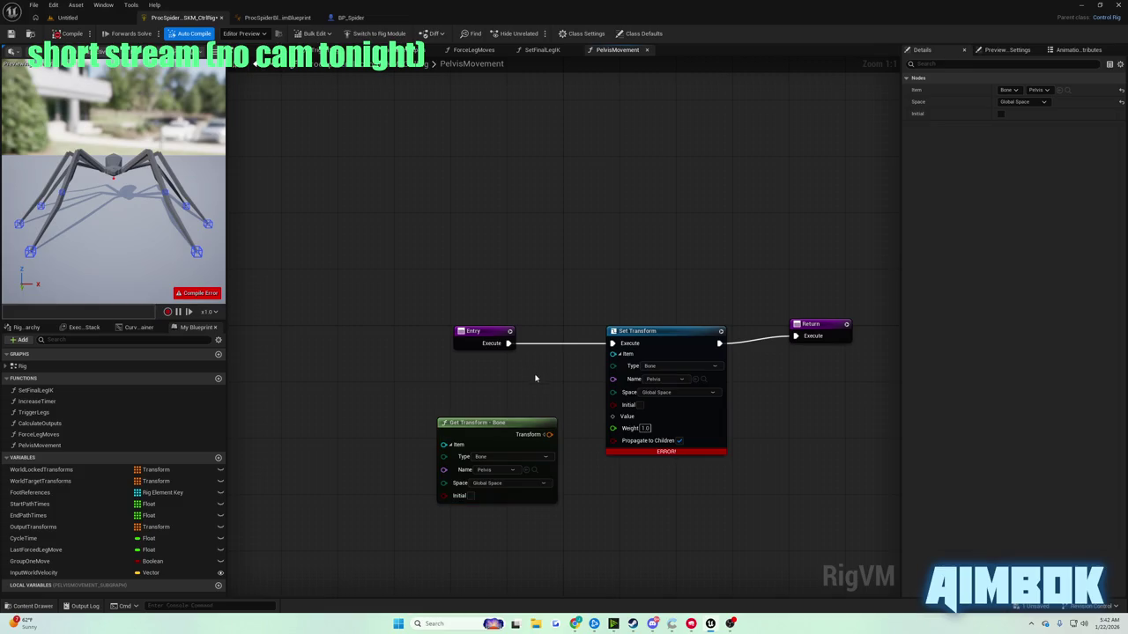
pyautogui.moveTo(574, 624)
pyautogui.click(526, 580)
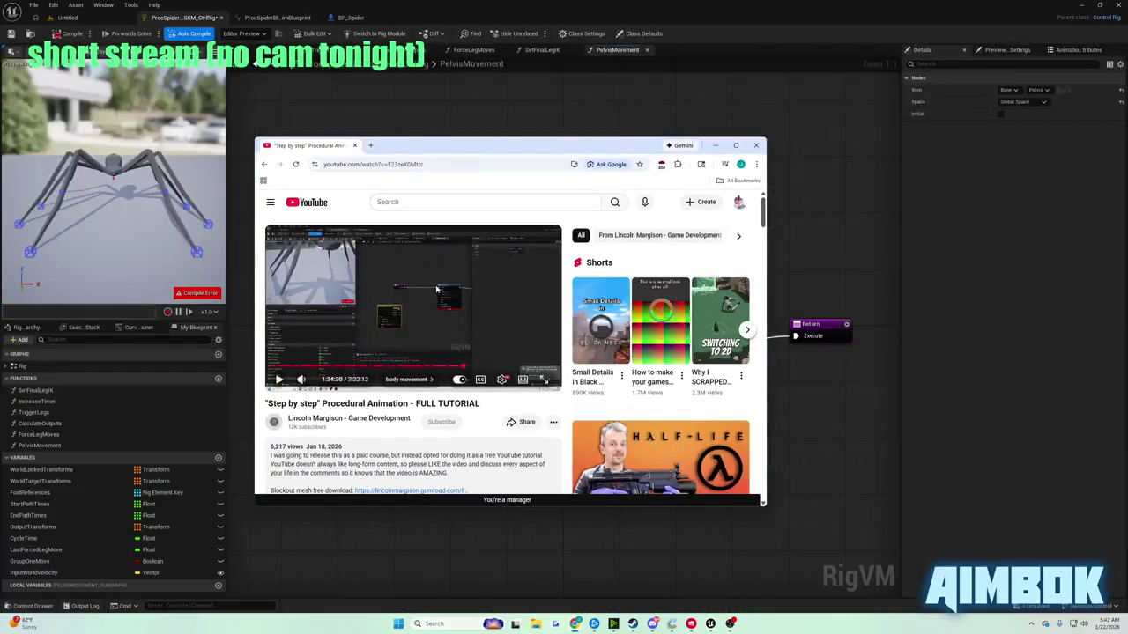
# - Wire the Pelvis Get Transform into Set Transform's Value and expand Value and Translation
pyautogui.doubleClick(435, 284)
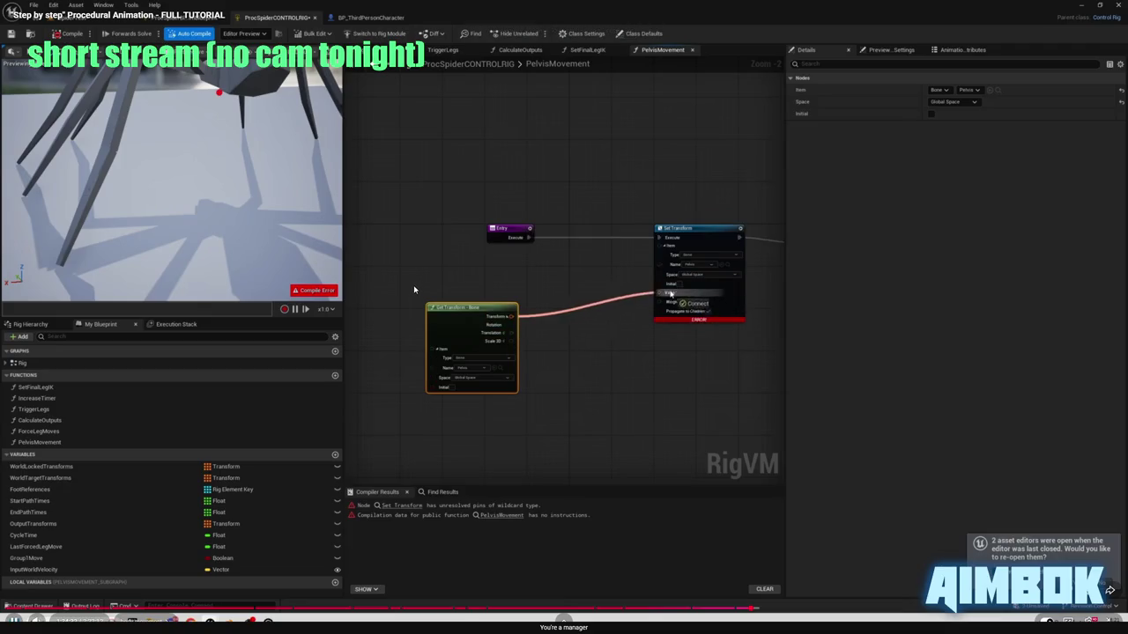
pyautogui.press('space')
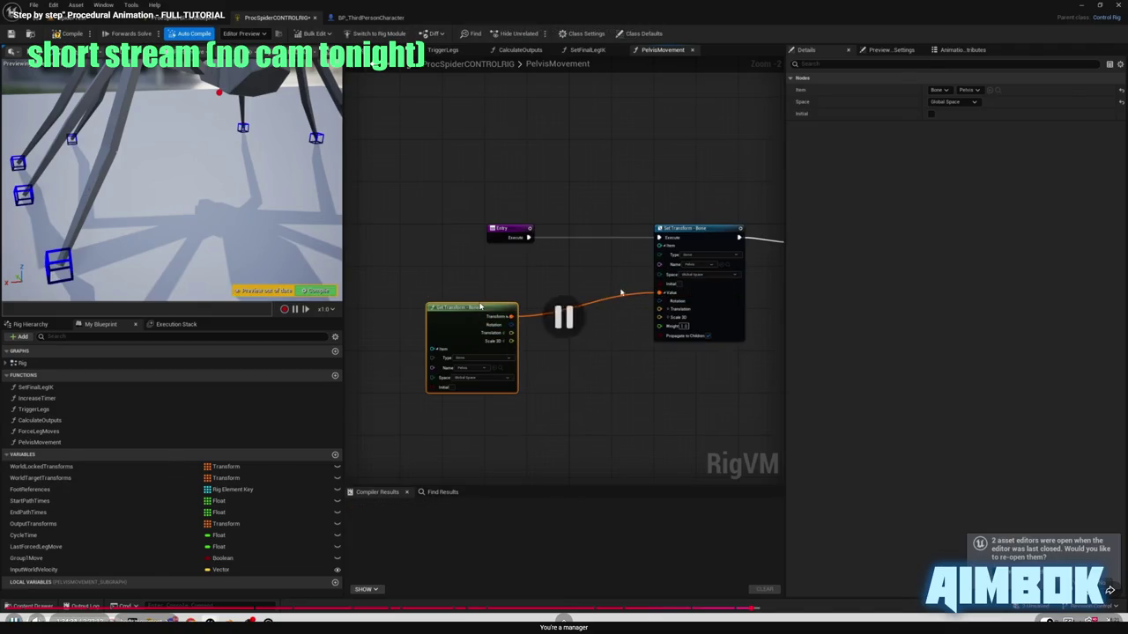
pyautogui.press('super+Down')
pyautogui.moveTo(548, 433)
pyautogui.mouseDown()
pyautogui.moveTo(637, 433)
pyautogui.moveTo(625, 421)
pyautogui.mouseUp()
pyautogui.click(620, 416)
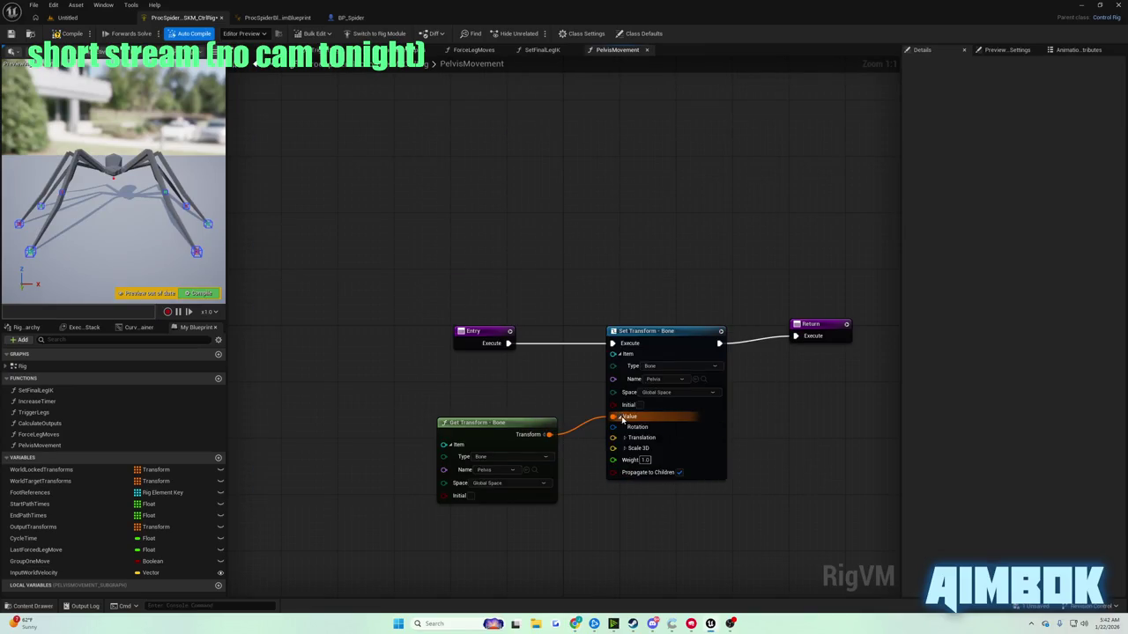
pyautogui.click(625, 437)
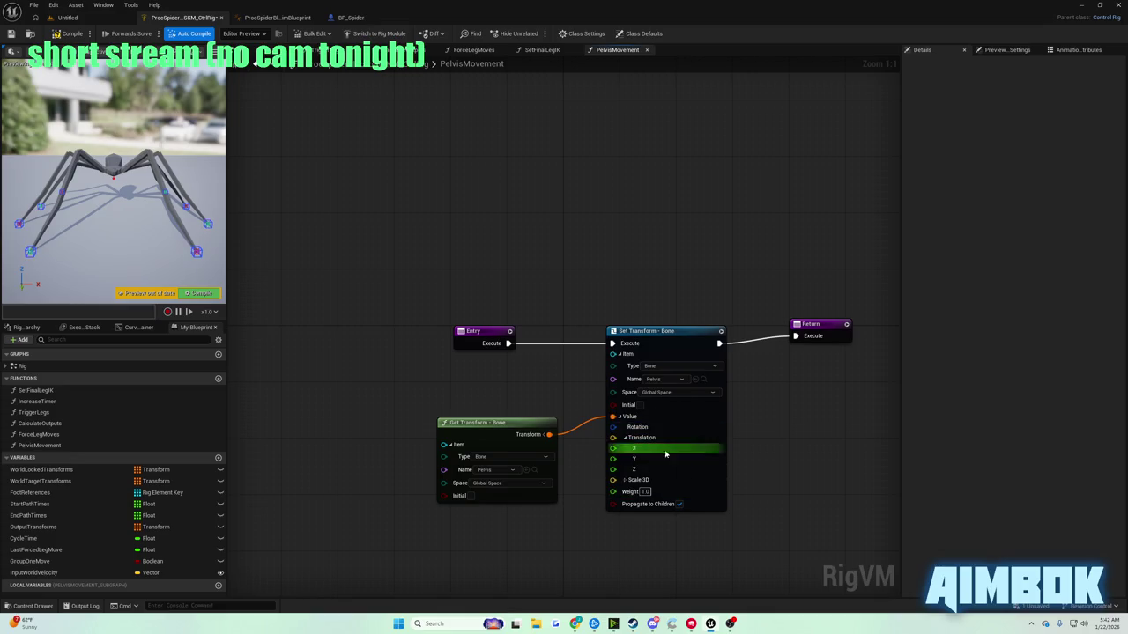
pyautogui.moveTo(501, 428); pyautogui.dragTo(465, 393)
# - Recheck the tutorial, then split Get Transform's output into rotation, translation and scale
pyautogui.moveTo(576, 624)
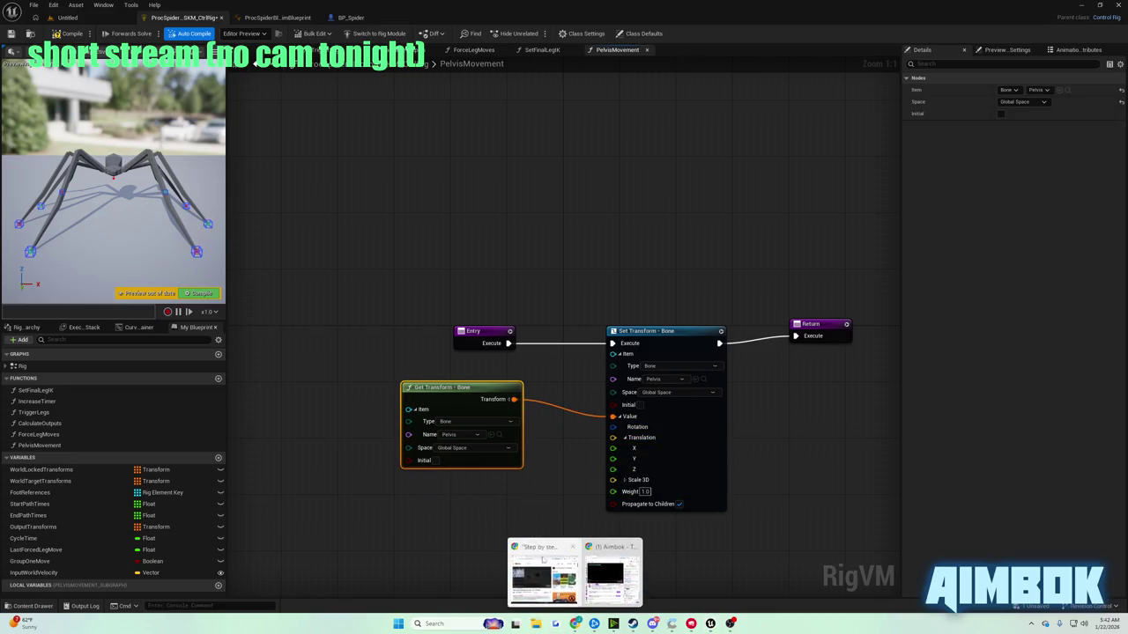
pyautogui.click(537, 568)
pyautogui.doubleClick(466, 347)
pyautogui.click(463, 352)
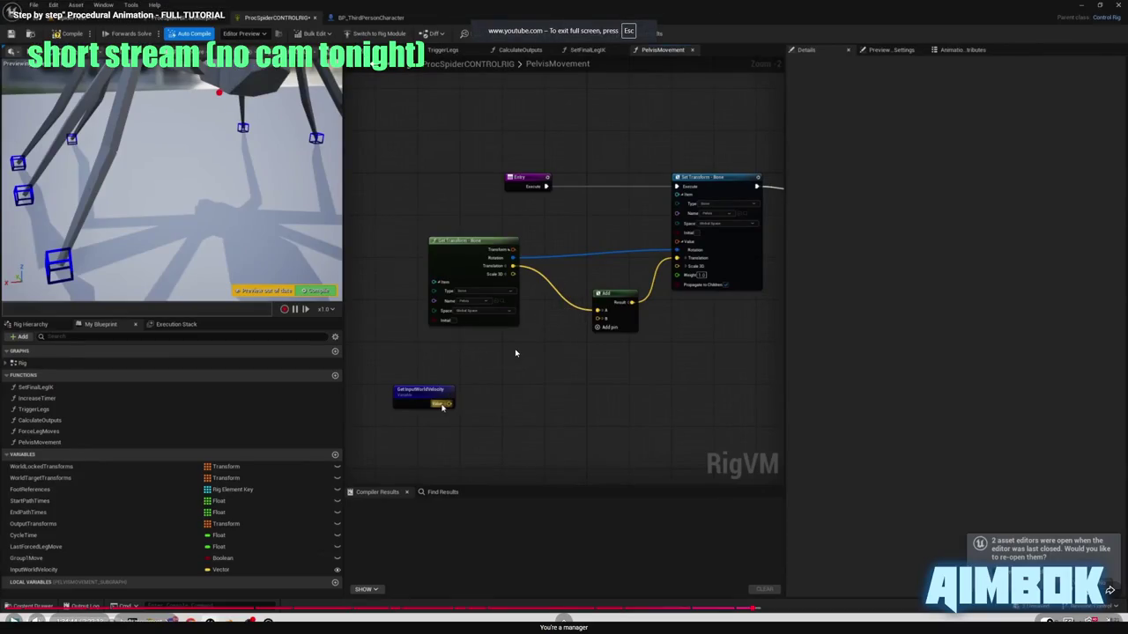
pyautogui.press('Escape')
pyautogui.hotkey('alt', 'Tab')
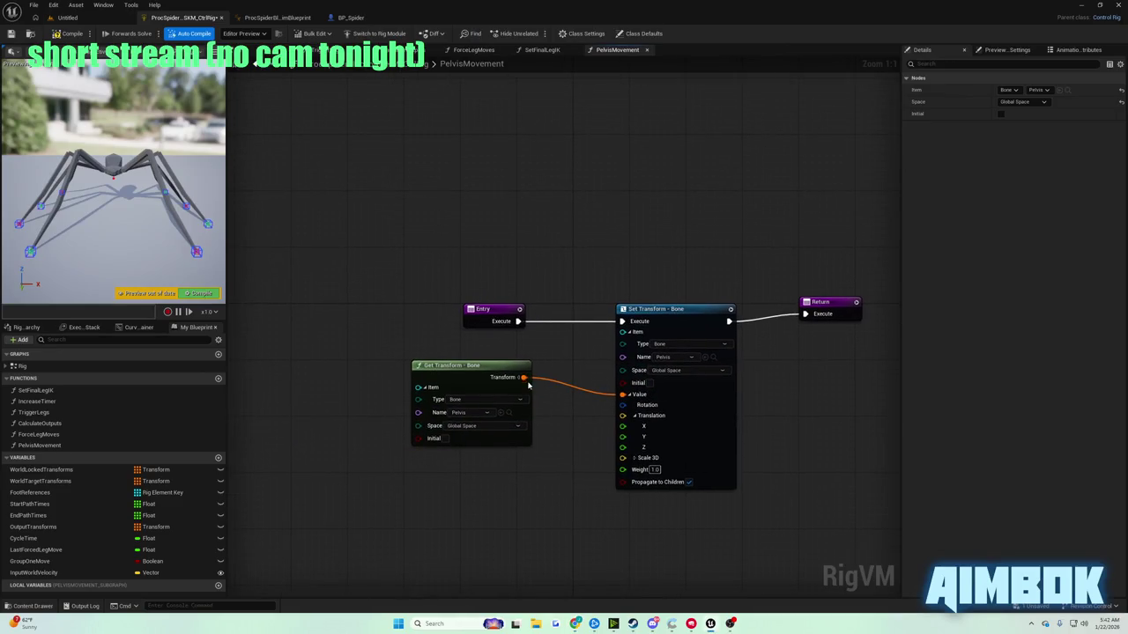
pyautogui.click(521, 377)
# - Wire pelvis Rotation straight into Set Transform's Rotation and check the tutorial
pyautogui.moveTo(523, 388); pyautogui.dragTo(623, 405)
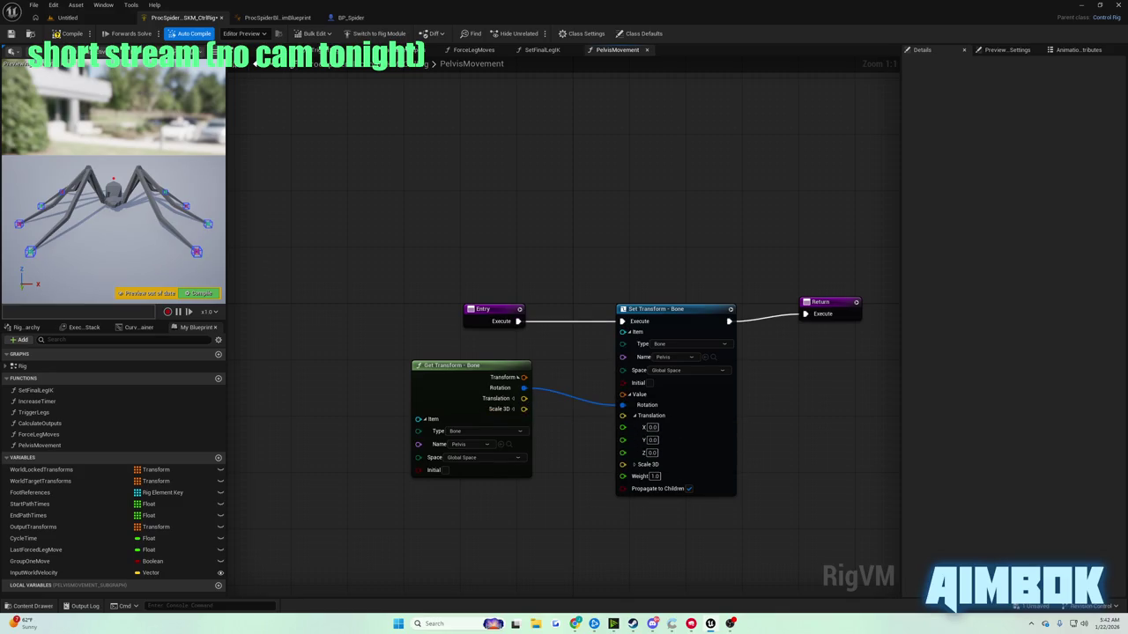
pyautogui.moveTo(574, 623)
pyautogui.click(541, 571)
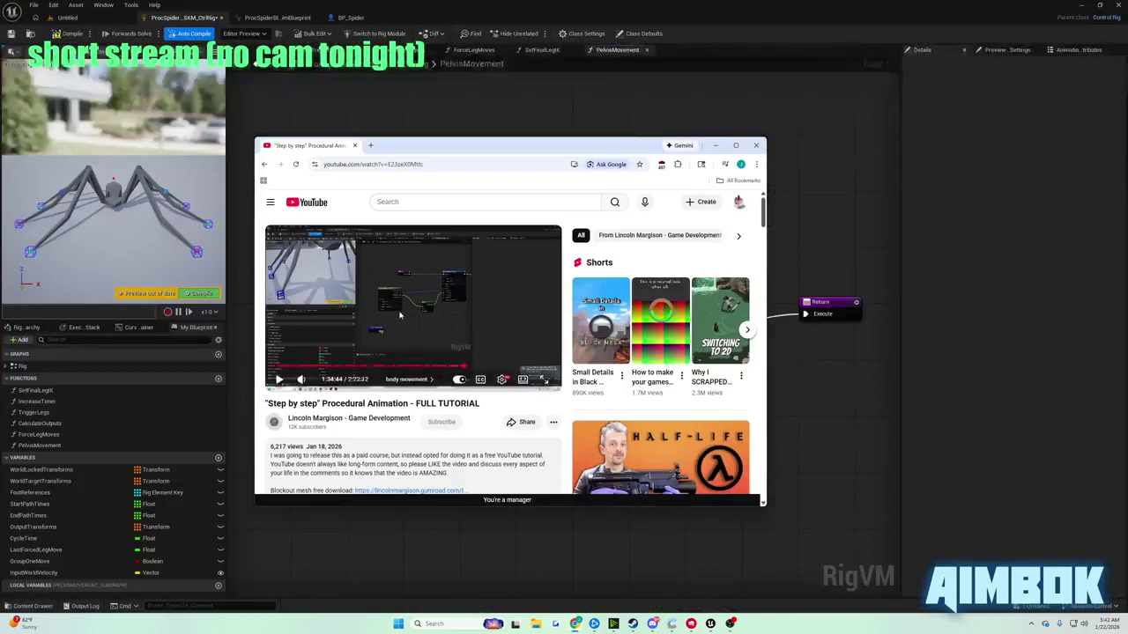
pyautogui.doubleClick(399, 314)
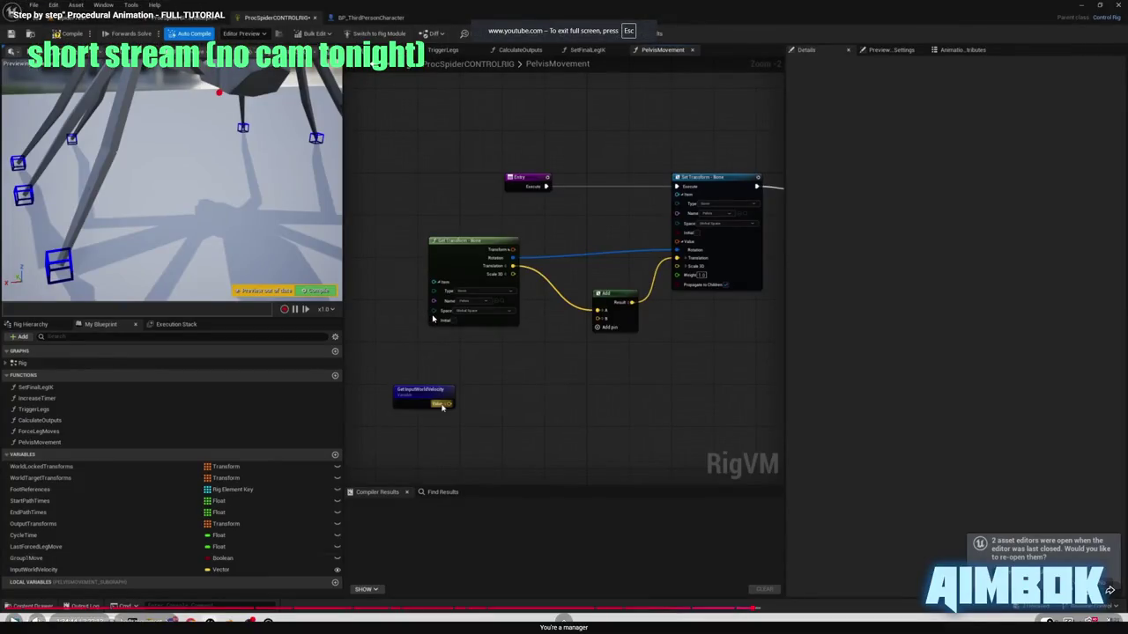
pyautogui.doubleClick(482, 264)
pyautogui.hotkey('alt', 'Tab')
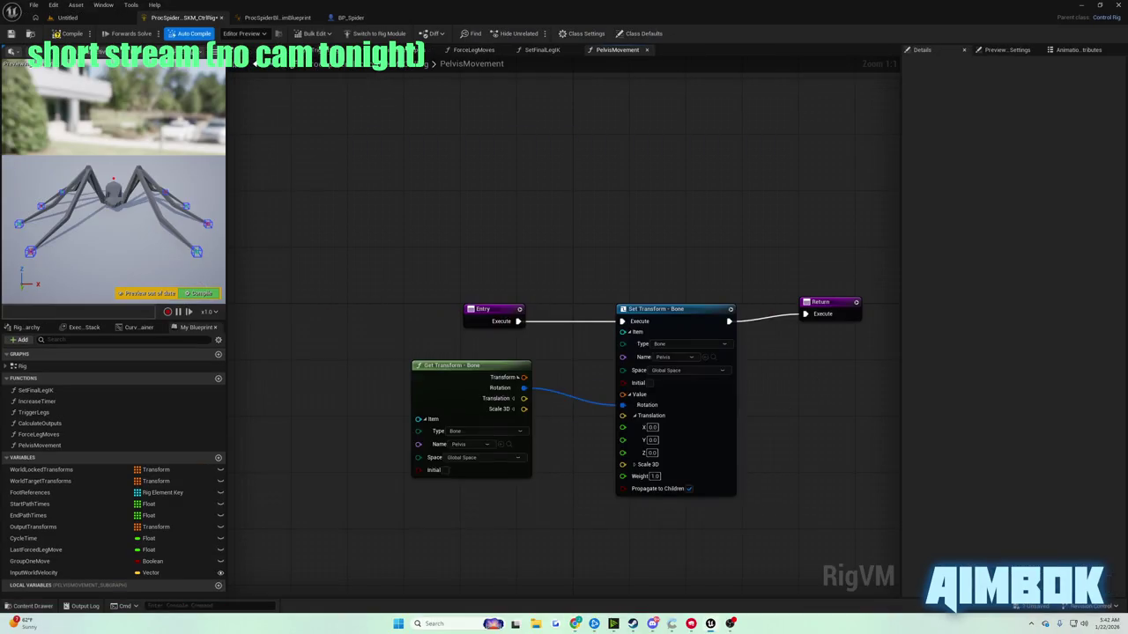
# - Feed the pelvis Translation output into a math Add node, replacing a wrongly added one
pyautogui.moveTo(482, 264); pyautogui.dragTo(311, 293)
pyautogui.moveTo(371, 325); pyautogui.dragTo(484, 385)
pyautogui.write('add')
pyautogui.press('Return')
pyautogui.press('Delete')
pyautogui.moveTo(371, 325)
pyautogui.mouseDown()
pyautogui.moveTo(443, 380)
pyautogui.moveTo(505, 375)
pyautogui.mouseUp()
pyautogui.write('add')
pyautogui.click(490, 502)
# - Add a Get InputWorldVelocity node, then resume the tutorial full screen
pyautogui.moveTo(68, 569)
pyautogui.mouseDown()
pyautogui.moveTo(335, 465)
pyautogui.moveTo(373, 471)
pyautogui.mouseUp()
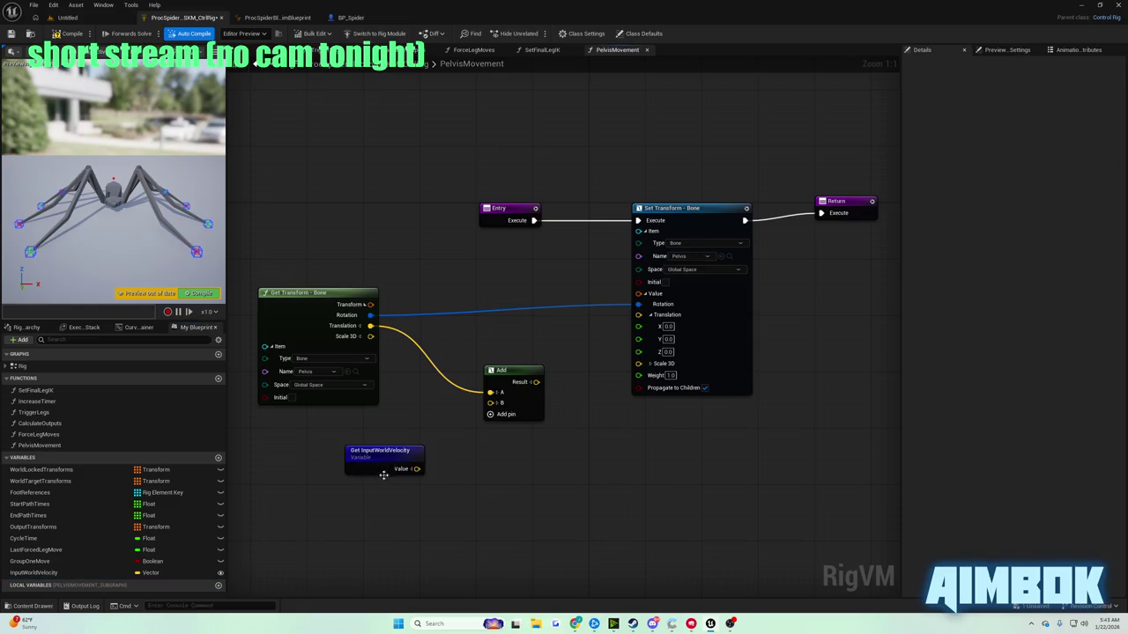
pyautogui.moveTo(560, 623)
pyautogui.click(541, 577)
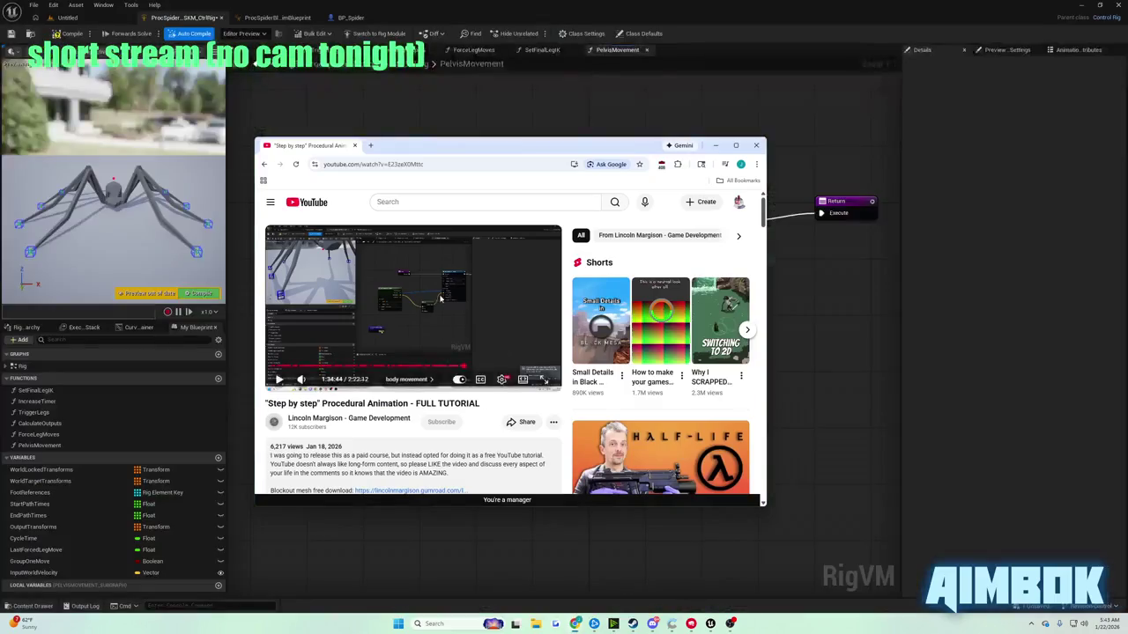
pyautogui.press('f')
pyautogui.click(604, 405)
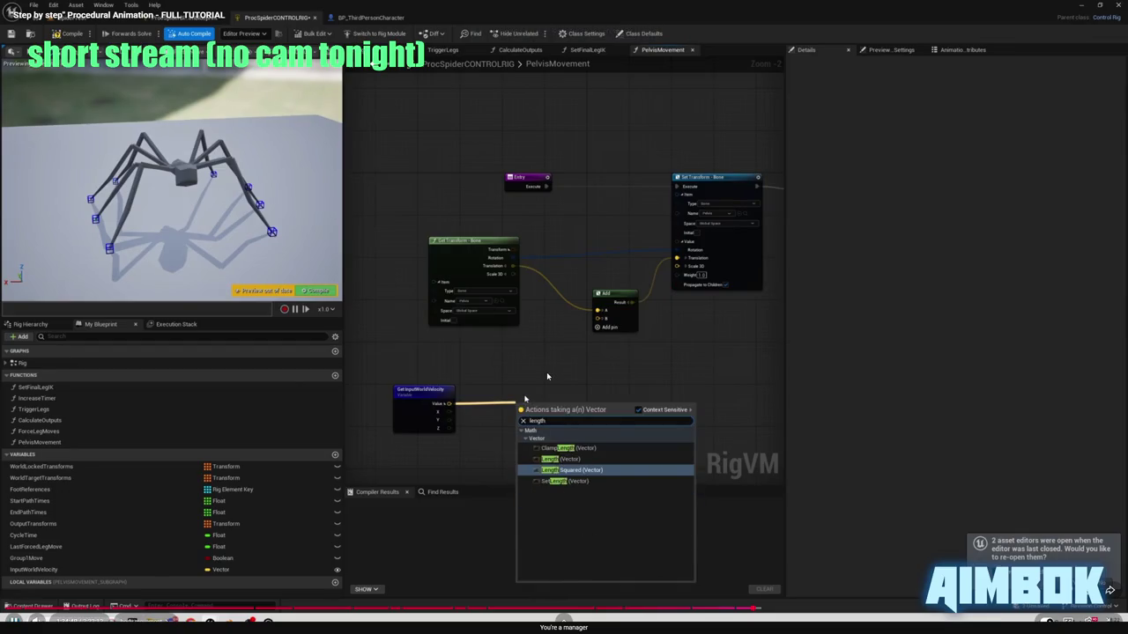
# - Feed InputWorldVelocity into a vector Length node and pull a connection from its Result
pyautogui.hotkey('alt', 'Tab')
pyautogui.moveTo(412, 469); pyautogui.dragTo(497, 465)
pyautogui.write('length')
pyautogui.press('Up')
pyautogui.press('Up')
pyautogui.press('Return')
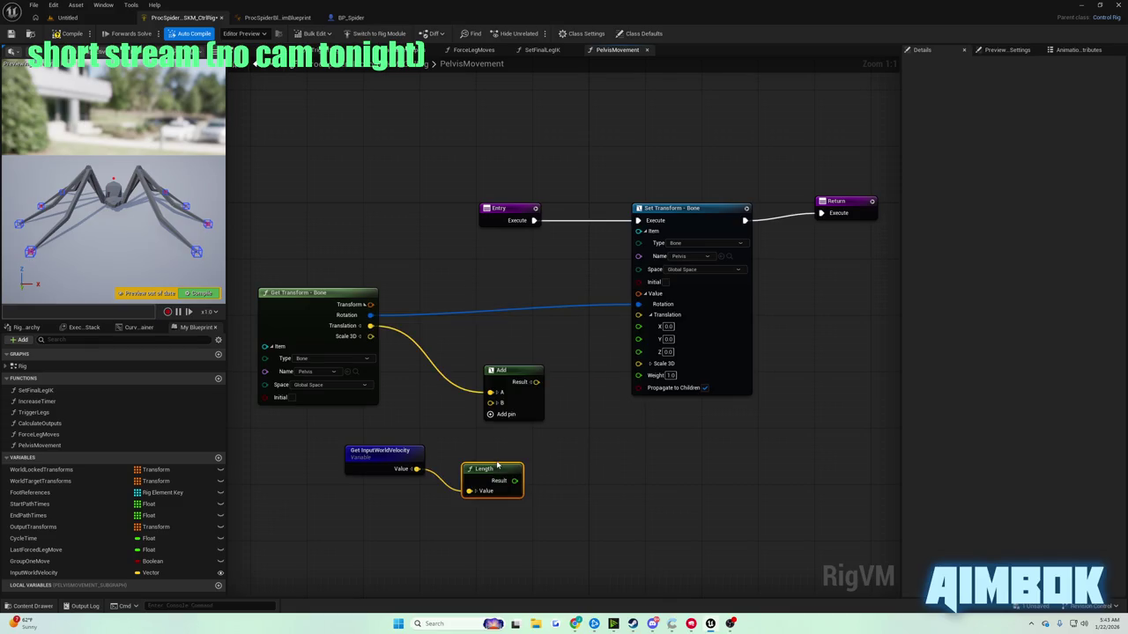
pyautogui.moveTo(508, 475)
pyautogui.mouseDown()
pyautogui.moveTo(501, 462)
pyautogui.moveTo(542, 466)
pyautogui.mouseUp()
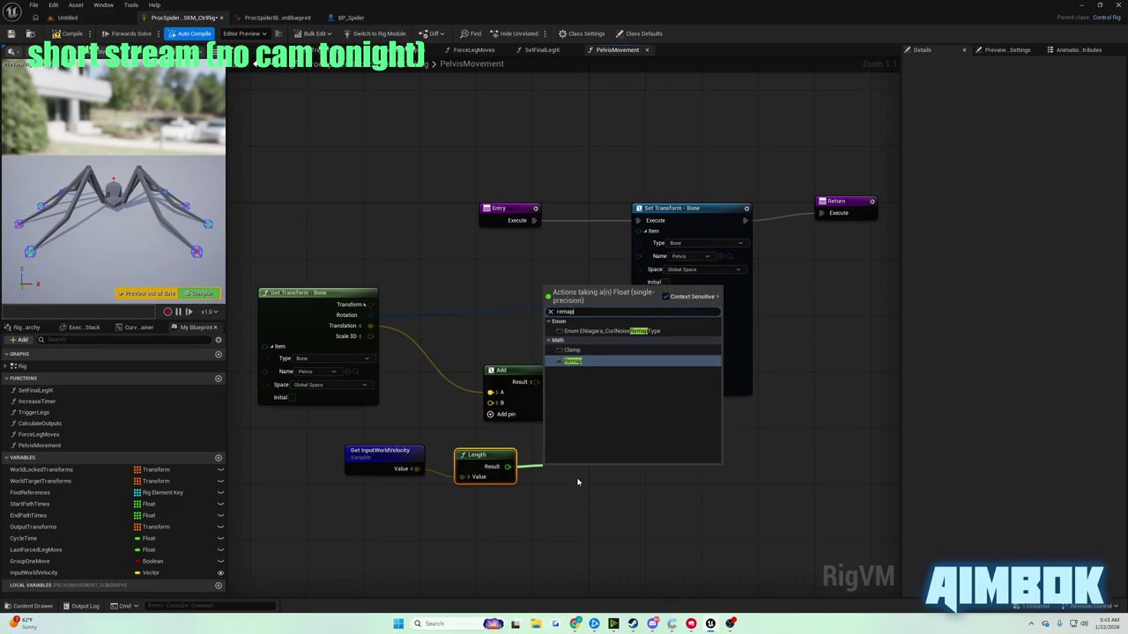
pyautogui.press('Escape')
# - Arrange the velocity chain and set the Remap node's Source Maximum to 600.0
pyautogui.moveTo(332, 458)
pyautogui.mouseDown()
pyautogui.moveTo(437, 499)
pyautogui.moveTo(573, 529)
pyautogui.mouseUp()
pyautogui.moveTo(379, 451); pyautogui.dragTo(304, 492)
pyautogui.click(401, 497)
pyautogui.click(498, 491)
pyautogui.moveTo(495, 468); pyautogui.dragTo(518, 427)
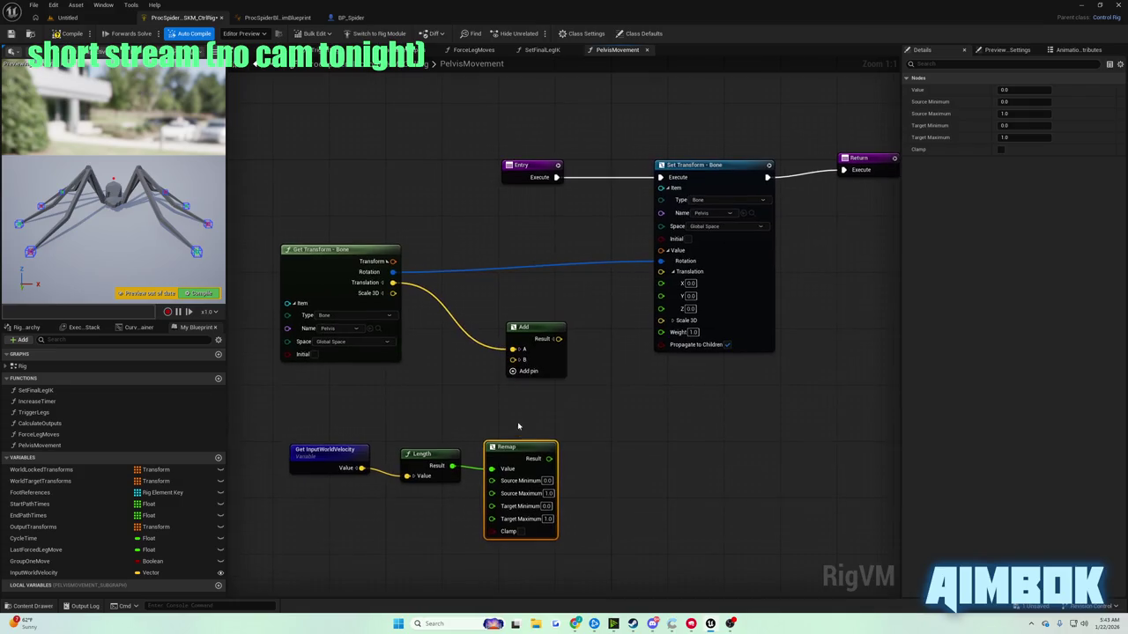
pyautogui.click(547, 494)
pyautogui.press('Tab')
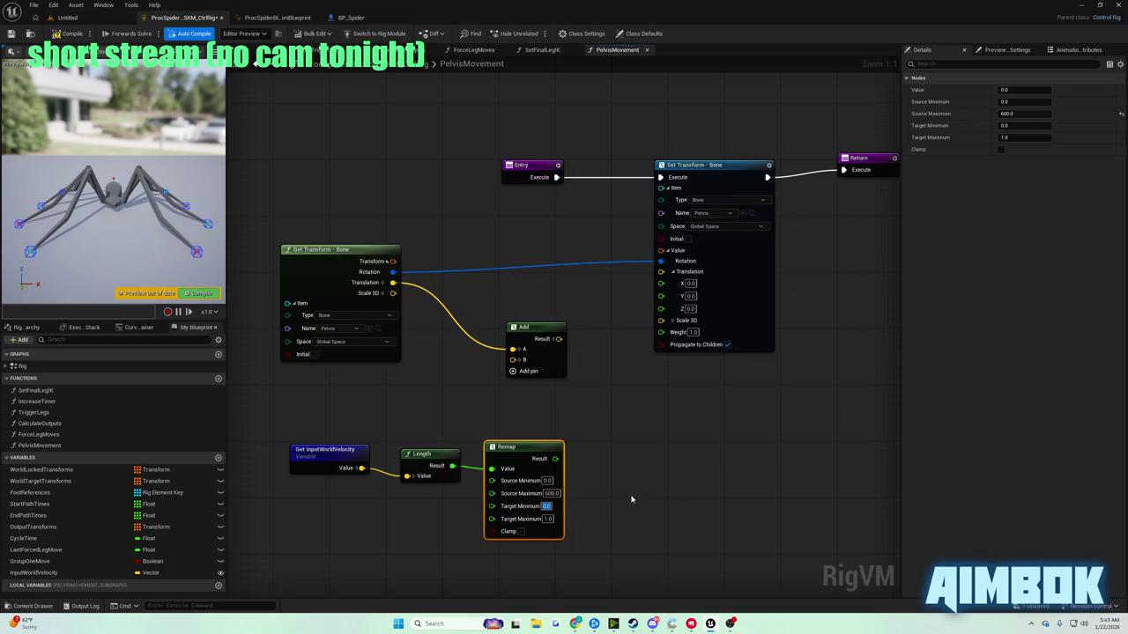
# - Watch the next tutorial section full screen, then return to the Unreal editor
pyautogui.moveTo(575, 624)
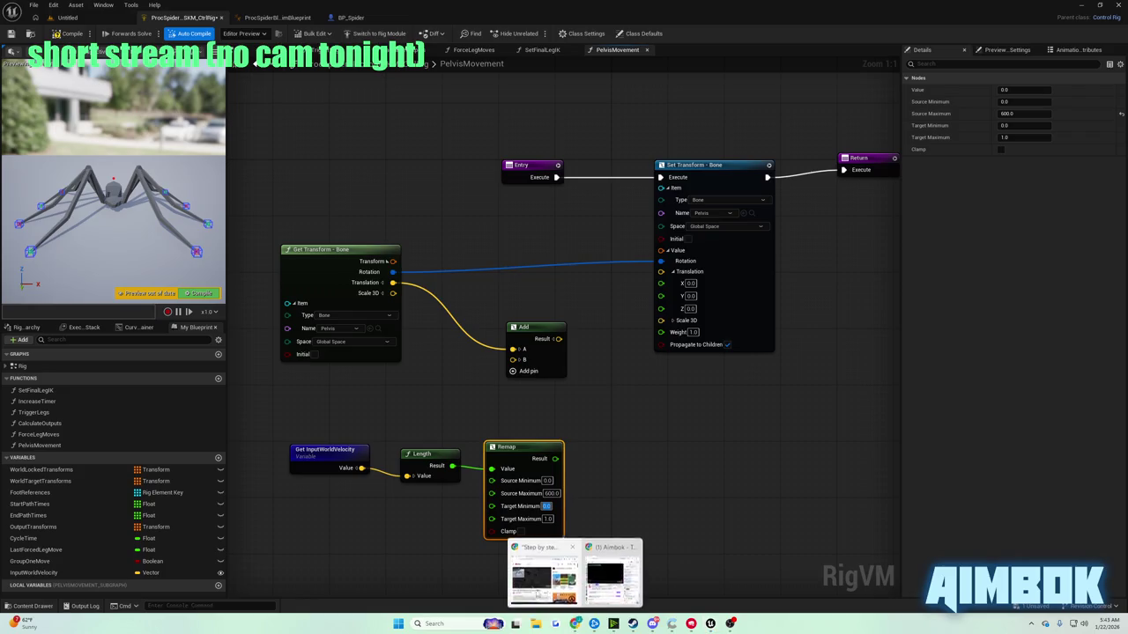
pyautogui.click(539, 572)
pyautogui.doubleClick(403, 271)
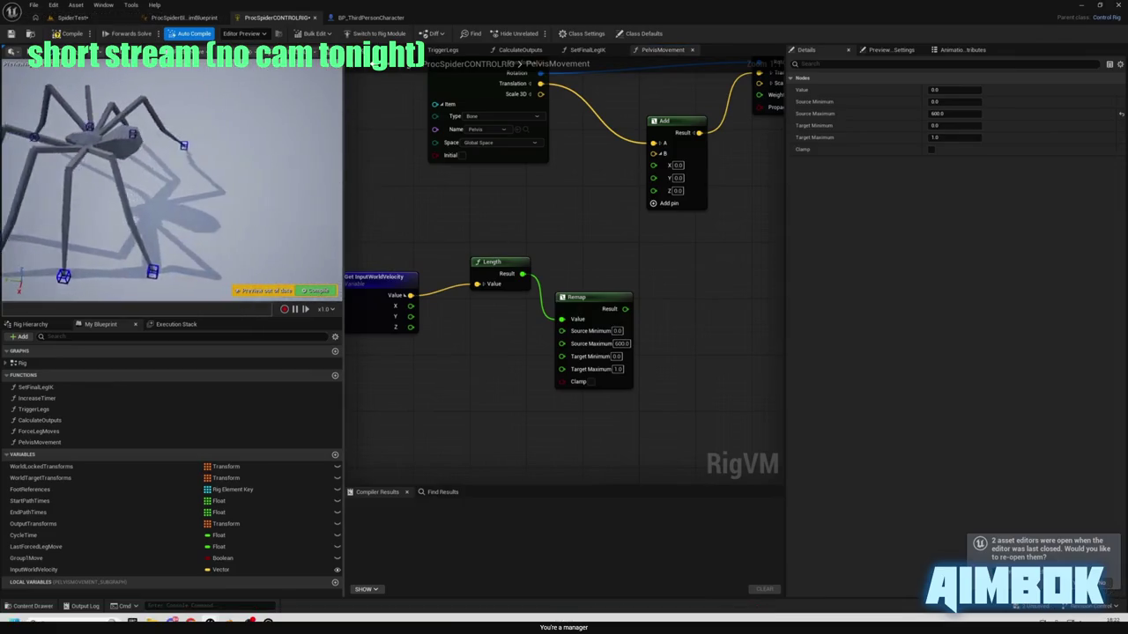
pyautogui.moveTo(379, 268)
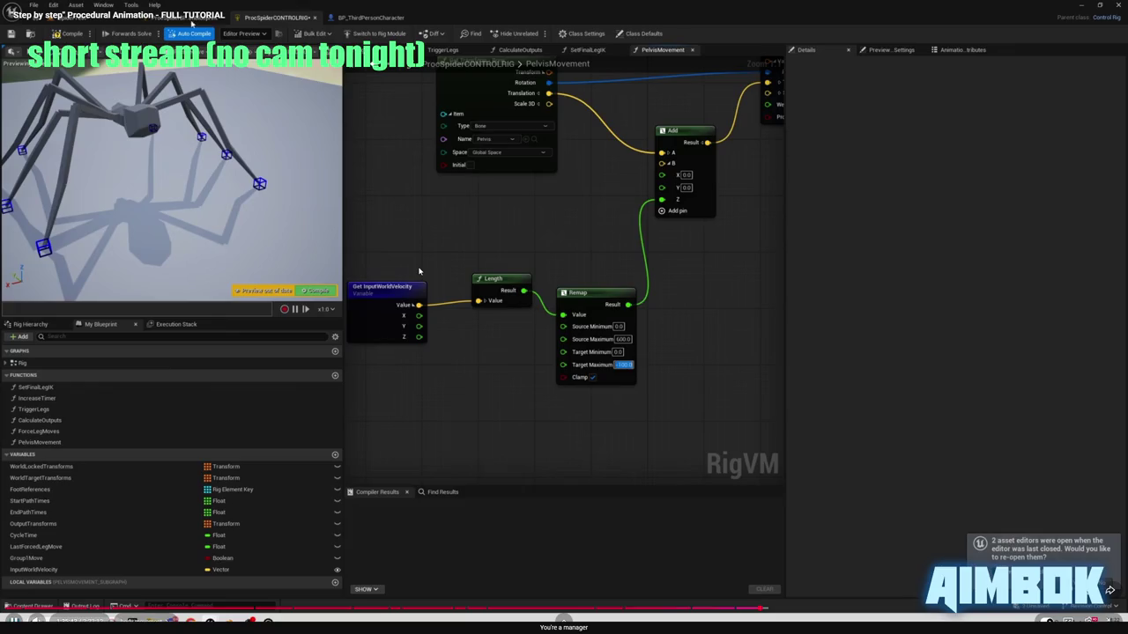
pyautogui.press('Escape')
pyautogui.click(794, 331)
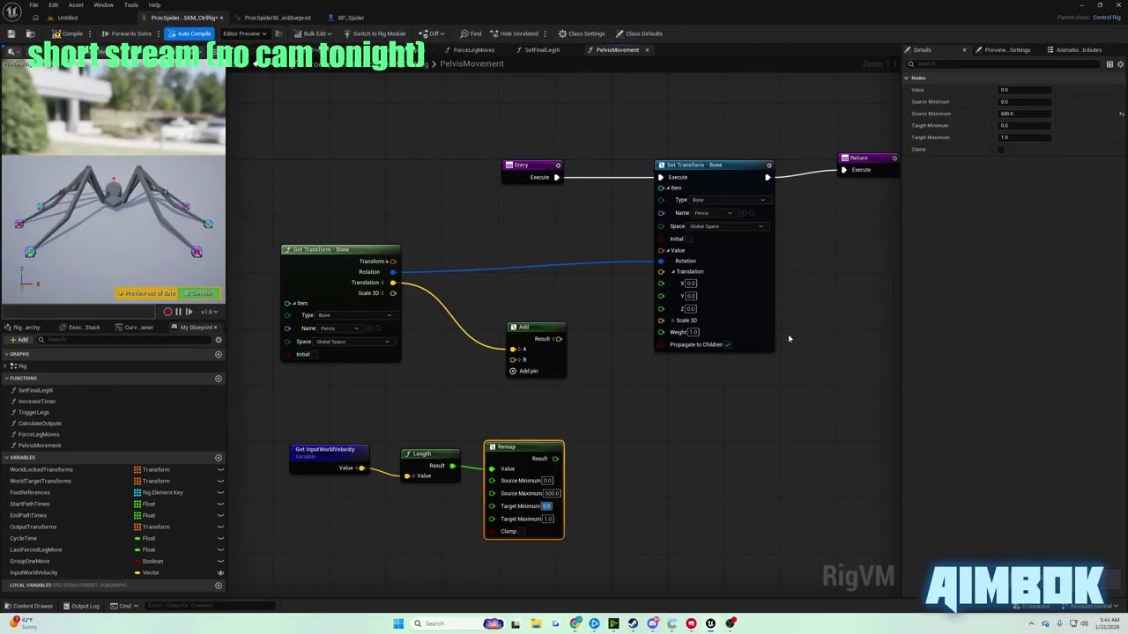
# - Split Add's B pin, wire Remap Result into B Z and Add Result into pelvis Translation, then compile
pyautogui.click(605, 511)
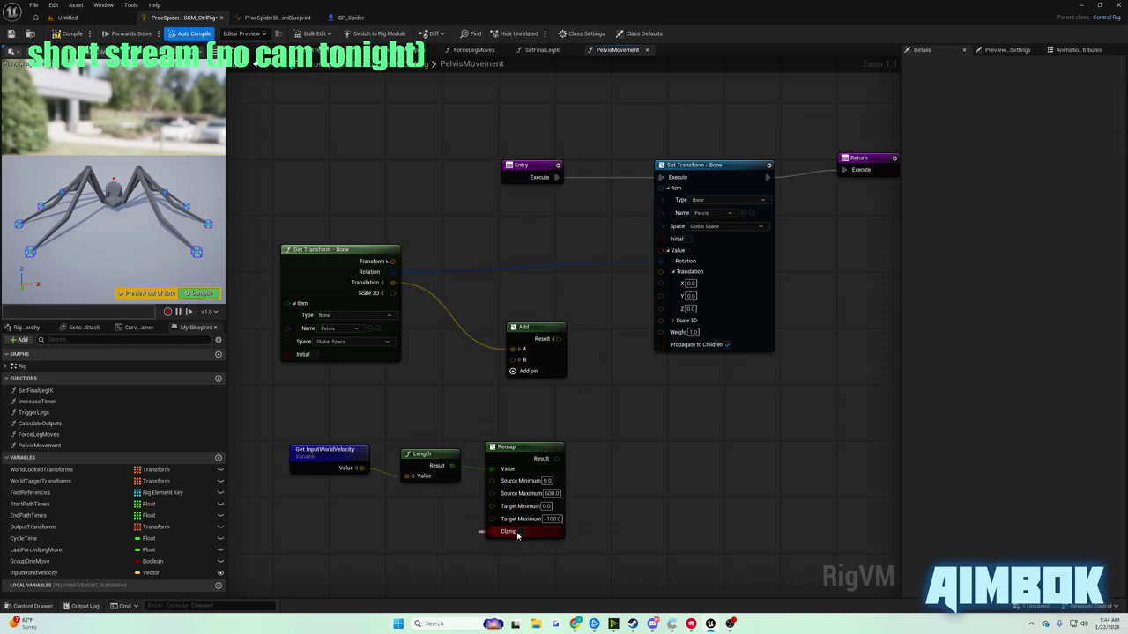
pyautogui.click(516, 360)
pyautogui.moveTo(533, 327); pyautogui.dragTo(582, 318)
pyautogui.moveTo(557, 458); pyautogui.dragTo(562, 389)
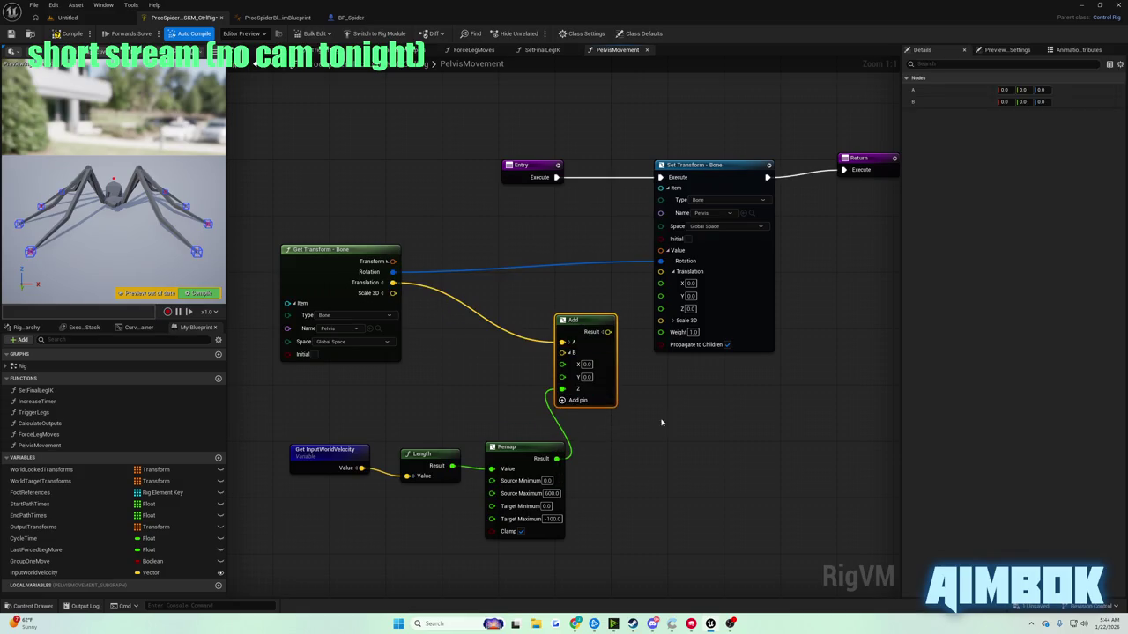
pyautogui.moveTo(607, 331); pyautogui.dragTo(661, 272)
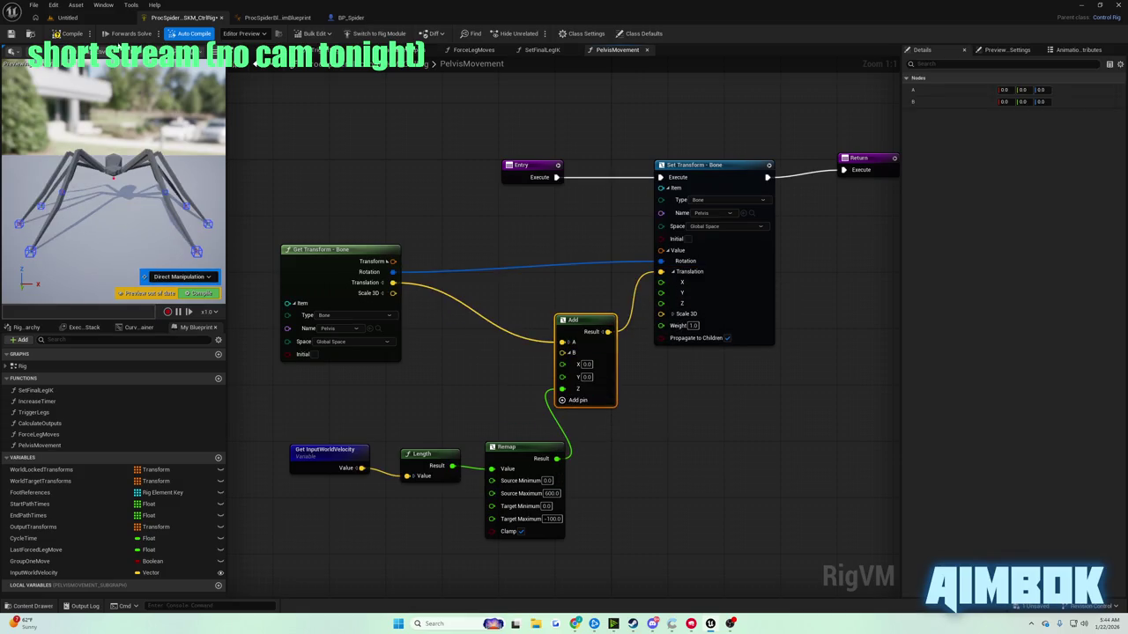
pyautogui.click(72, 35)
# - Watch the next part of the YouTube tutorial full screen, then return to the control rig editor
pyautogui.moveTo(583, 626)
pyautogui.click(574, 573)
pyautogui.click(481, 309)
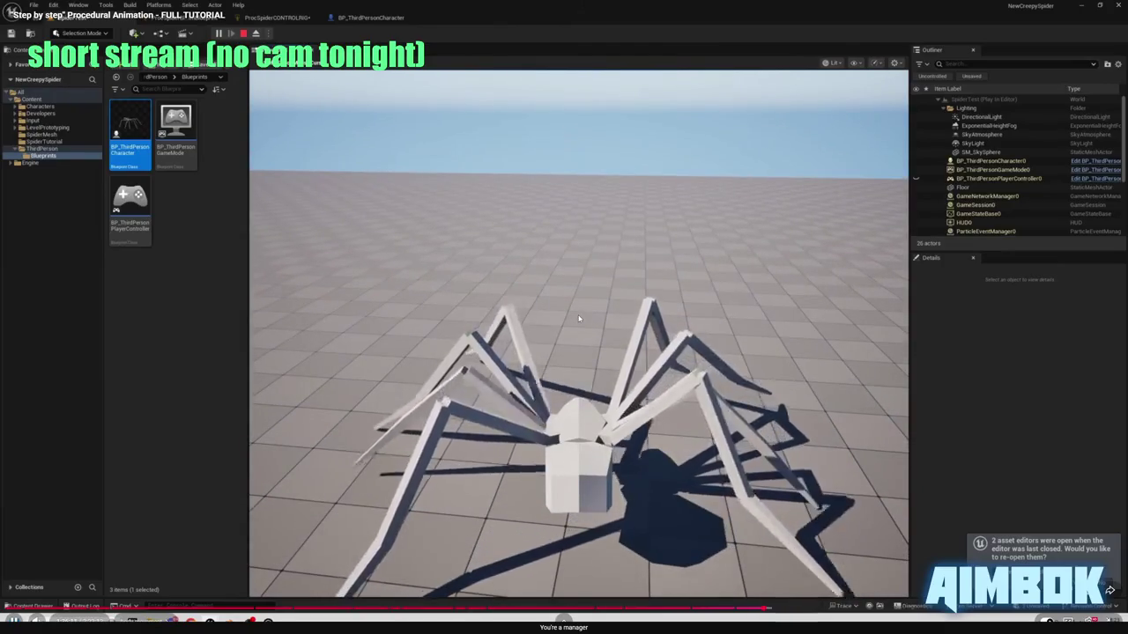
pyautogui.click(578, 319)
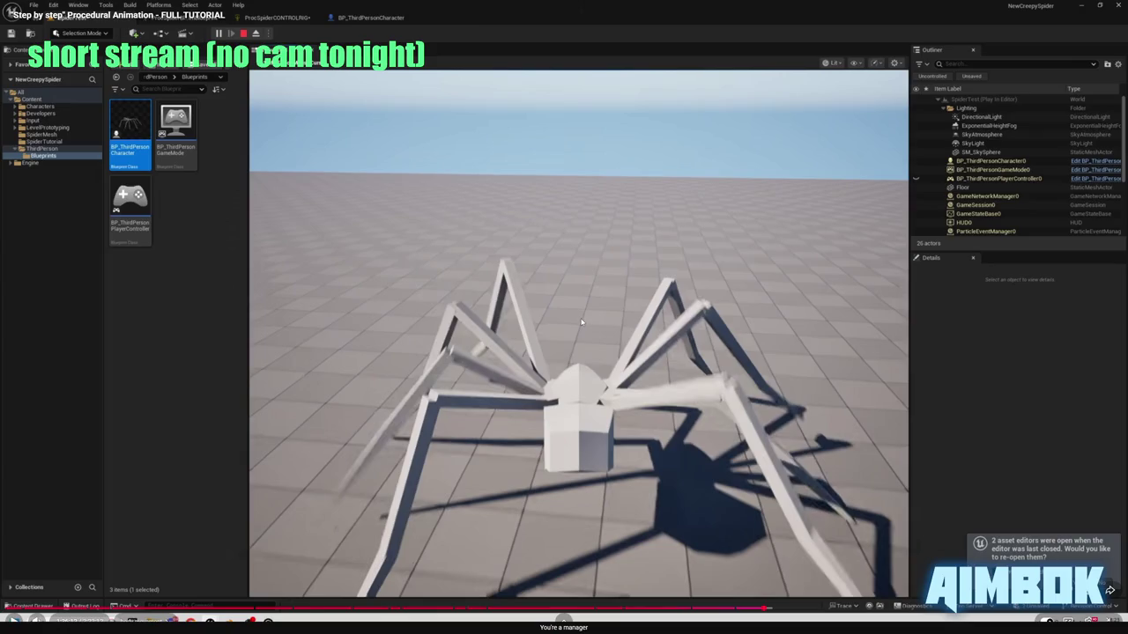
pyautogui.click(592, 296)
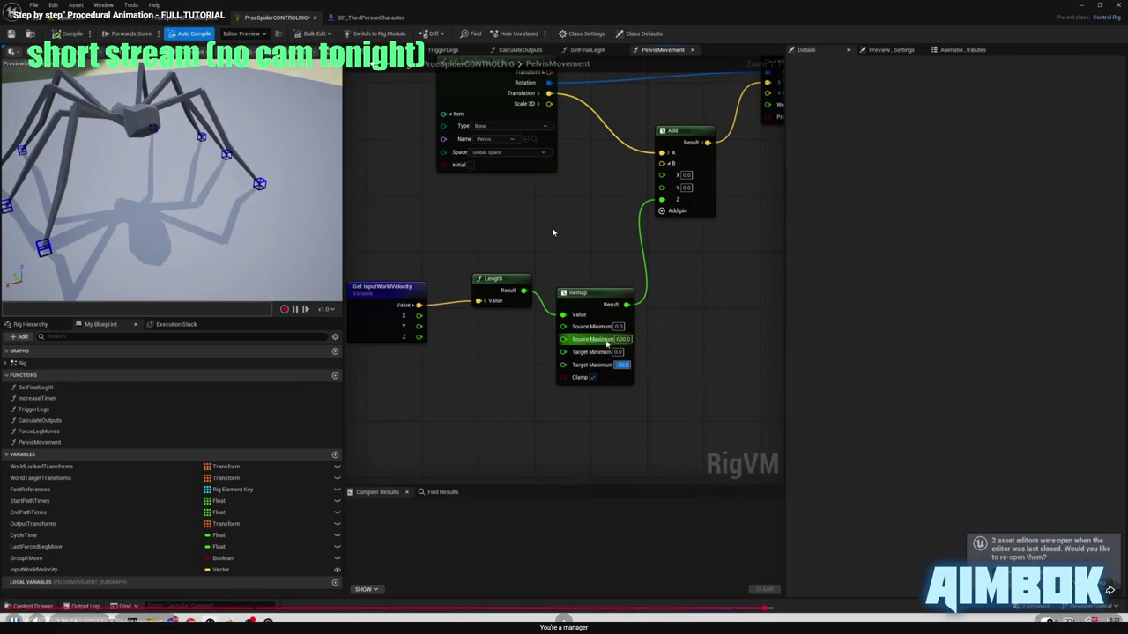
pyautogui.click(549, 262)
pyautogui.press('Escape')
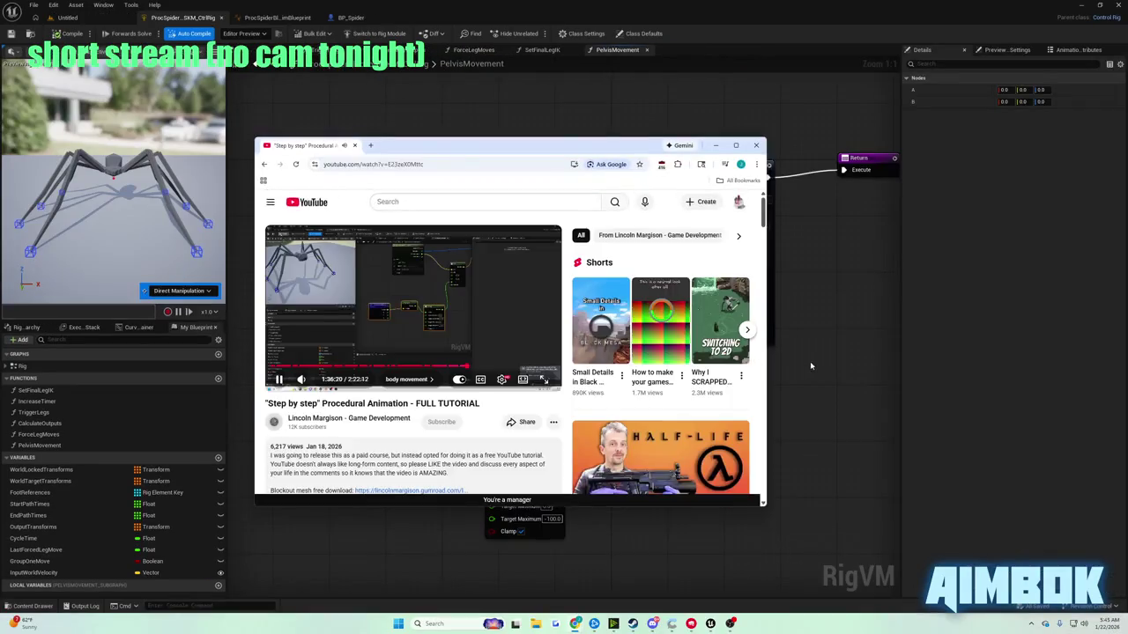
pyautogui.hotkey('alt', 'Tab')
# - Set Remap's Target Maximum to -30.0 and start a play-in-editor test of the spider
pyautogui.click(551, 519)
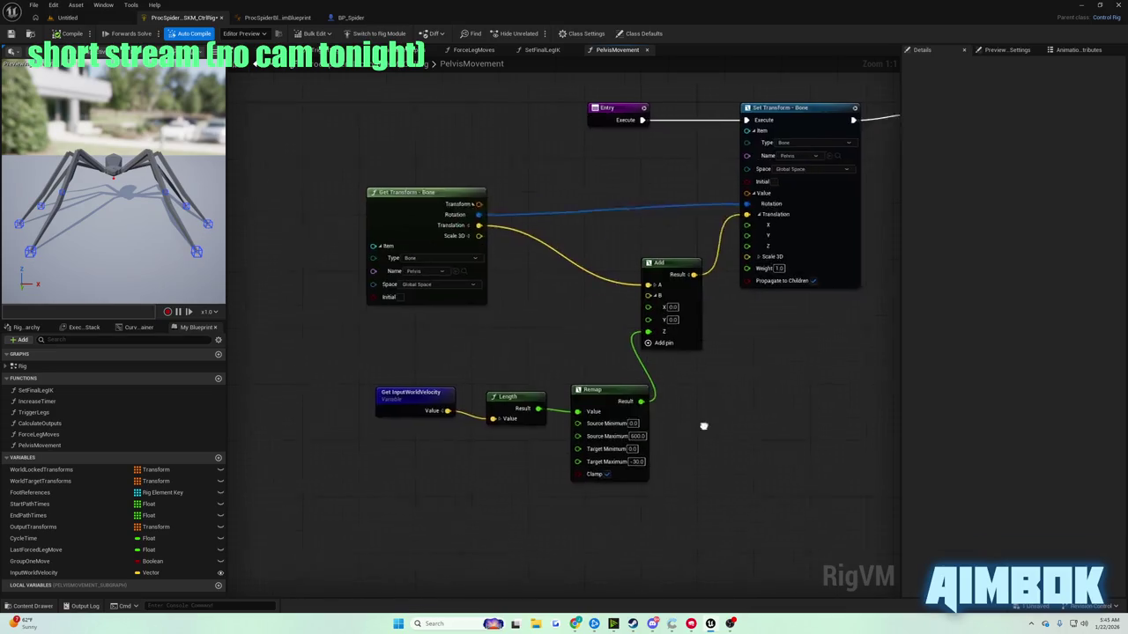
pyautogui.moveTo(390, 372)
pyautogui.mouseDown()
pyautogui.moveTo(539, 377)
pyautogui.moveTo(454, 389)
pyautogui.mouseUp()
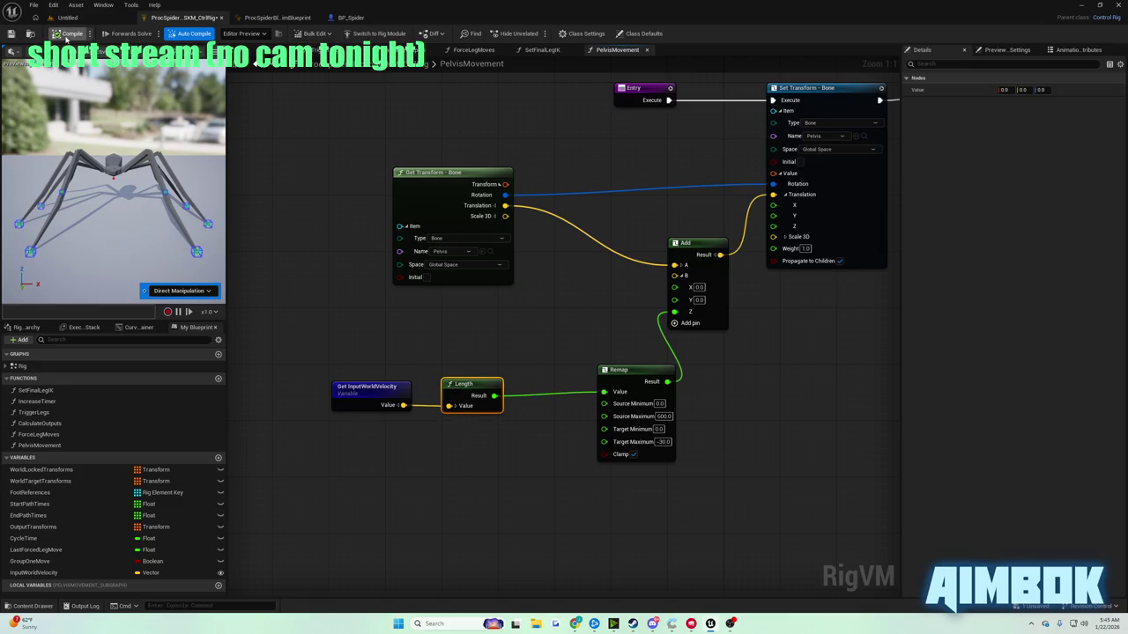
pyautogui.click(62, 18)
pyautogui.click(219, 33)
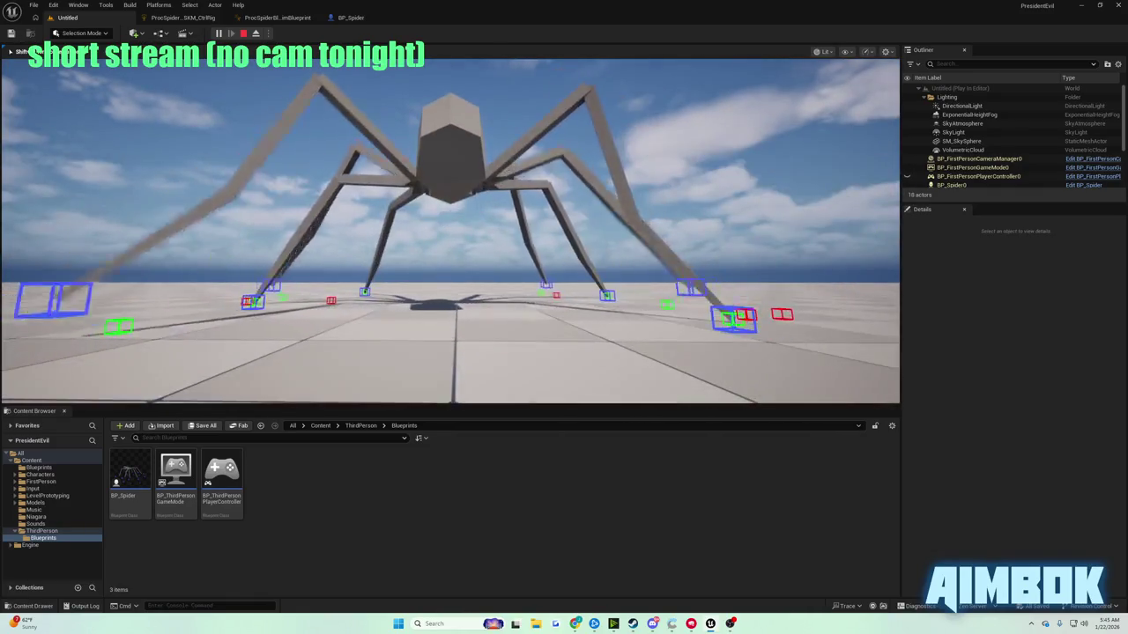
# - Stop the test play and bring the YouTube tutorial to the front, leaving it windowed
pyautogui.press('Escape')
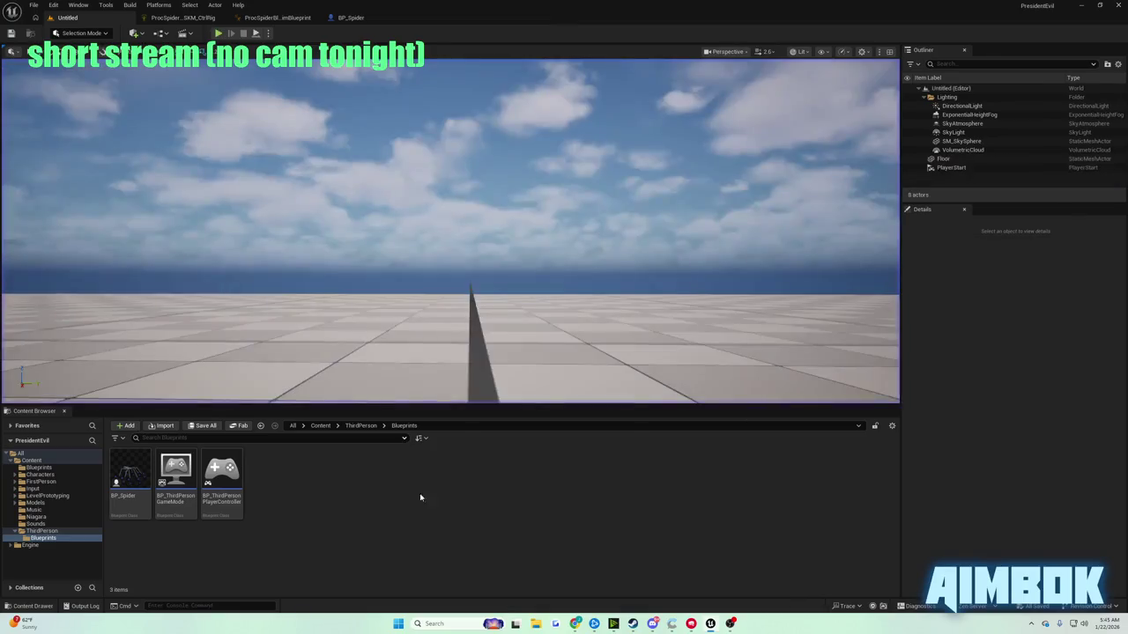
pyautogui.moveTo(574, 624)
pyautogui.click(536, 573)
pyautogui.doubleClick(417, 300)
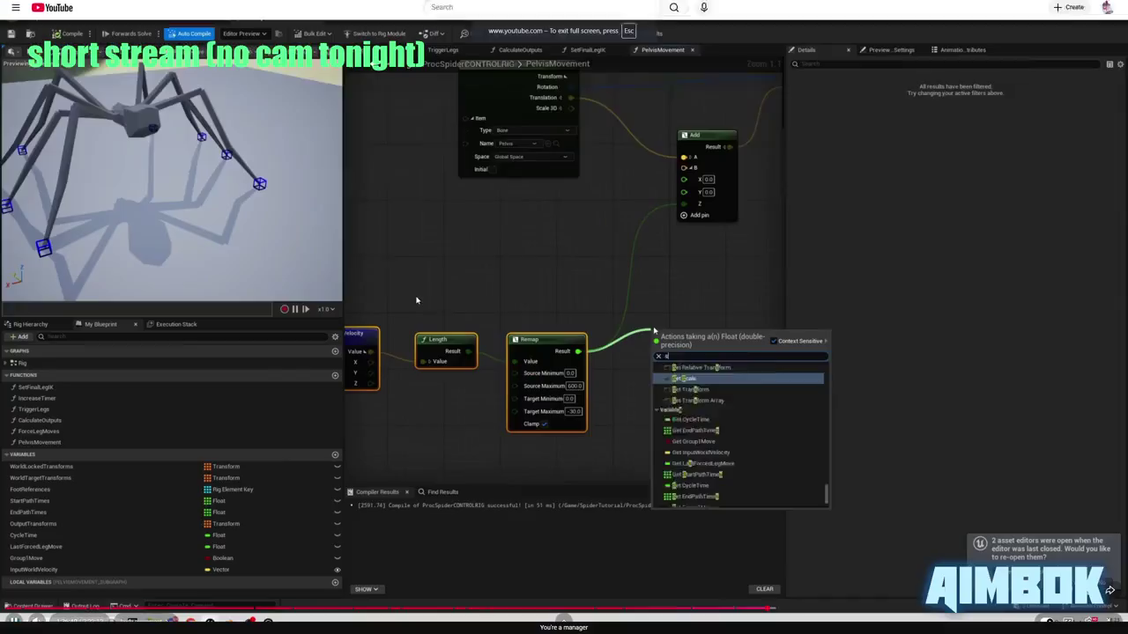
pyautogui.press('Escape')
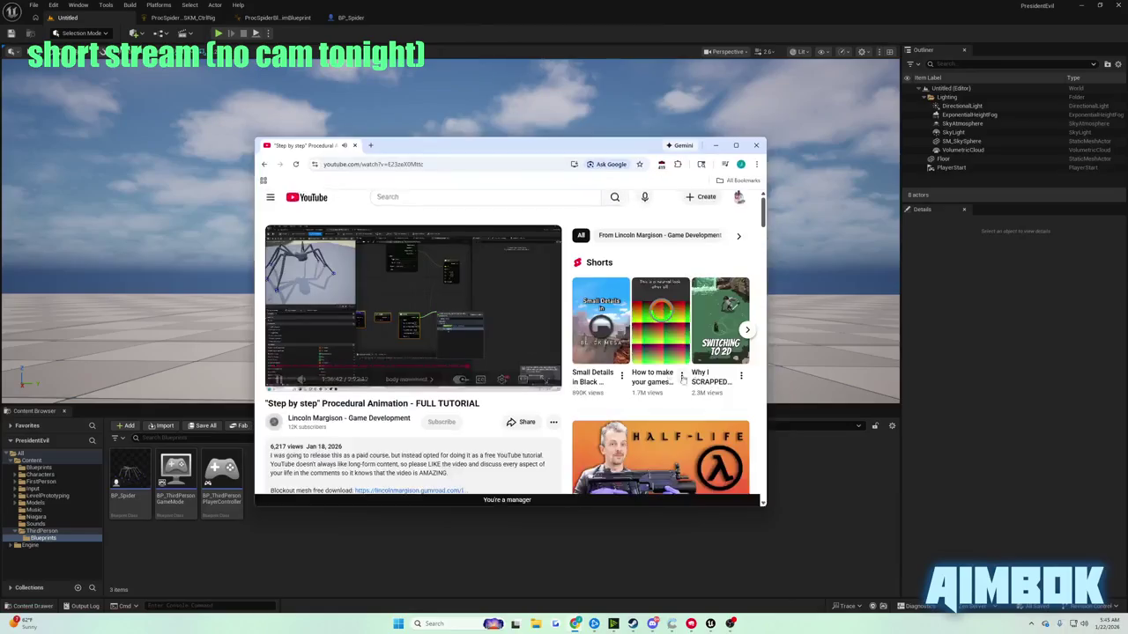
# - Add a Spring Interpolate node from Remap's Result and shift the velocity chain nodes left
pyautogui.click(183, 20)
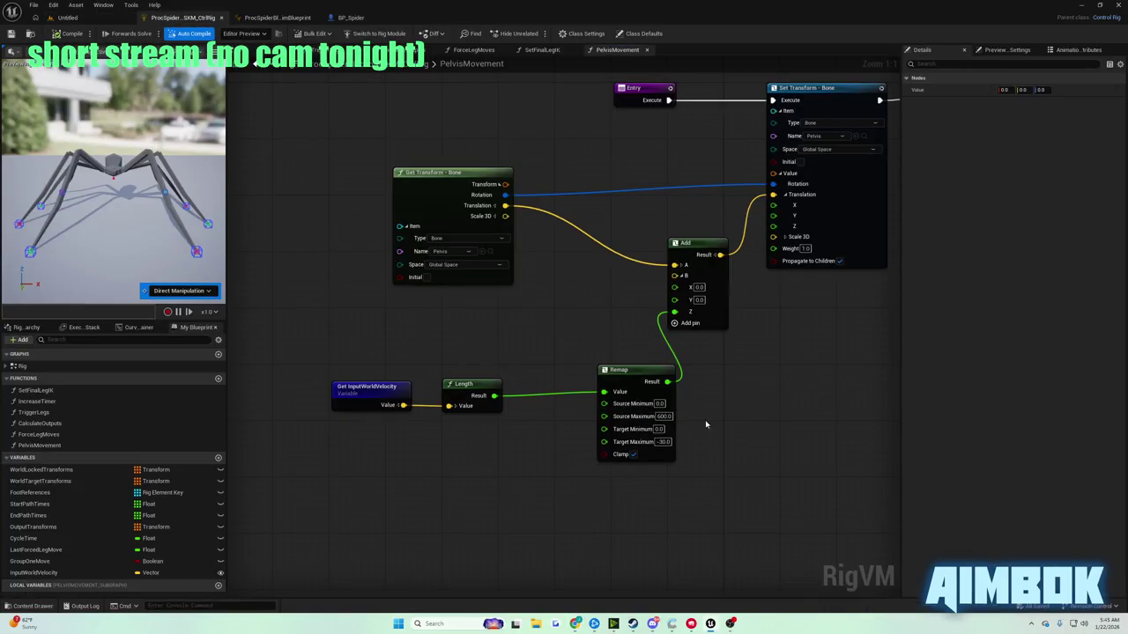
pyautogui.moveTo(667, 382); pyautogui.dragTo(689, 407)
pyautogui.write('spring i')
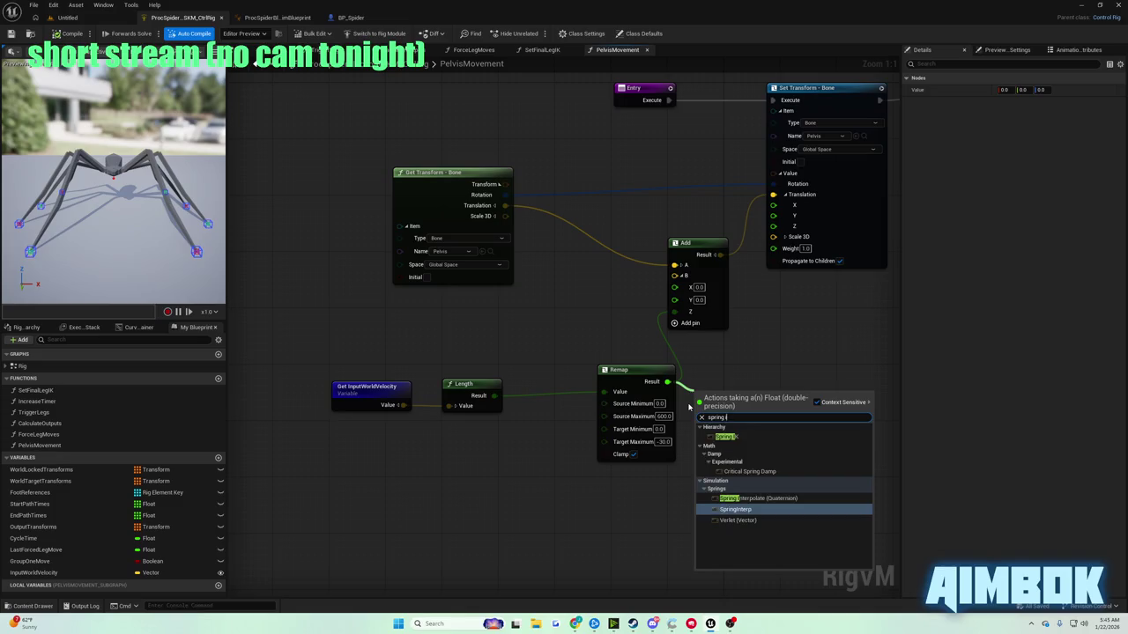
pyautogui.write('nterp')
pyautogui.press('Return')
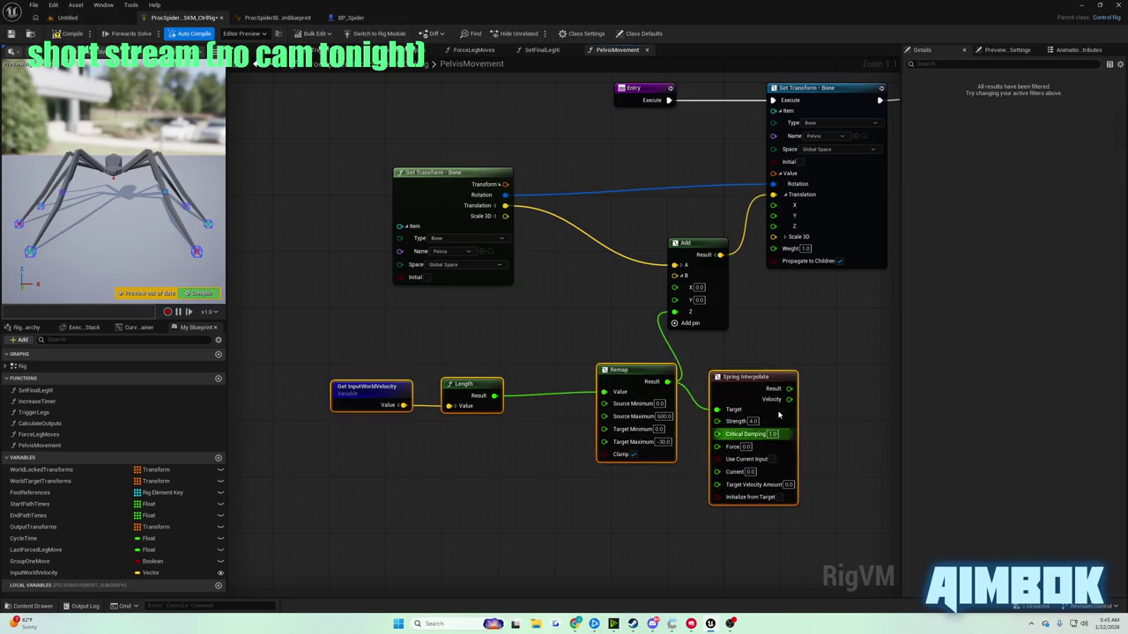
pyautogui.moveTo(342, 390); pyautogui.dragTo(104, 410)
# - Watch the tutorial's Spring Interpolate step in the browser, then minimise it back to the rig graph
pyautogui.moveTo(575, 623)
pyautogui.click(542, 602)
pyautogui.doubleClick(427, 308)
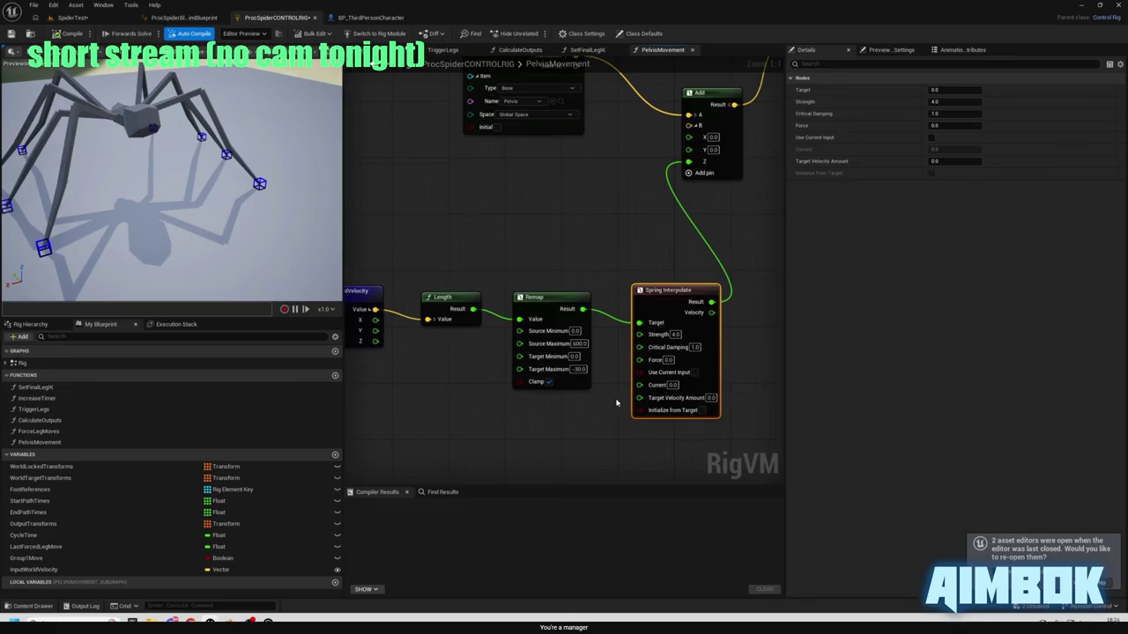
pyautogui.moveTo(397, 209)
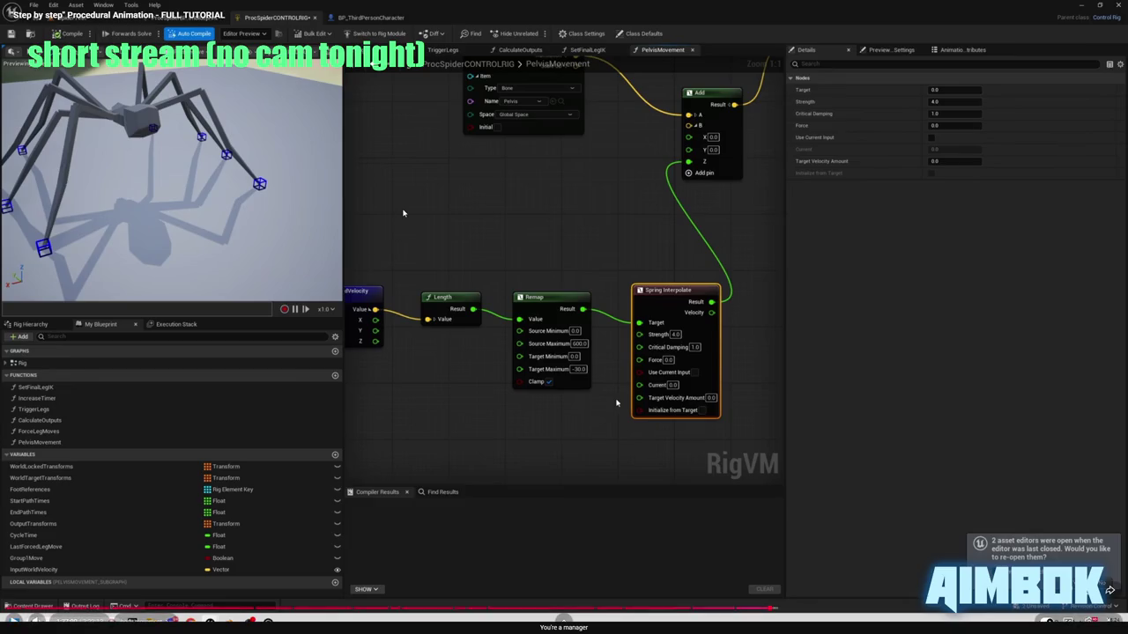
pyautogui.press('Escape')
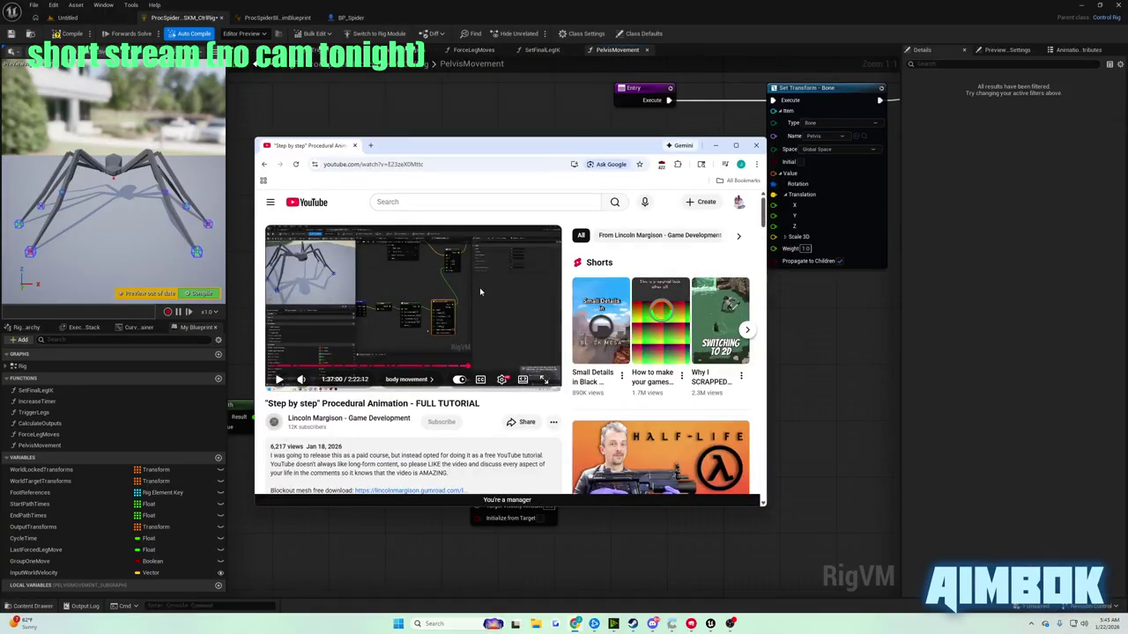
pyautogui.click(474, 290)
pyautogui.click(443, 274)
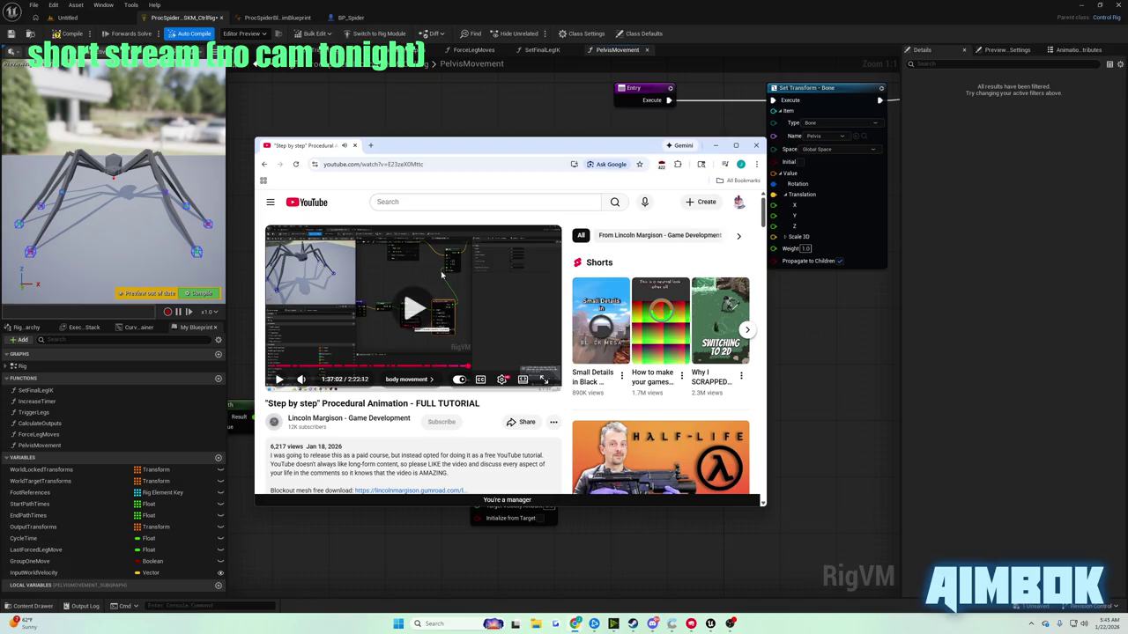
pyautogui.doubleClick(440, 275)
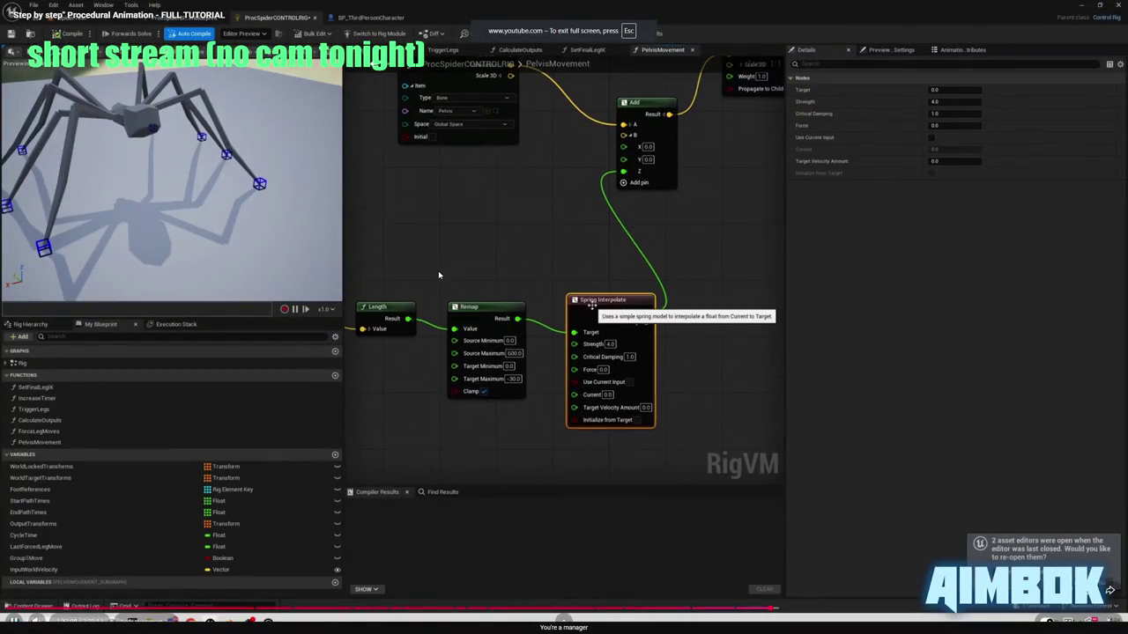
pyautogui.doubleClick(438, 271)
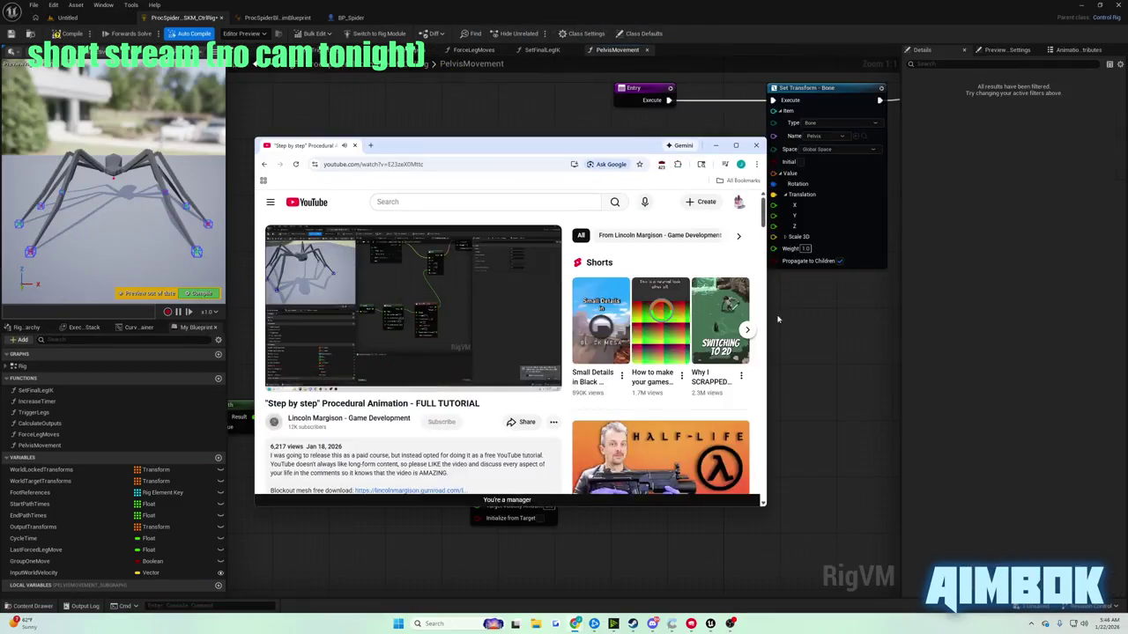
pyautogui.doubleClick(479, 279)
pyautogui.doubleClick(478, 279)
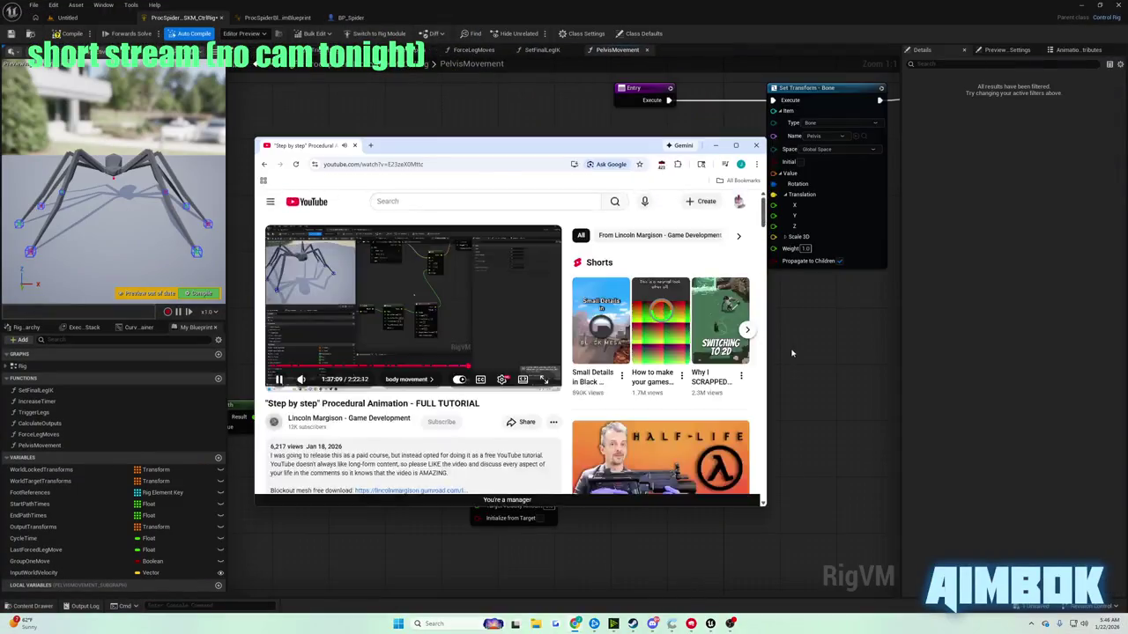
pyautogui.press('super+Down')
# - Wire Spring Interpolate's Result into the Add node's Z and save the rig, then check the tutorial
pyautogui.moveTo(550, 409)
pyautogui.mouseDown()
pyautogui.moveTo(684, 358)
pyautogui.moveTo(675, 312)
pyautogui.mouseUp()
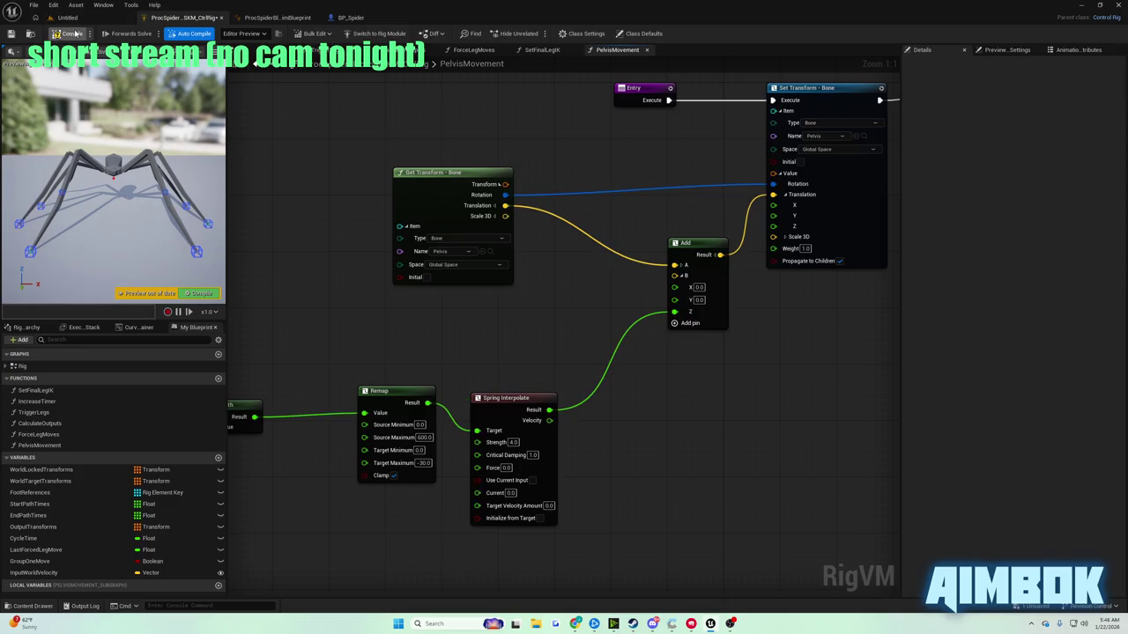
pyautogui.click(12, 34)
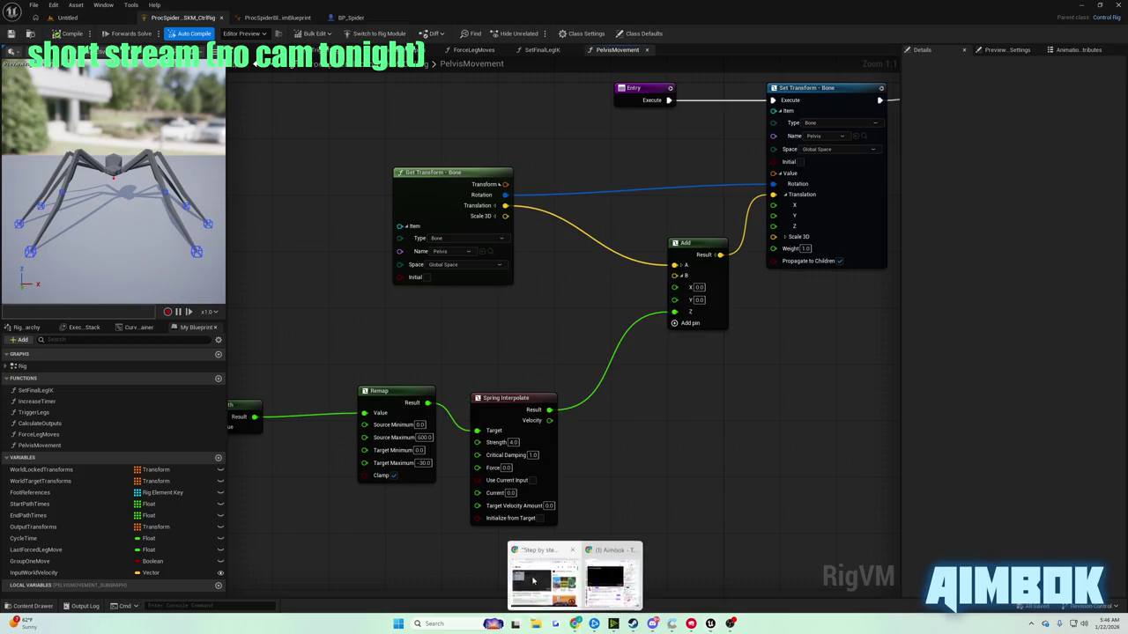
pyautogui.click(574, 624)
pyautogui.doubleClick(480, 308)
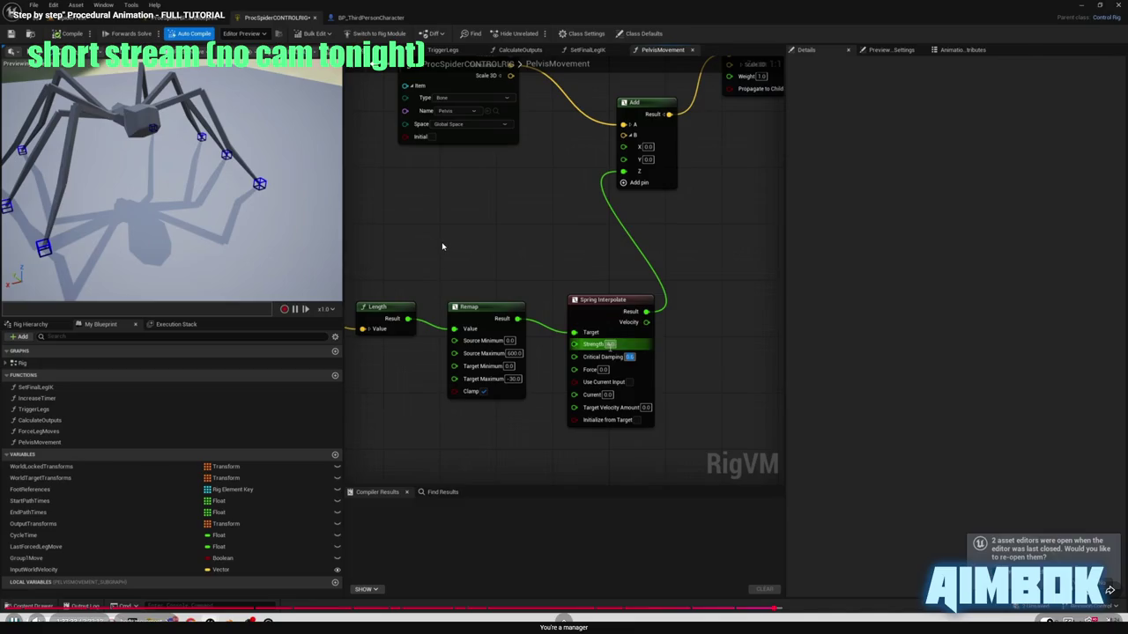
pyautogui.press('Escape')
pyautogui.click(762, 394)
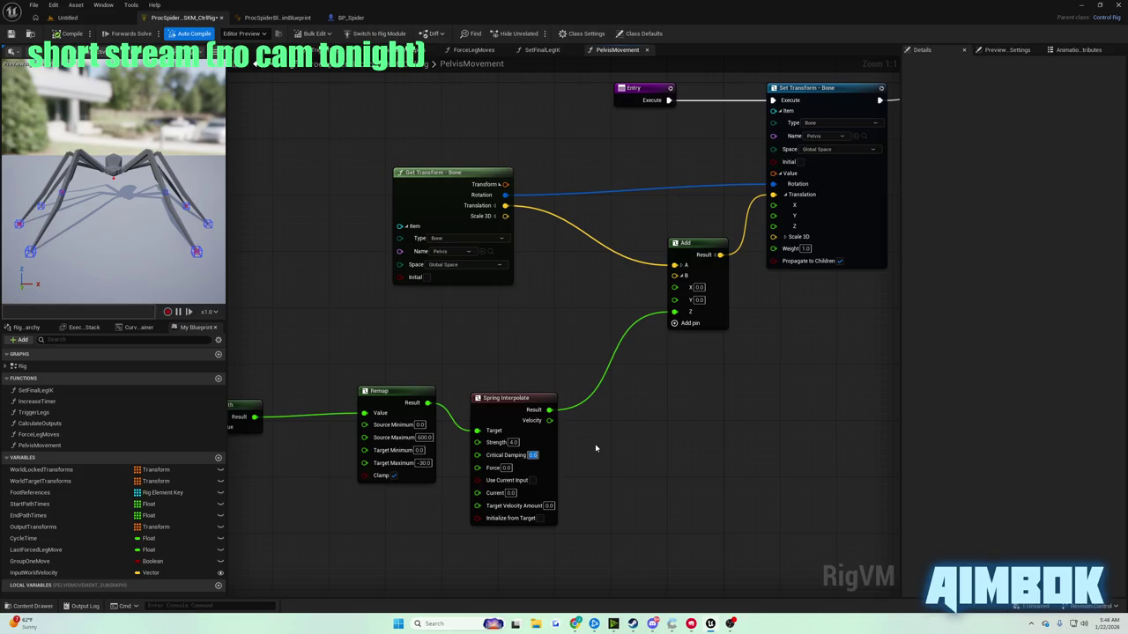
pyautogui.click(70, 18)
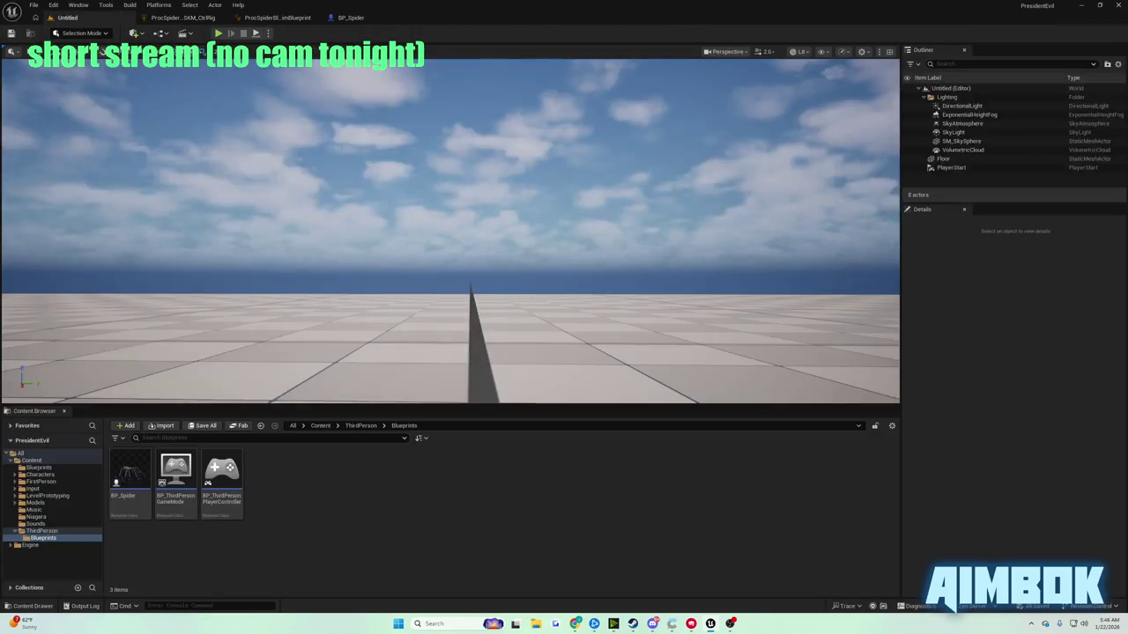
# - Play-test the spider in the Untitled level, then watch the tutorial full screen
pyautogui.click(217, 33)
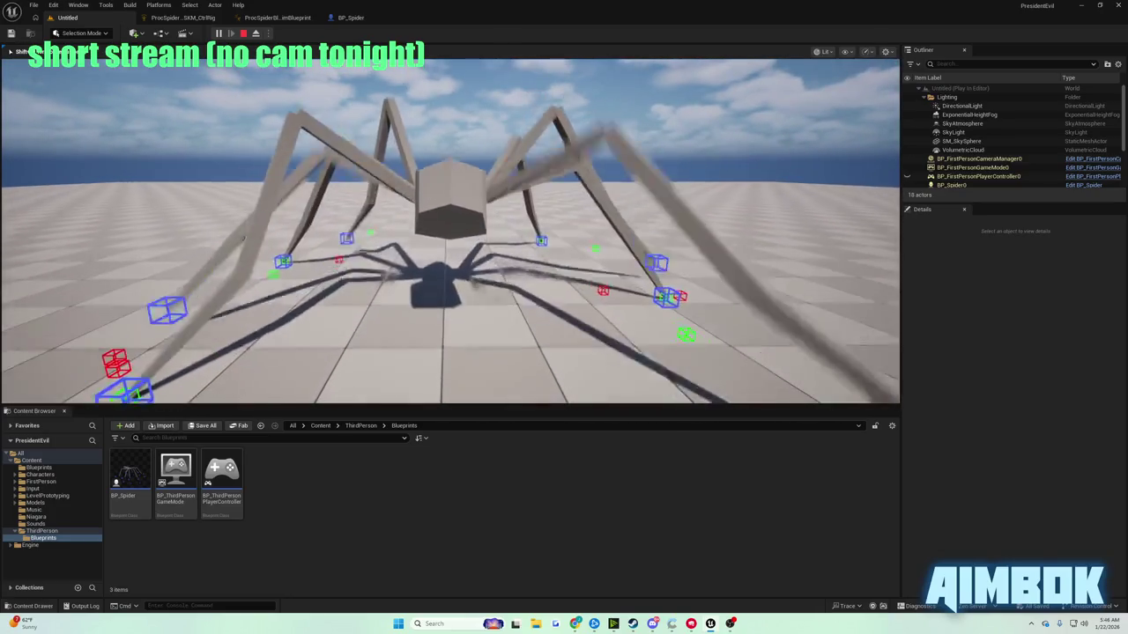
pyautogui.press('Escape')
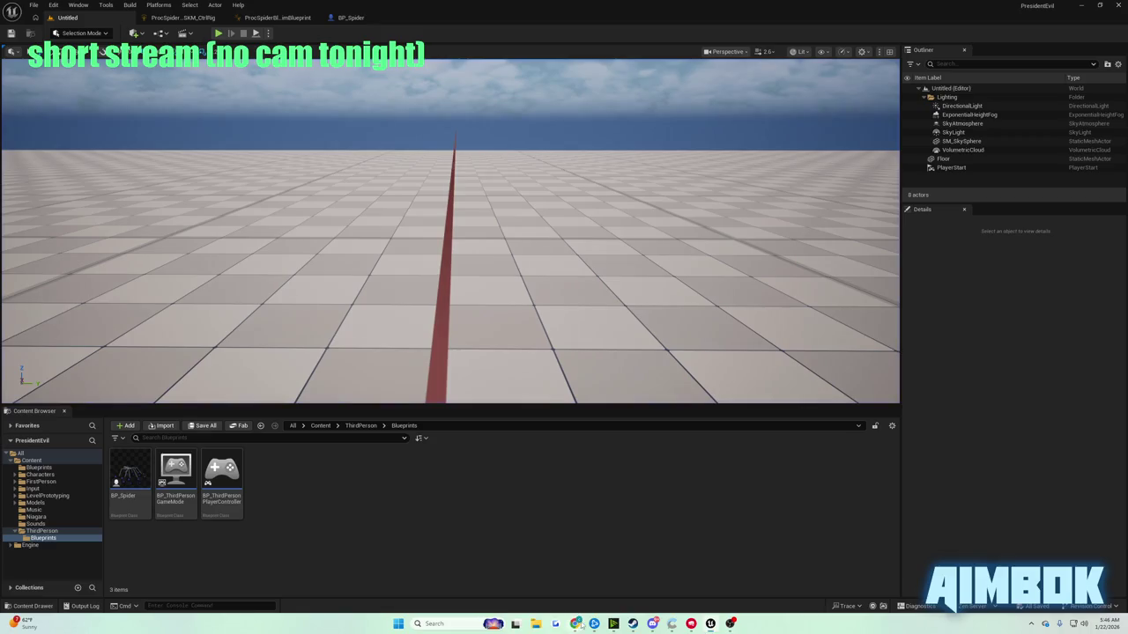
pyautogui.moveTo(576, 624)
pyautogui.click(546, 573)
pyautogui.doubleClick(420, 262)
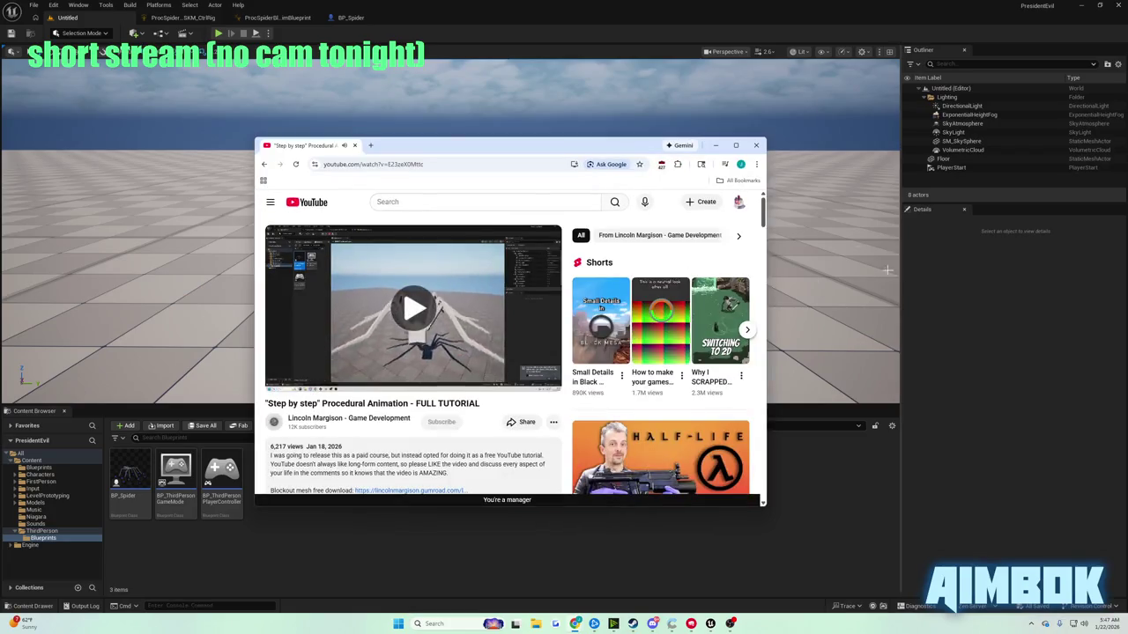
# - In the spider Control Rig, set Spring Interpolate Strength to 0.5 and Critical Damping to 0.4
pyautogui.click(278, 17)
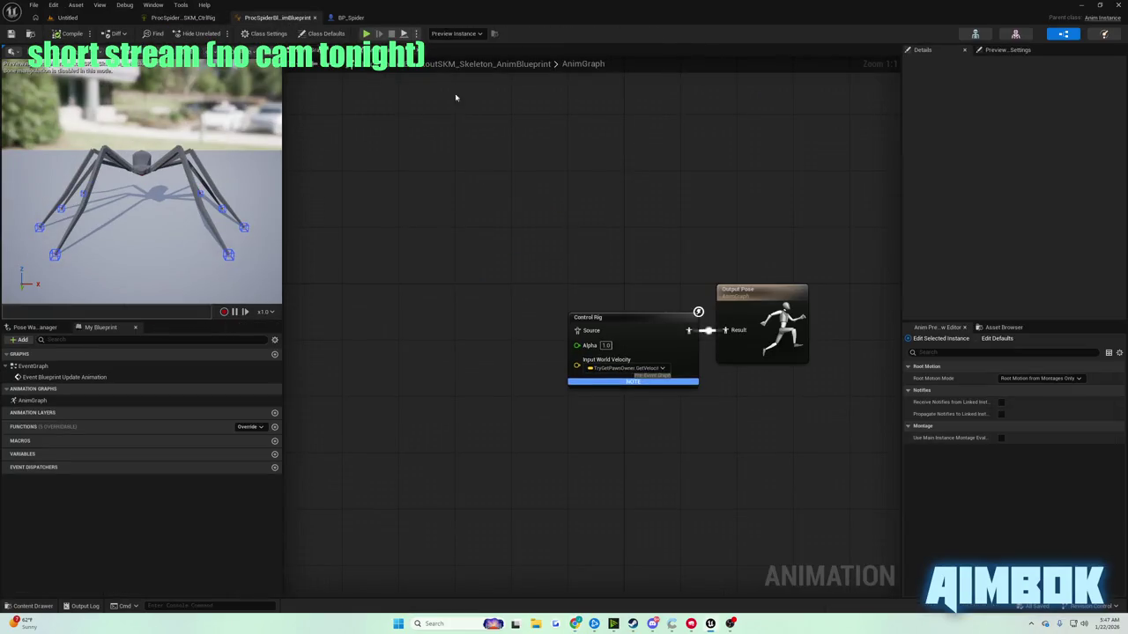
pyautogui.click(340, 18)
pyautogui.click(167, 18)
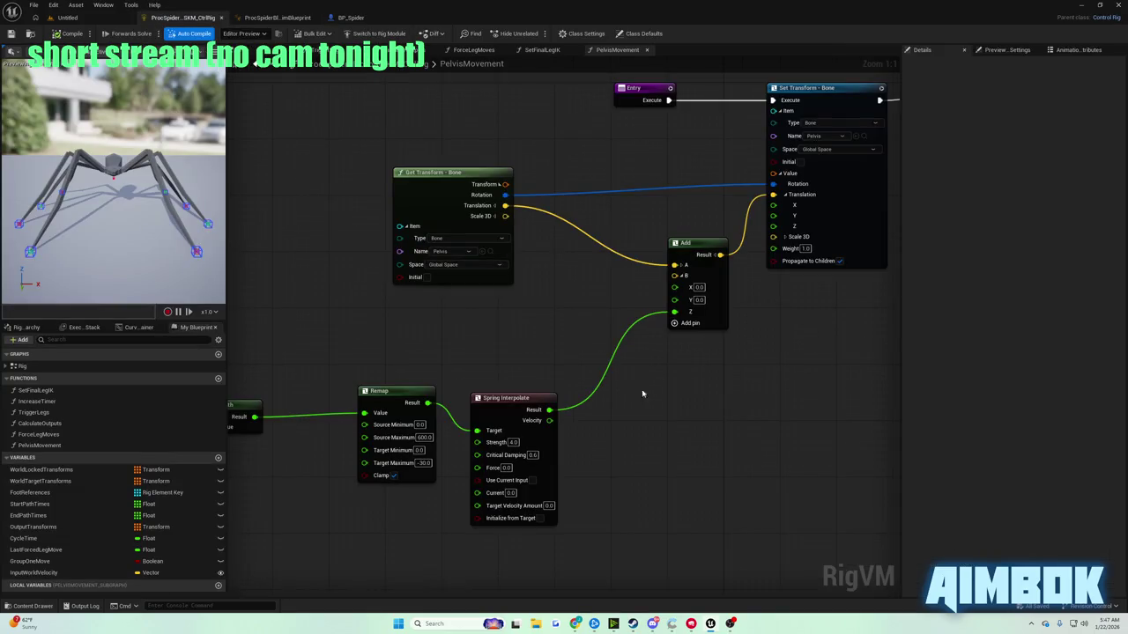
pyautogui.write('0.5')
pyautogui.press('Tab')
pyautogui.write('0.4')
# - Compare against the tutorial's spring settings, watching the video full screen
pyautogui.click(67, 18)
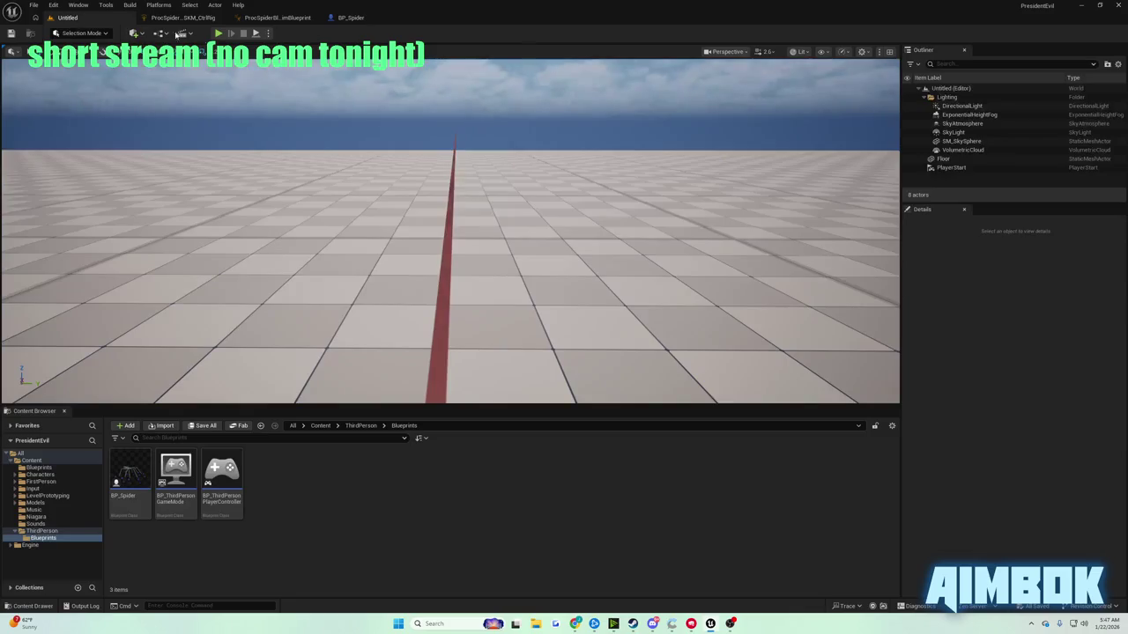
pyautogui.click(575, 624)
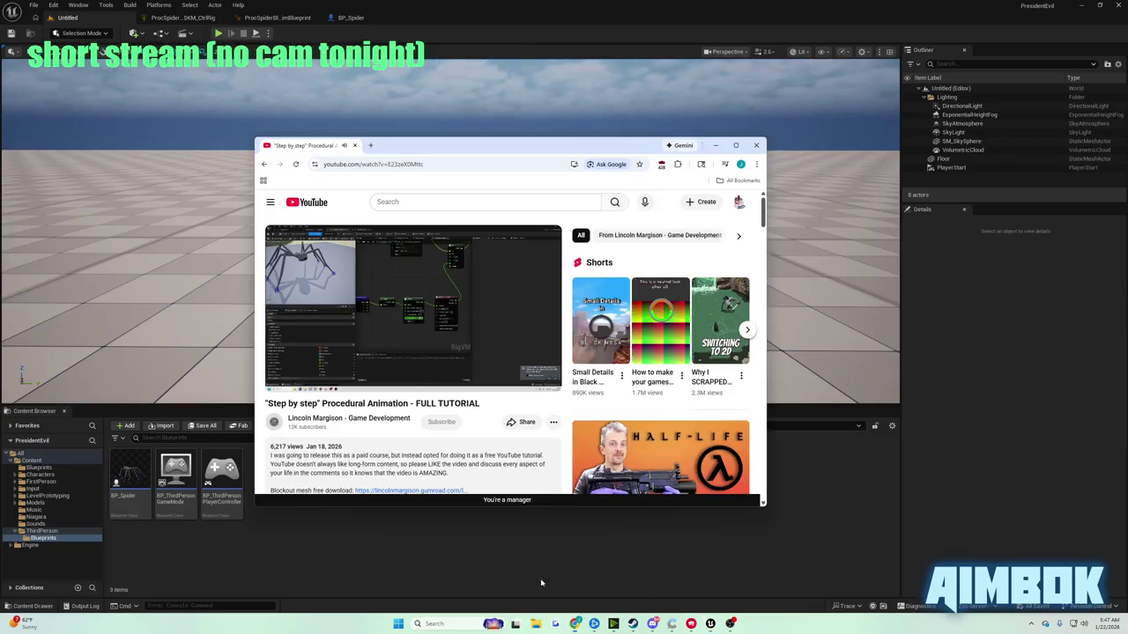
pyautogui.doubleClick(445, 316)
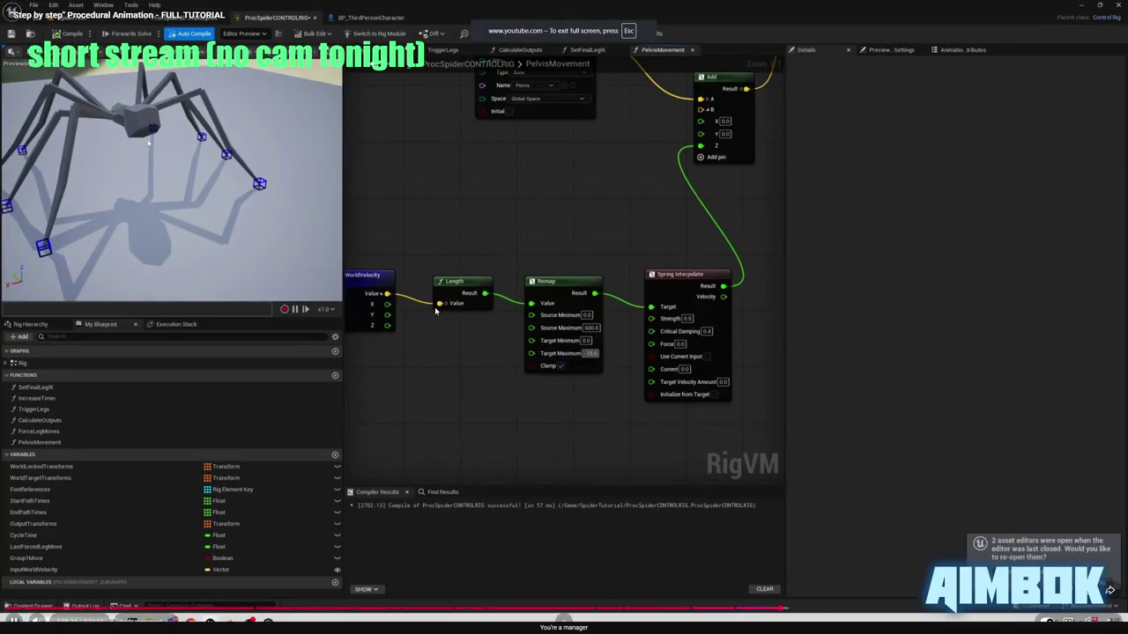
pyautogui.doubleClick(434, 309)
pyautogui.doubleClick(434, 307)
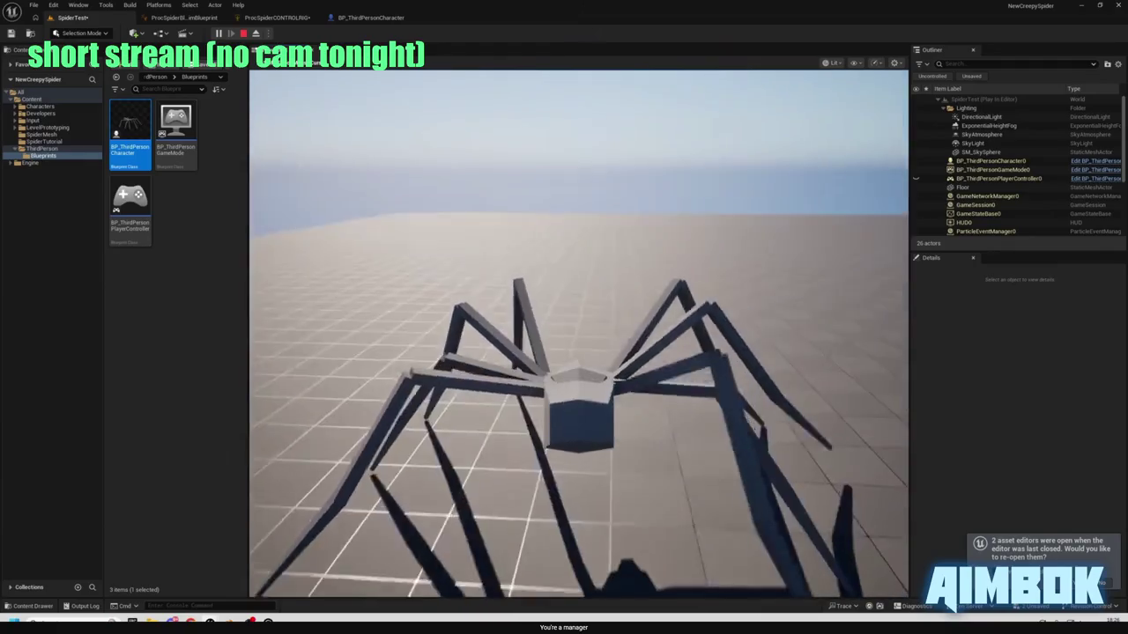
pyautogui.press('Escape')
# - Enter a 0.1 value and adjust the view, then return to the rig graph
pyautogui.click(280, 19)
pyautogui.write('0.1')
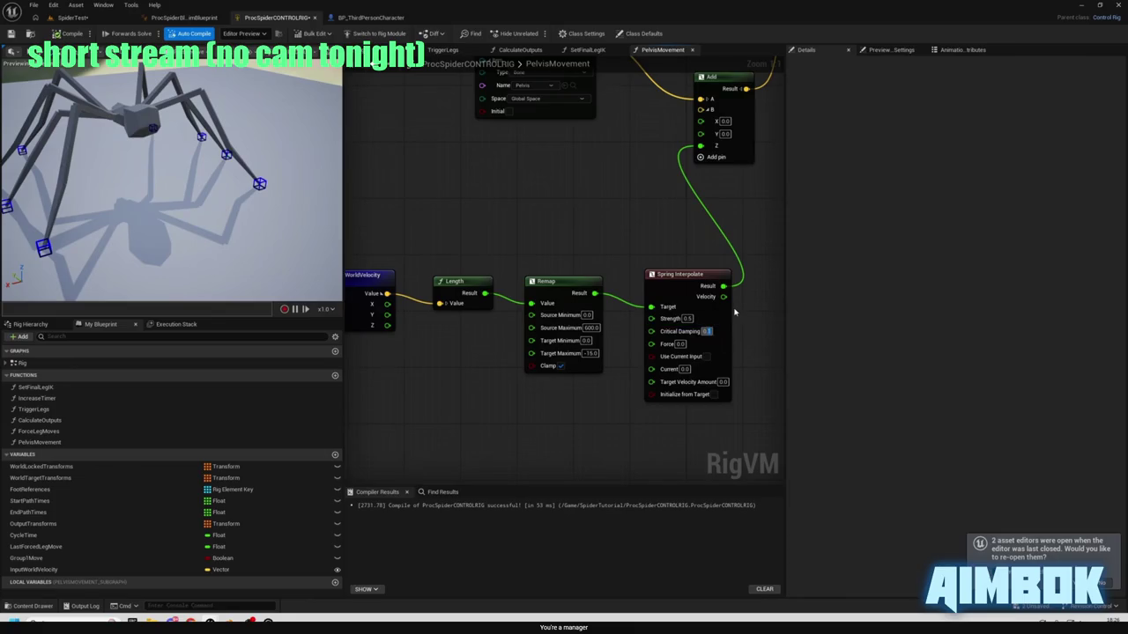
pyautogui.scroll(-3, 599, 232)
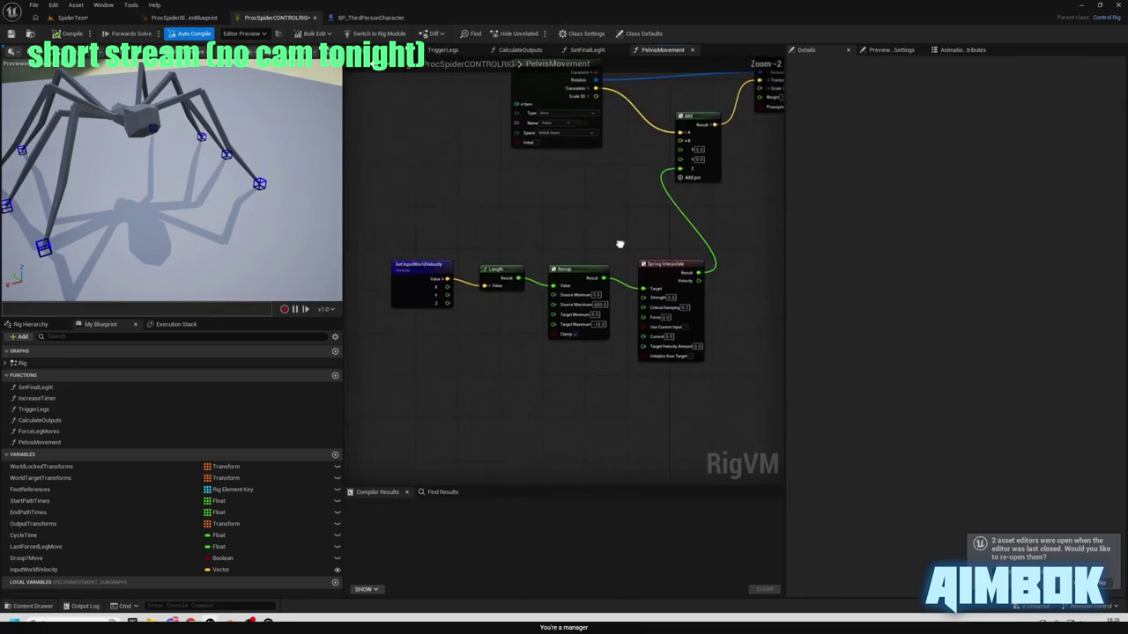
pyautogui.moveTo(417, 225); pyautogui.dragTo(679, 257)
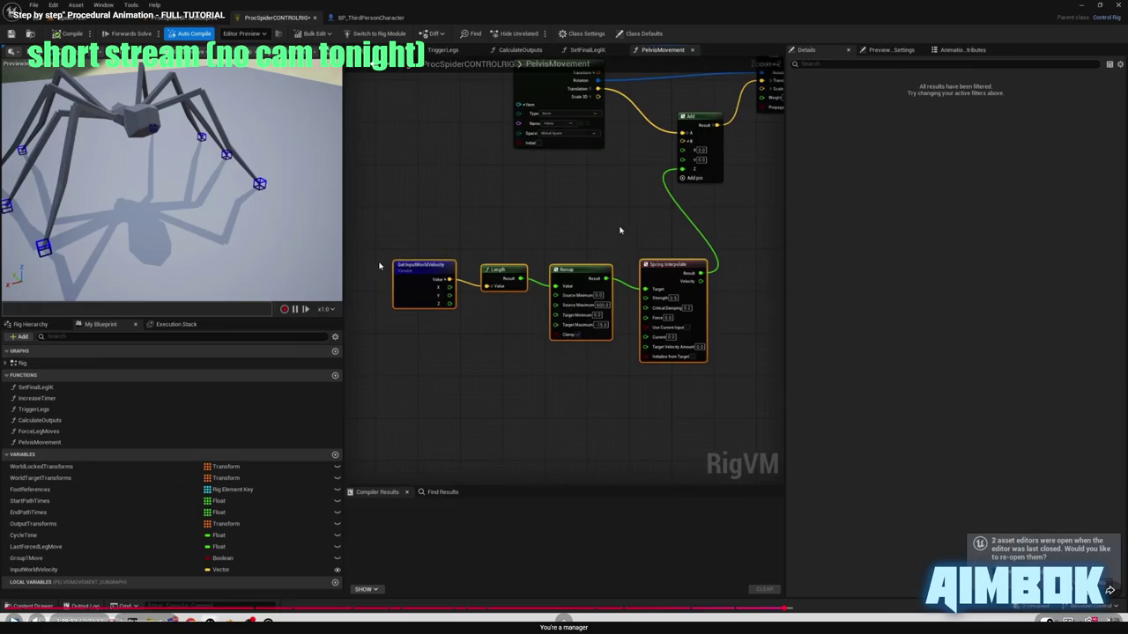
pyautogui.press('Escape')
pyautogui.hotkey('alt', 'Tab')
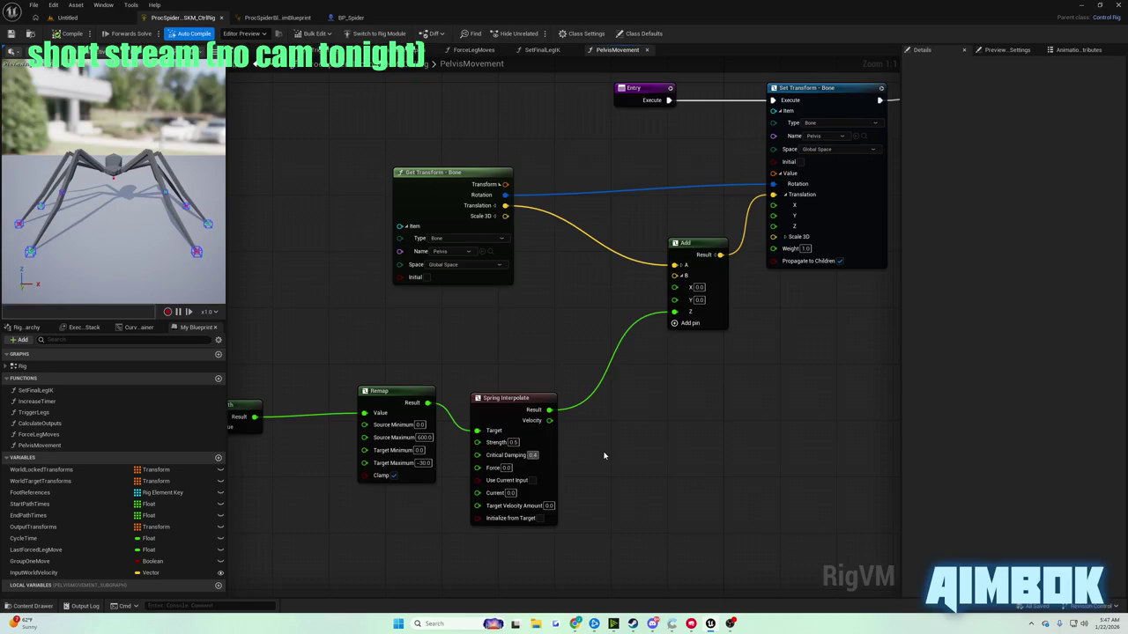
# - Commit Critical Damping 0.2, play-test the spider, then watch the tutorial full screen
pyautogui.press('Return')
pyautogui.click(424, 463)
pyautogui.click(67, 17)
pyautogui.click(218, 34)
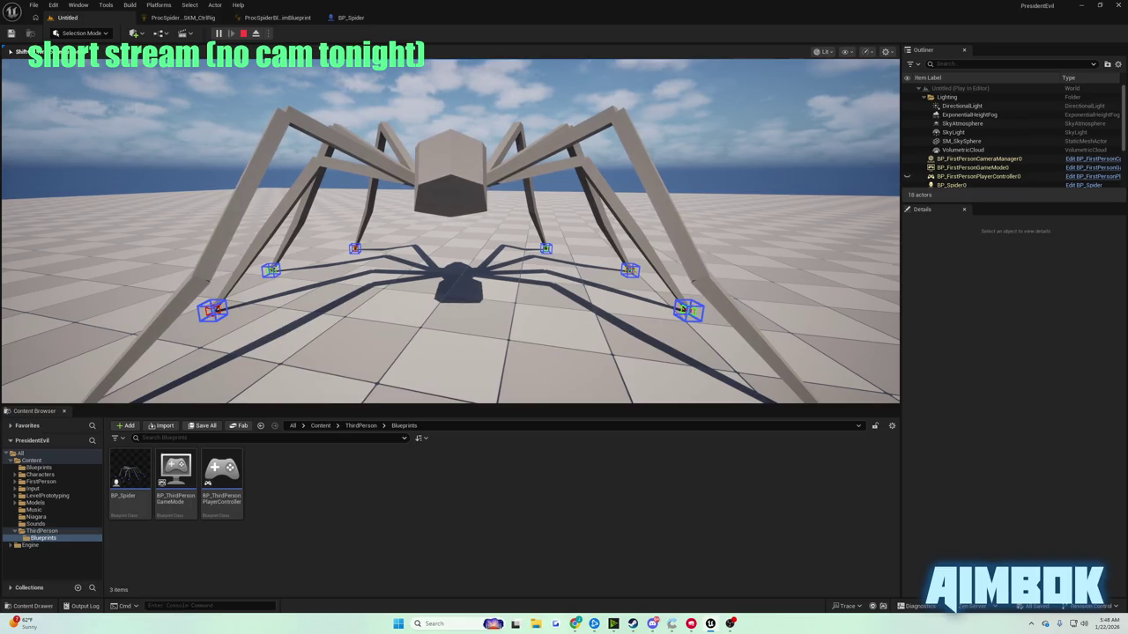
pyautogui.press('Escape')
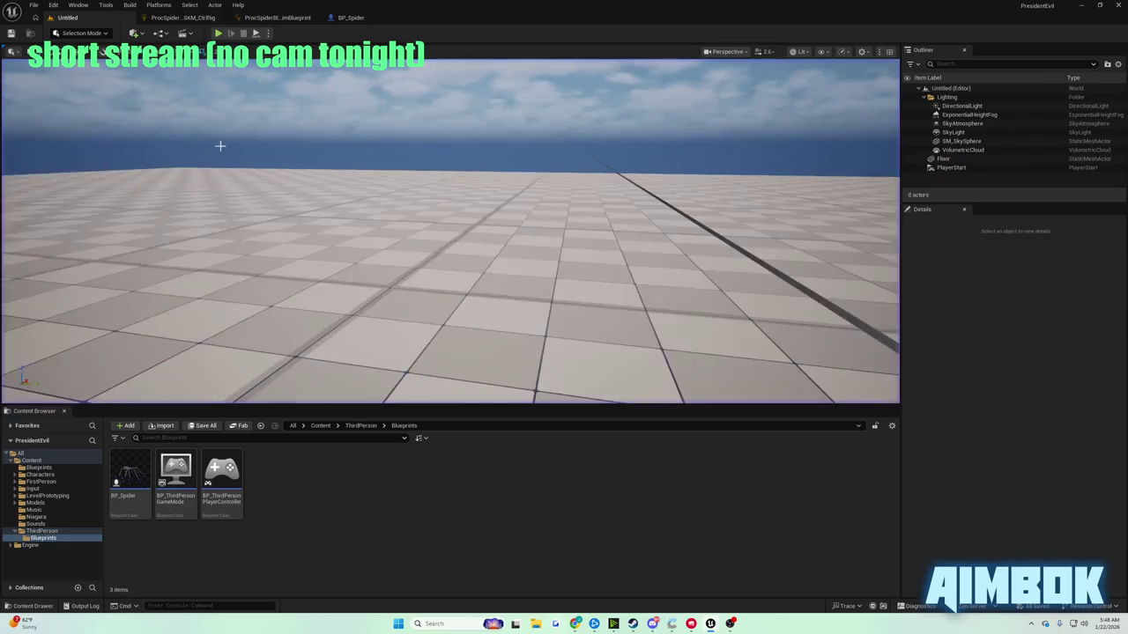
pyautogui.click(576, 623)
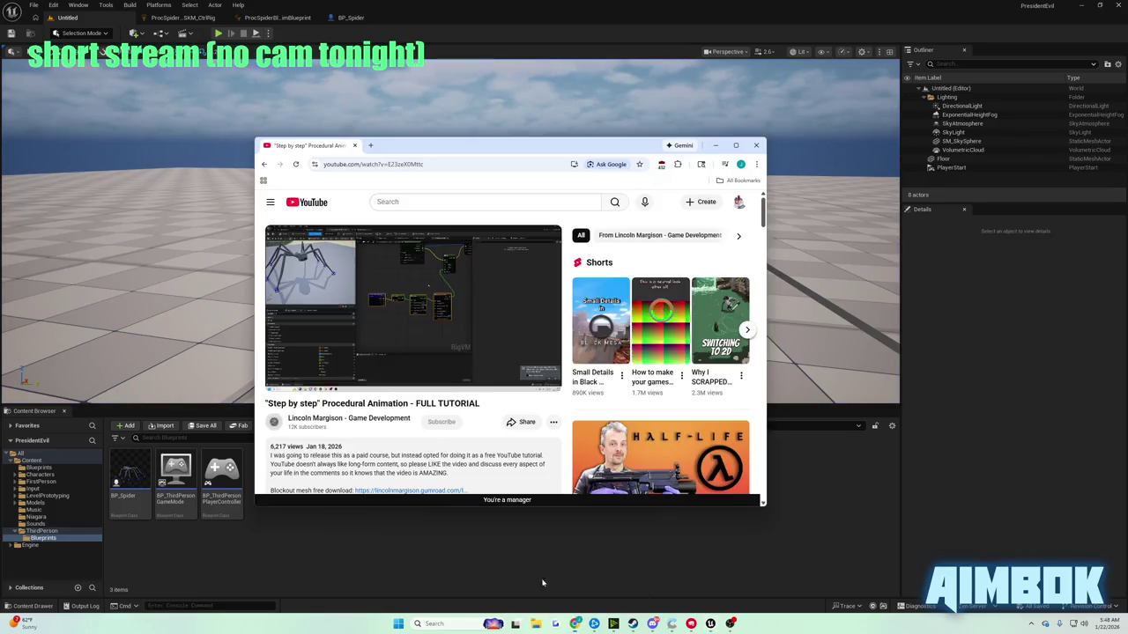
pyautogui.doubleClick(430, 308)
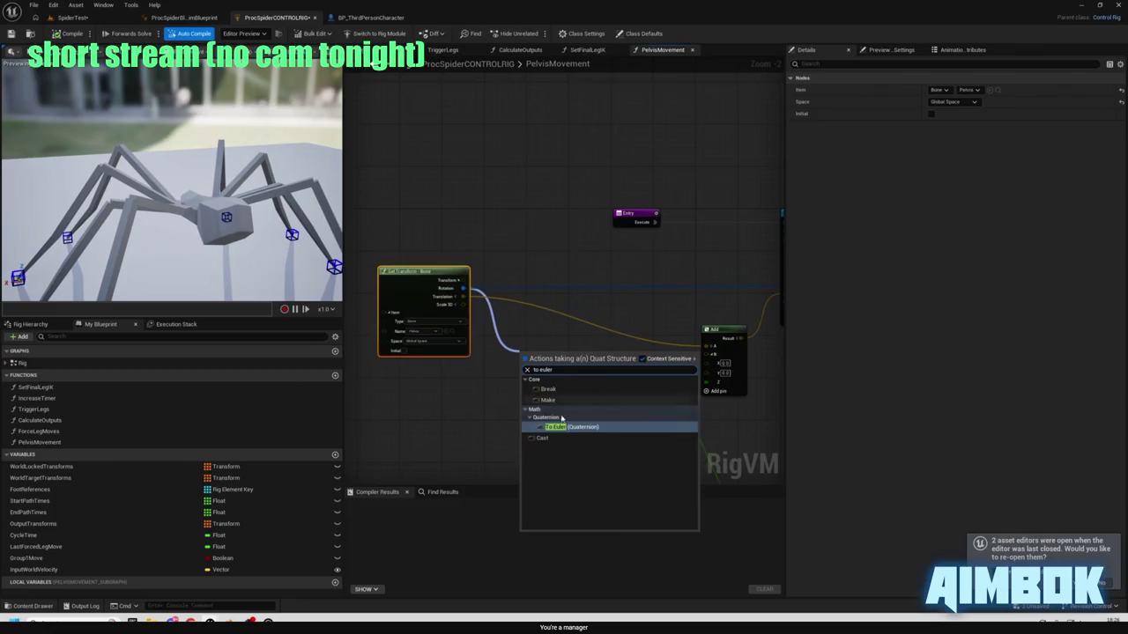
# - Watch the tutorial's To Euler and From Euler wiring, then return to the spider Control Rig graph
pyautogui.click(399, 249)
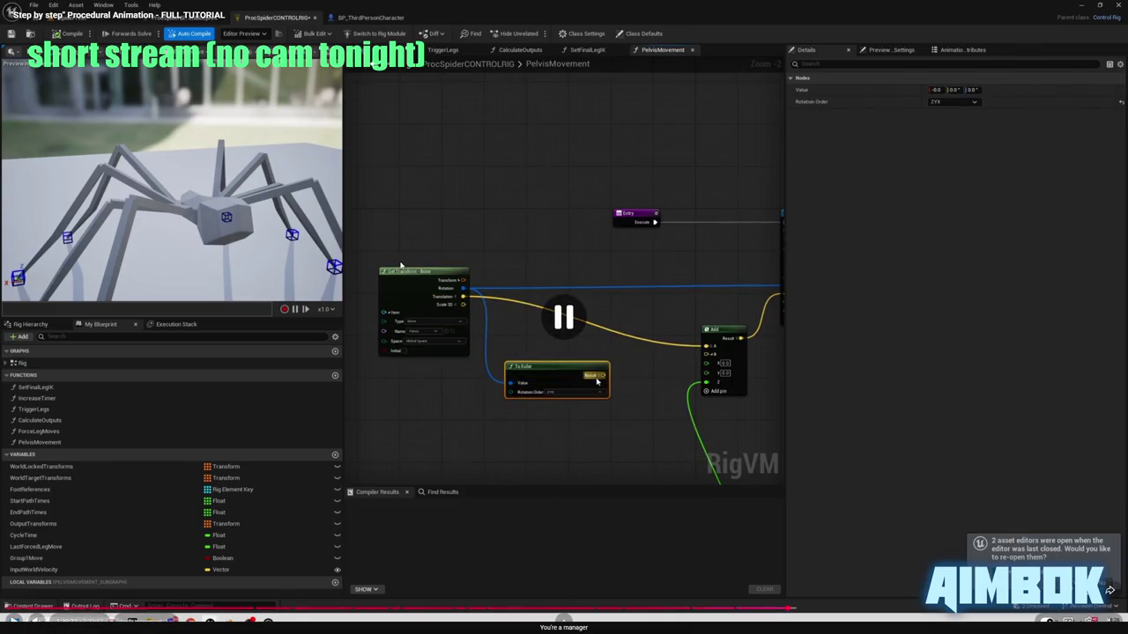
pyautogui.press('Escape')
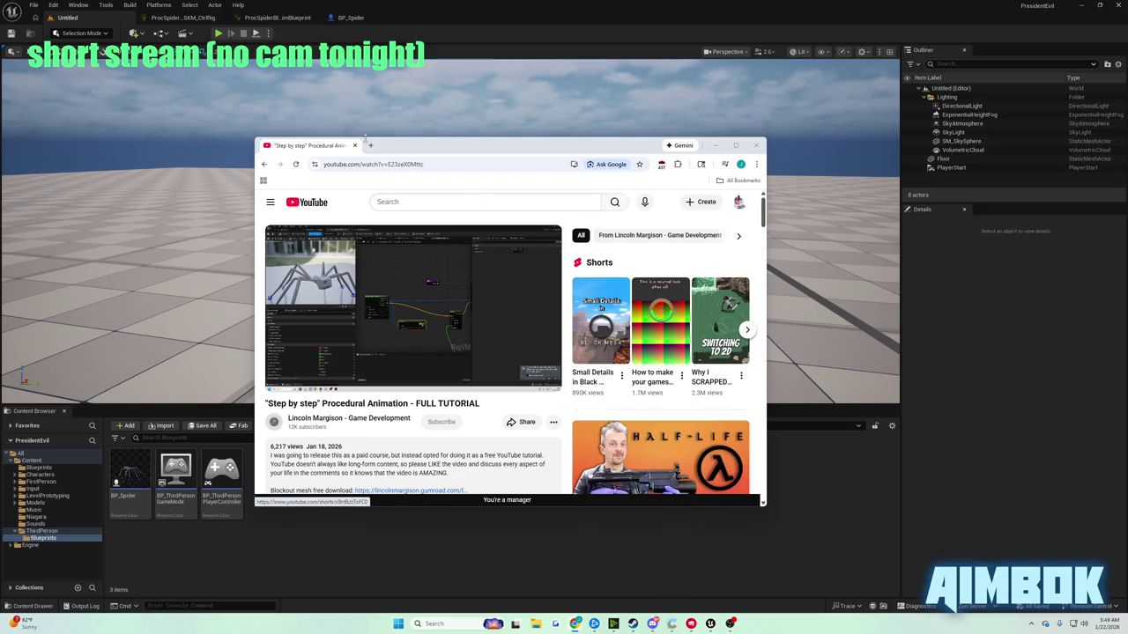
pyautogui.click(415, 267)
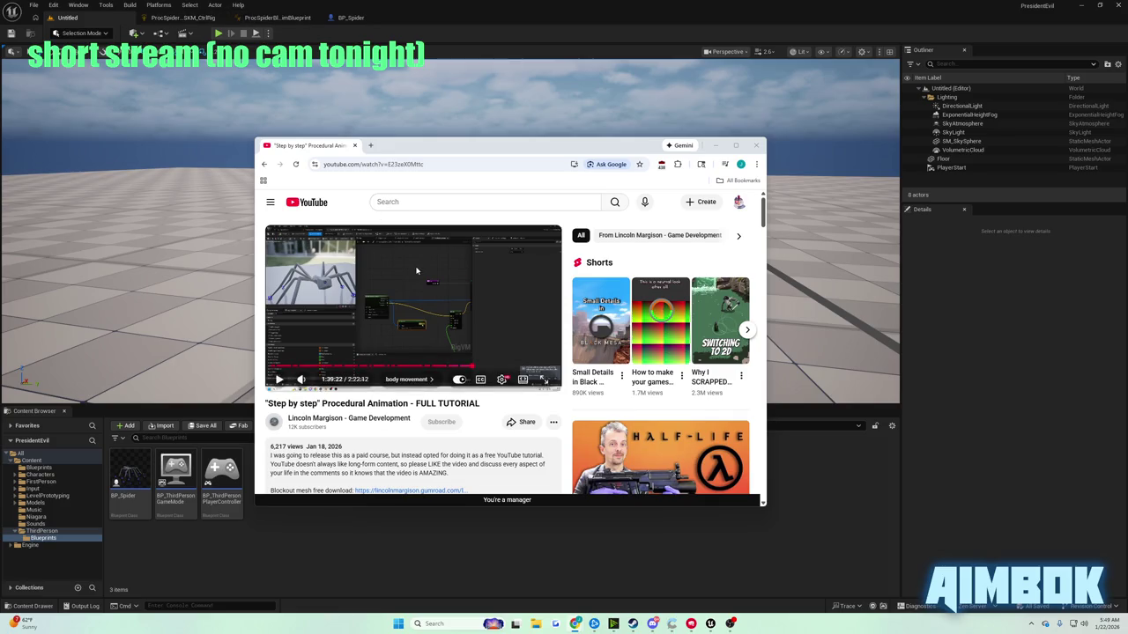
pyautogui.doubleClick(358, 257)
pyautogui.click(370, 236)
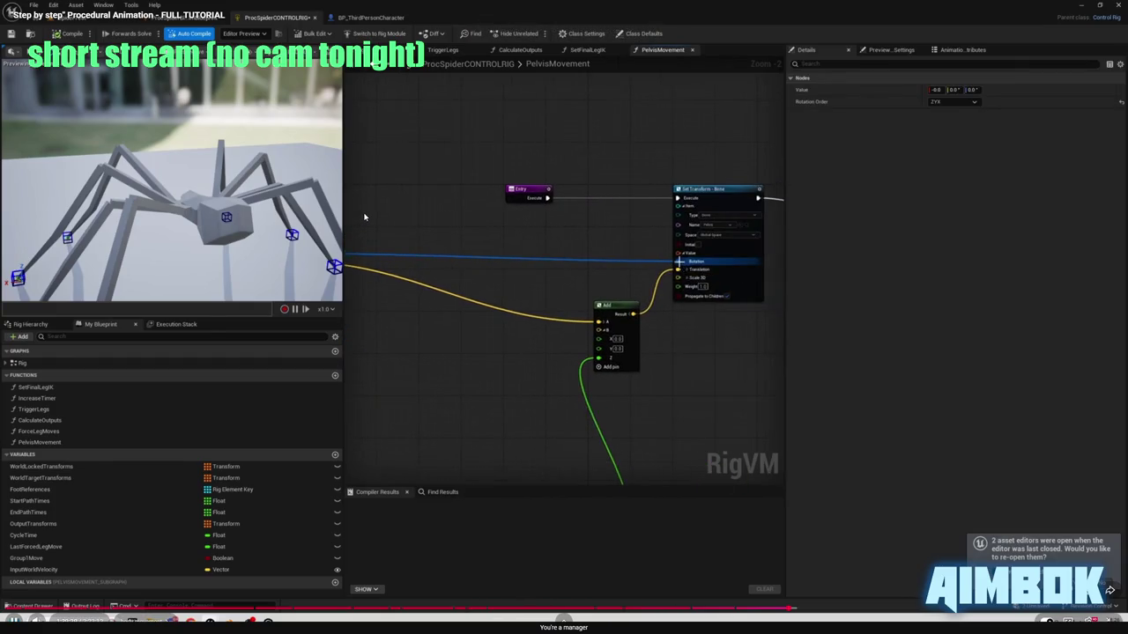
pyautogui.click(361, 219)
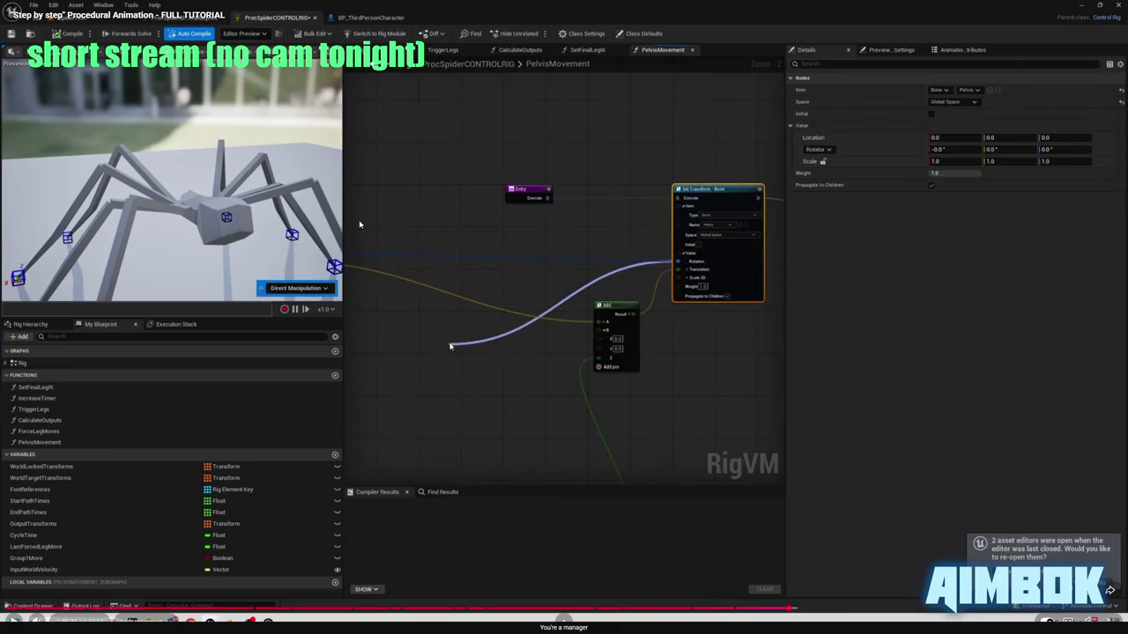
pyautogui.click(359, 208)
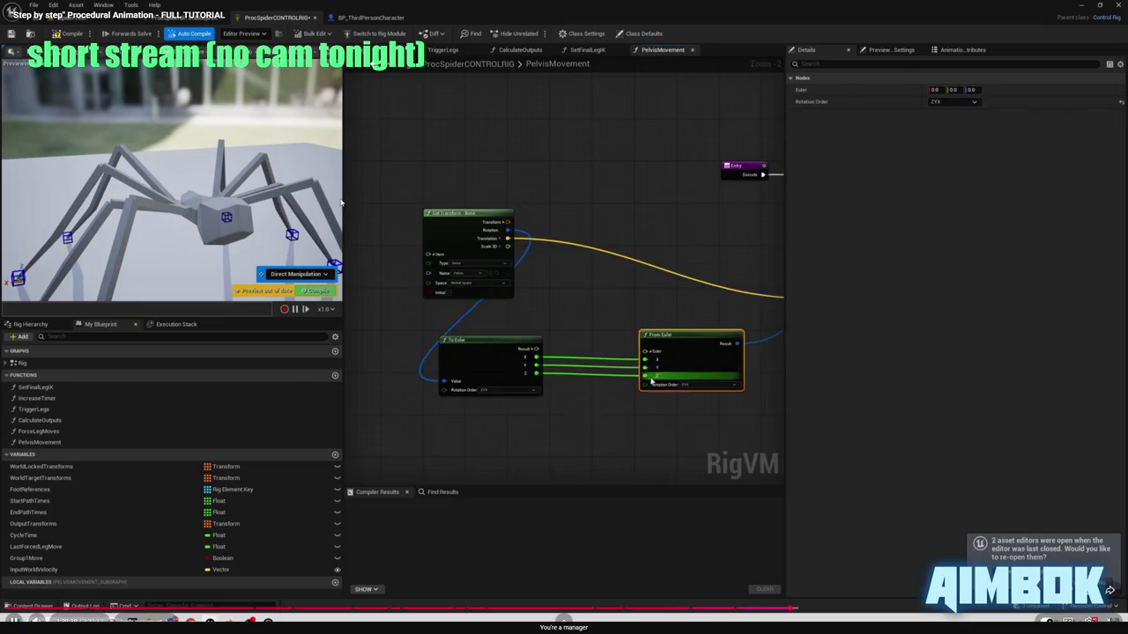
pyautogui.click(398, 224)
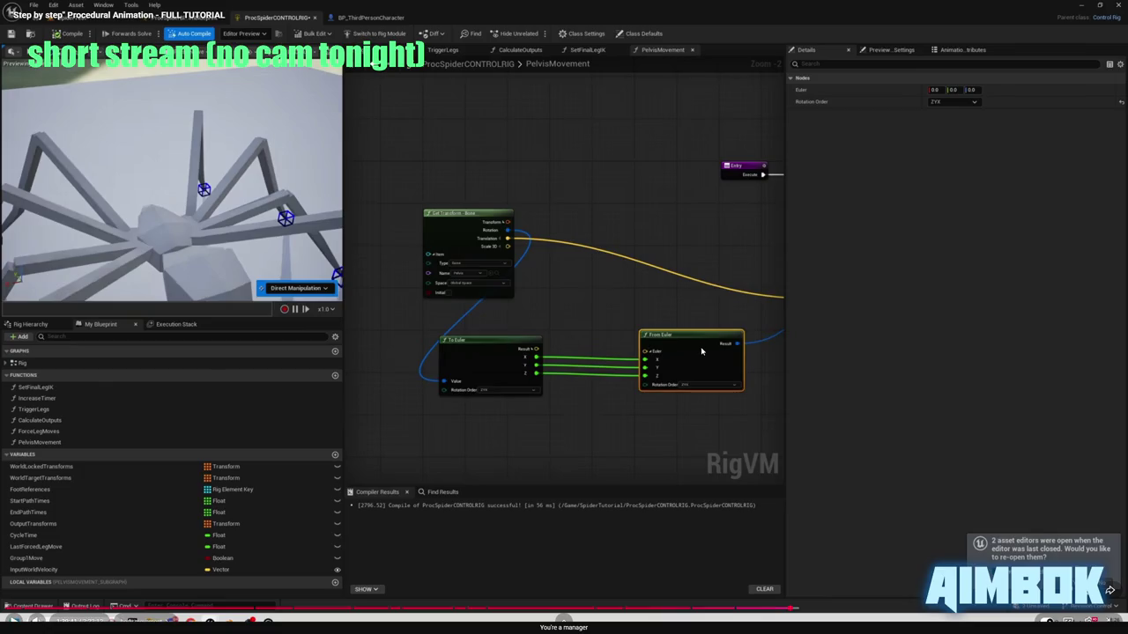
pyautogui.doubleClick(621, 287)
pyautogui.click(182, 16)
pyautogui.click(182, 17)
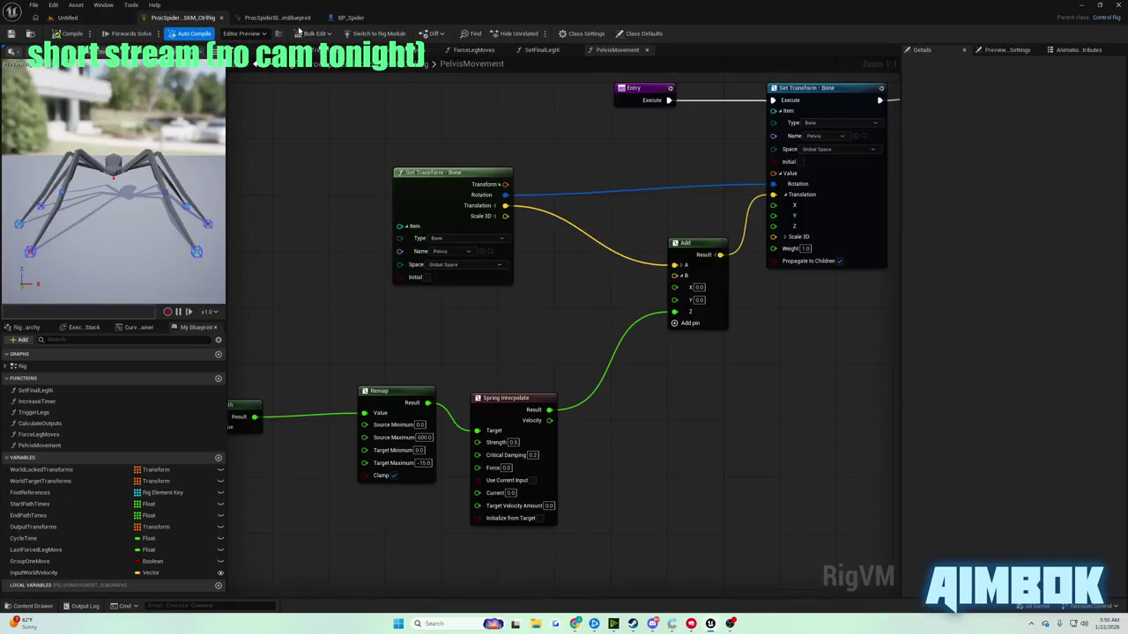
# - Add a To Euler conversion of the pelvis Rotation and position it below the Get Transform node
pyautogui.moveTo(527, 224)
pyautogui.mouseDown()
pyautogui.moveTo(512, 213)
pyautogui.moveTo(351, 196)
pyautogui.moveTo(477, 248)
pyautogui.mouseUp()
pyautogui.write('from')
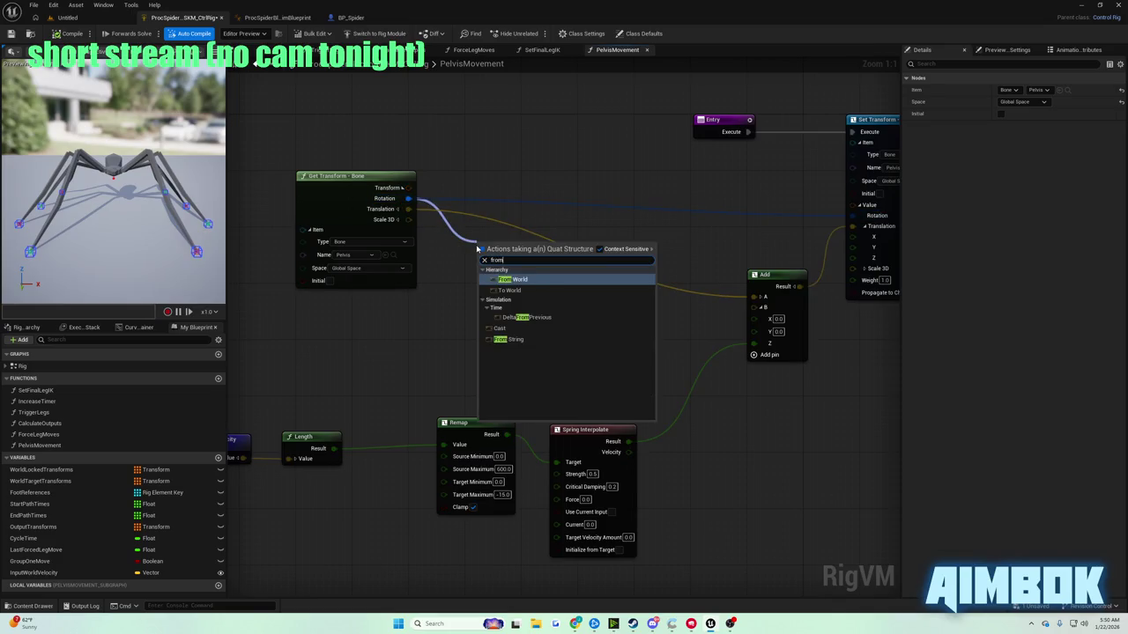
pyautogui.write('to euler')
pyautogui.press('Return')
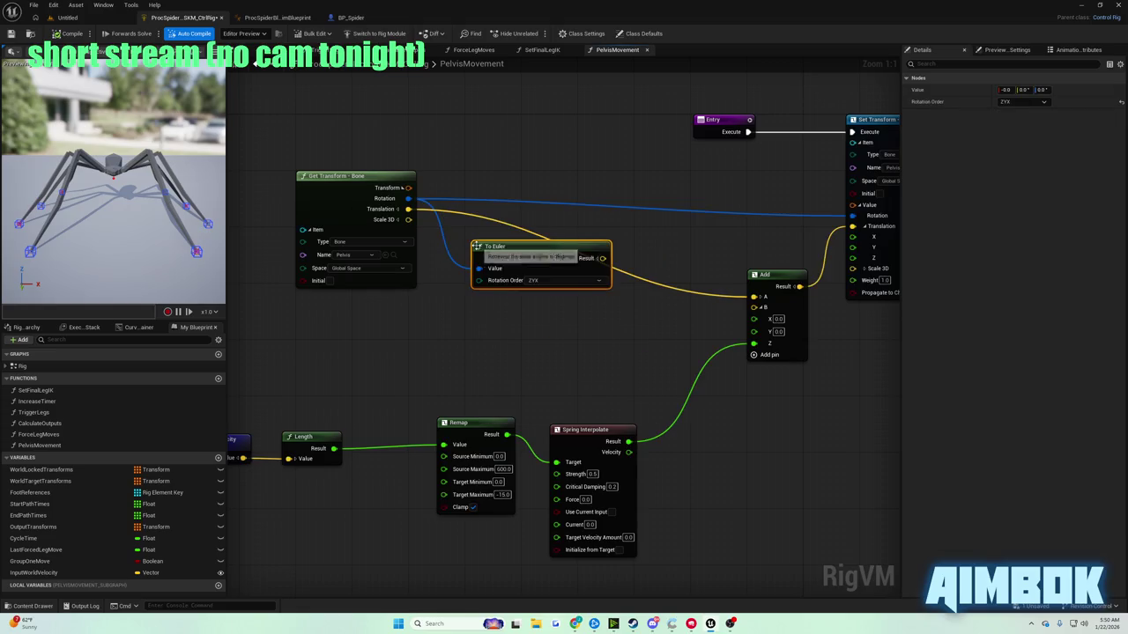
pyautogui.moveTo(552, 249); pyautogui.dragTo(525, 277)
pyautogui.moveTo(637, 310); pyautogui.dragTo(591, 328)
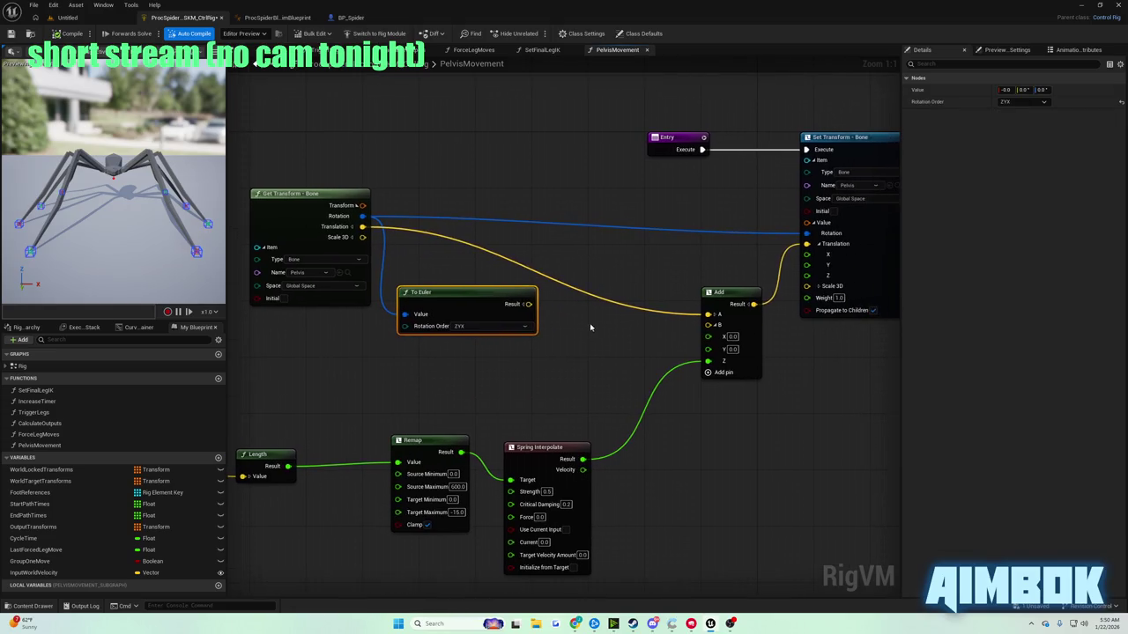
# - Check the tutorial's next step full screen, then go back to the Unreal graph
pyautogui.click(575, 623)
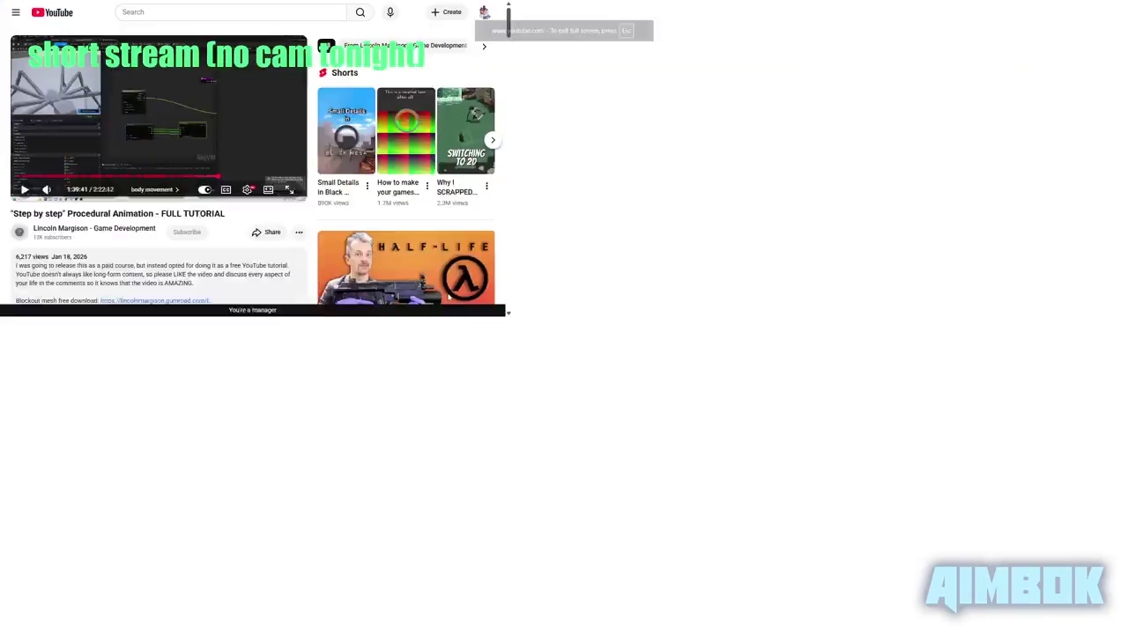
pyautogui.doubleClick(448, 297)
pyautogui.click(448, 297)
pyautogui.click(414, 288)
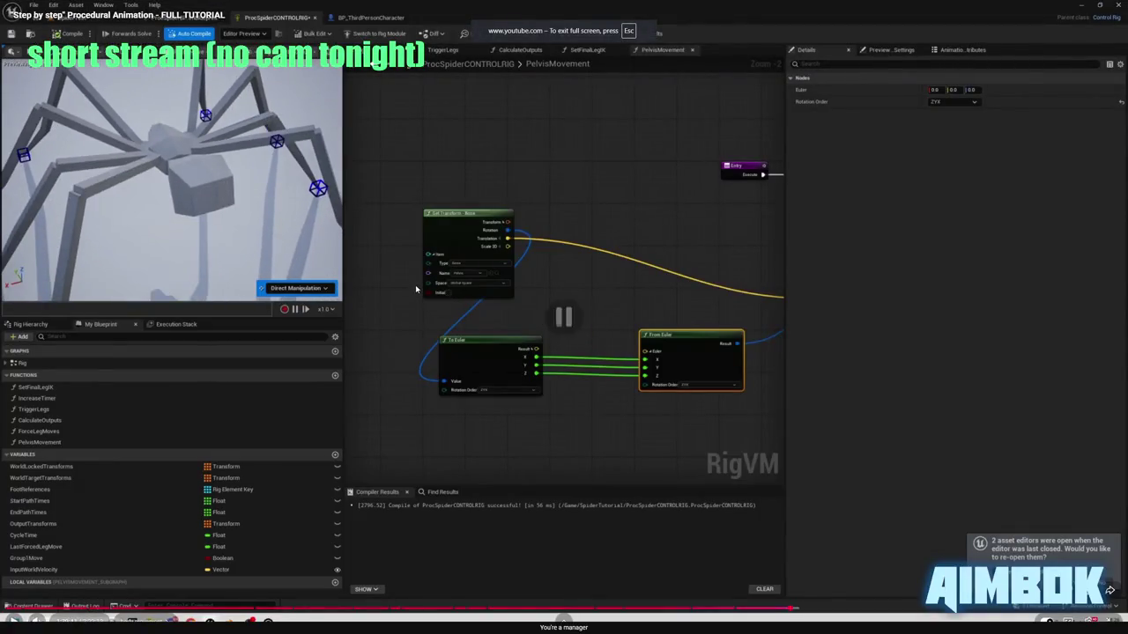
pyautogui.press('Escape')
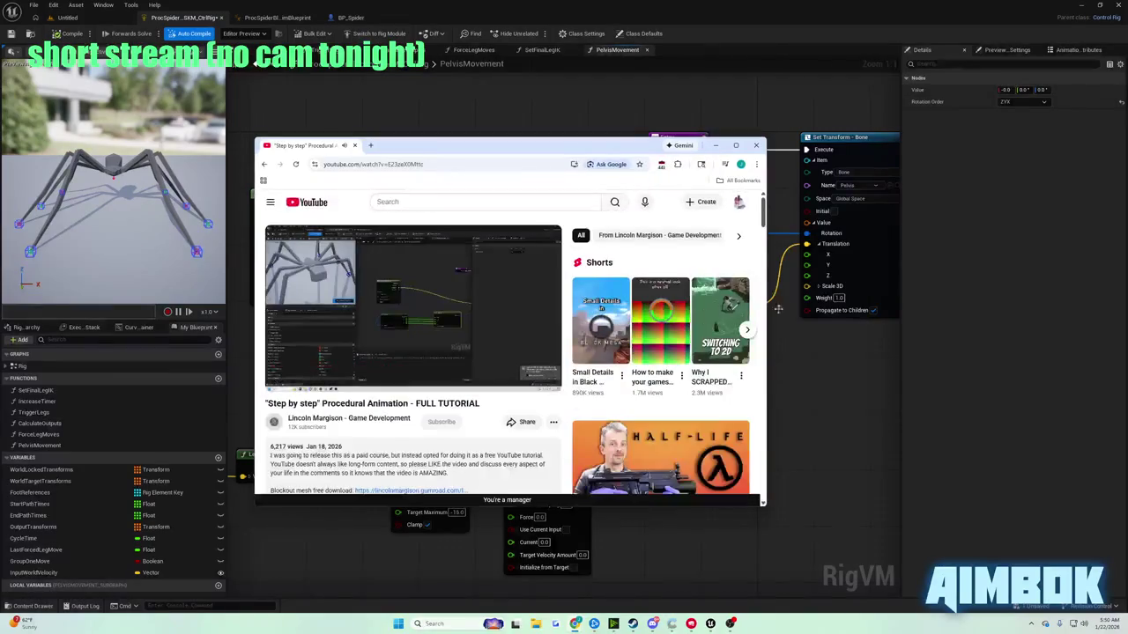
pyautogui.hotkey('alt', 'Tab')
# - Split To Euler's result into X, Y, Z, add a From Euler node, and rearrange the surrounding nodes
pyautogui.click(523, 305)
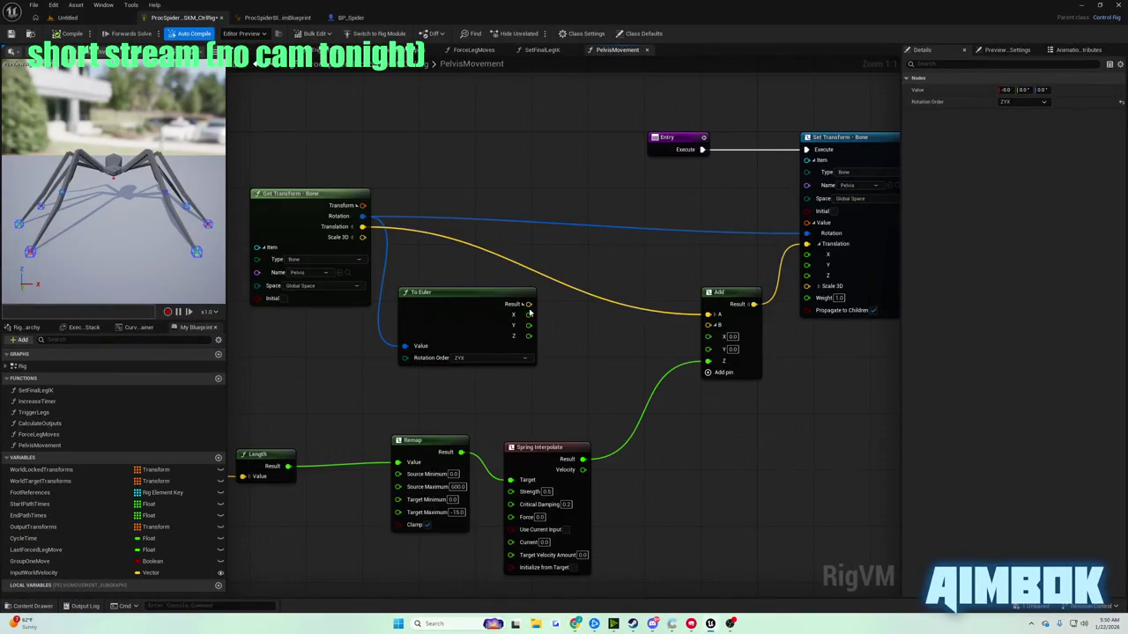
pyautogui.moveTo(527, 304); pyautogui.dragTo(610, 300)
pyautogui.write('fro')
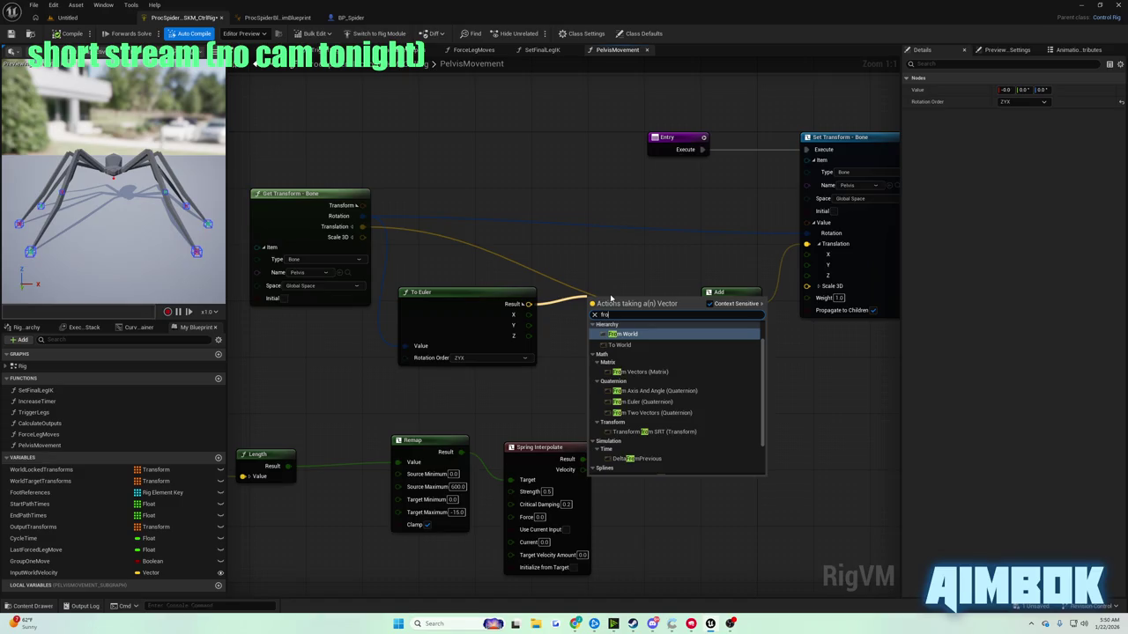
pyautogui.write('m eu')
pyautogui.press('Up')
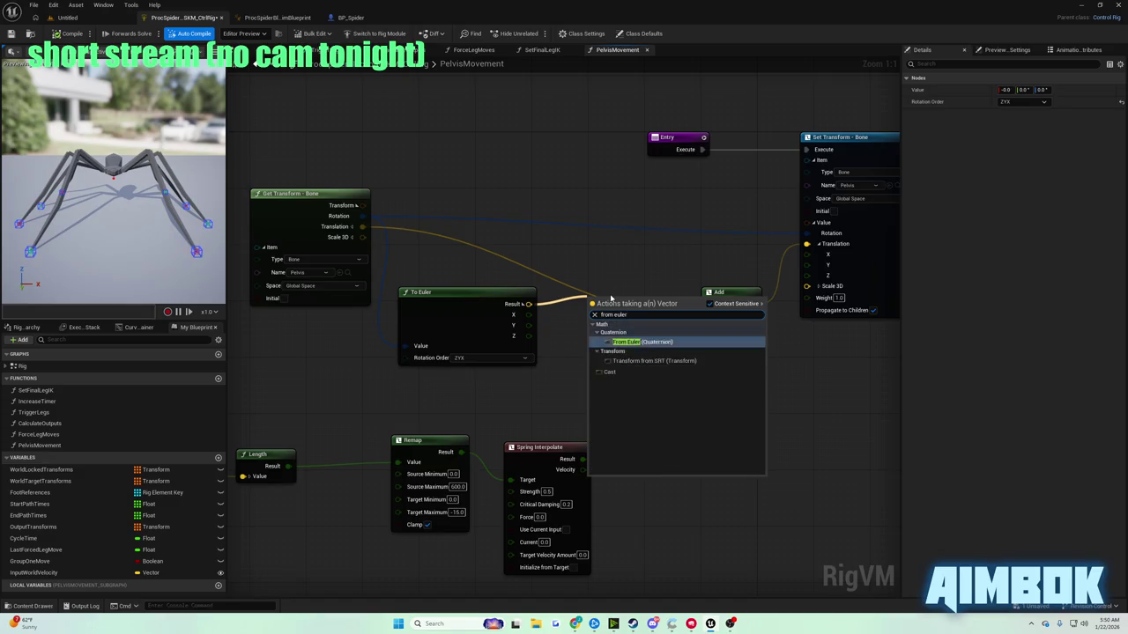
pyautogui.press('Return')
pyautogui.moveTo(608, 293)
pyautogui.mouseDown()
pyautogui.moveTo(634, 328)
pyautogui.moveTo(616, 264)
pyautogui.moveTo(687, 374)
pyautogui.mouseUp()
pyautogui.moveTo(723, 152); pyautogui.dragTo(771, 145)
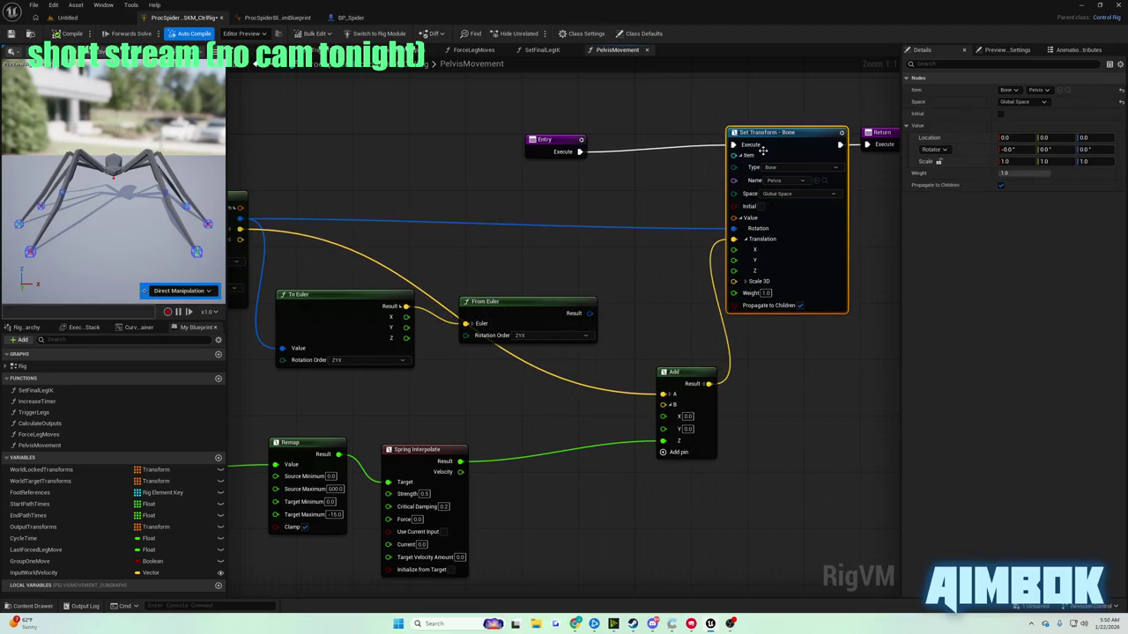
pyautogui.moveTo(571, 303); pyautogui.dragTo(580, 282)
pyautogui.moveTo(689, 376)
pyautogui.mouseDown()
pyautogui.moveTo(588, 363)
pyautogui.moveTo(644, 340)
pyautogui.mouseUp()
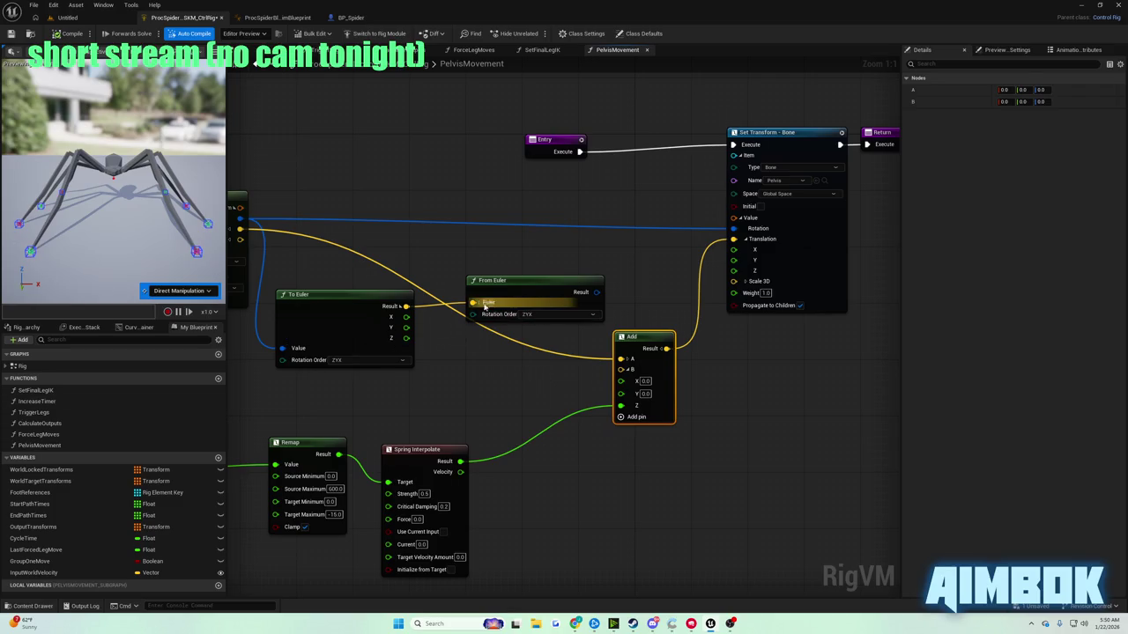
# - After checking the tutorial, split From Euler's Euler input and wire To Euler's X, Y, Z into it
pyautogui.moveTo(575, 622)
pyautogui.click(560, 604)
pyautogui.doubleClick(412, 317)
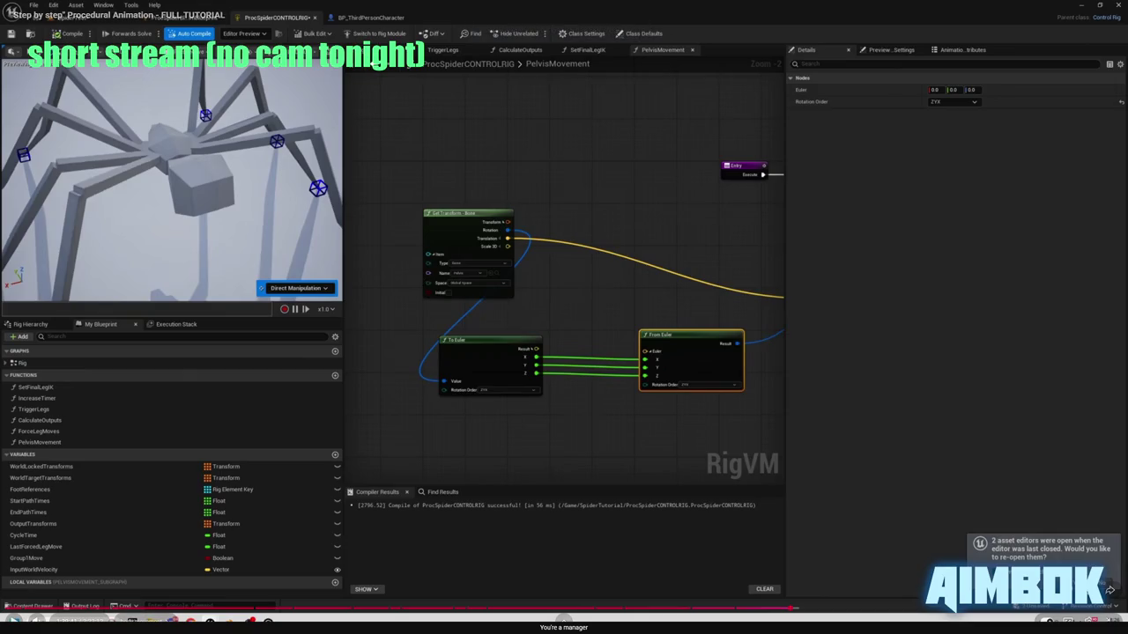
pyautogui.press('Escape')
pyautogui.click(797, 416)
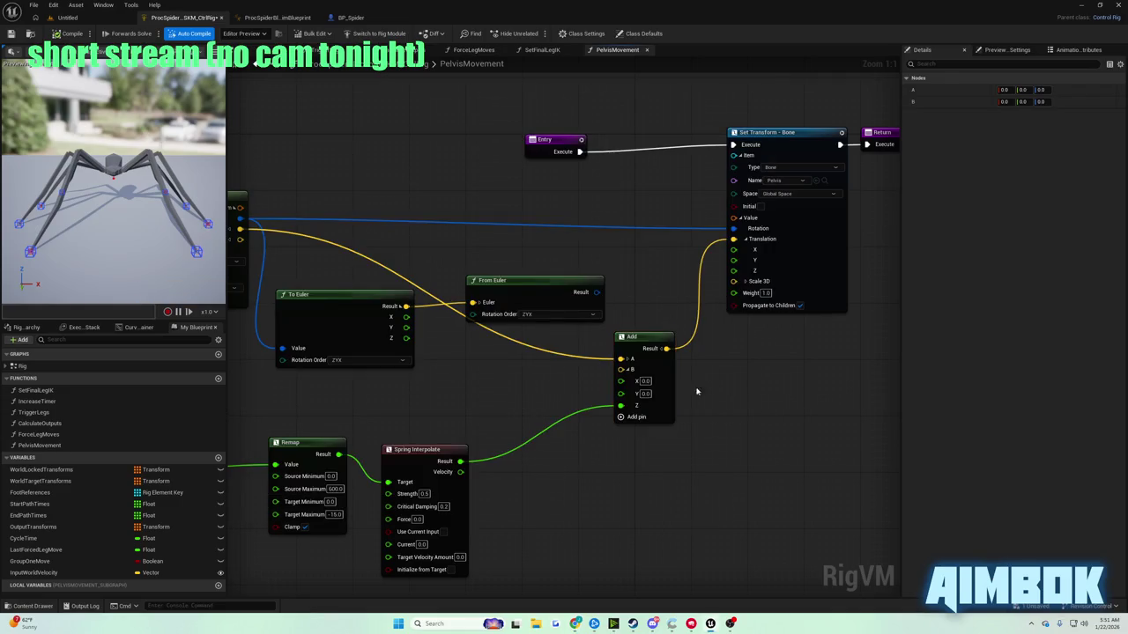
pyautogui.click(479, 302)
pyautogui.moveTo(473, 313)
pyautogui.mouseDown()
pyautogui.moveTo(406, 316)
pyautogui.moveTo(473, 324)
pyautogui.mouseUp()
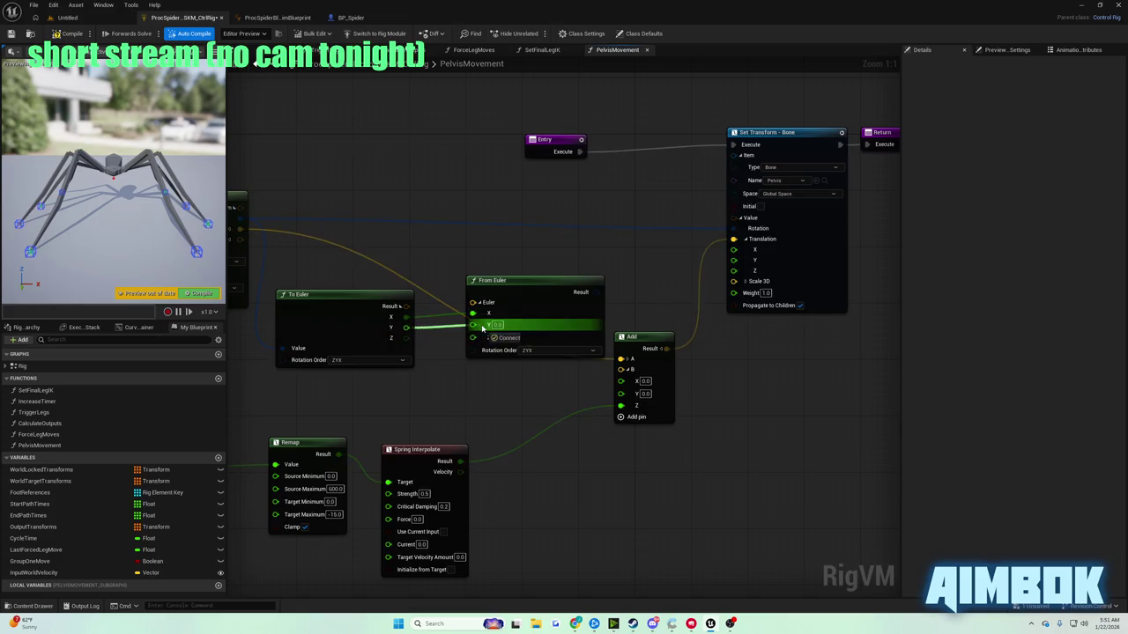
pyautogui.moveTo(405, 338); pyautogui.dragTo(473, 335)
# - Connect From Euler's Result to the pelvis Set Transform Rotation and compile
pyautogui.moveTo(596, 292); pyautogui.dragTo(734, 228)
pyautogui.moveTo(547, 283); pyautogui.dragTo(531, 283)
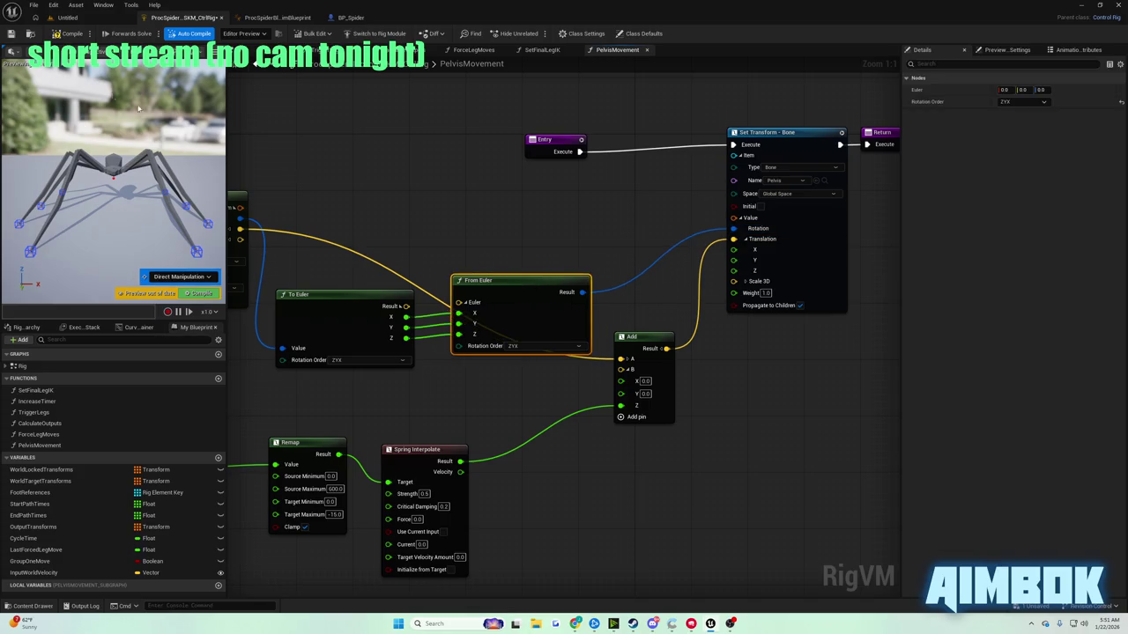
pyautogui.click(66, 32)
# - Watch more of the tutorial full screen, then pause it and return to the editor
pyautogui.moveTo(575, 622)
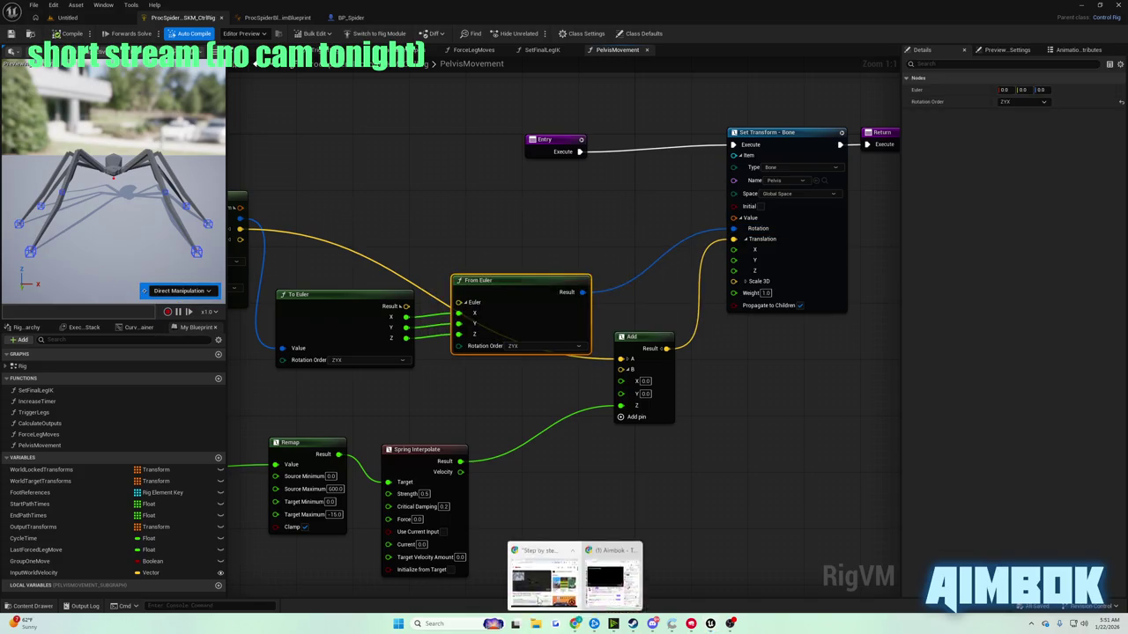
pyautogui.click(599, 573)
pyautogui.doubleClick(406, 282)
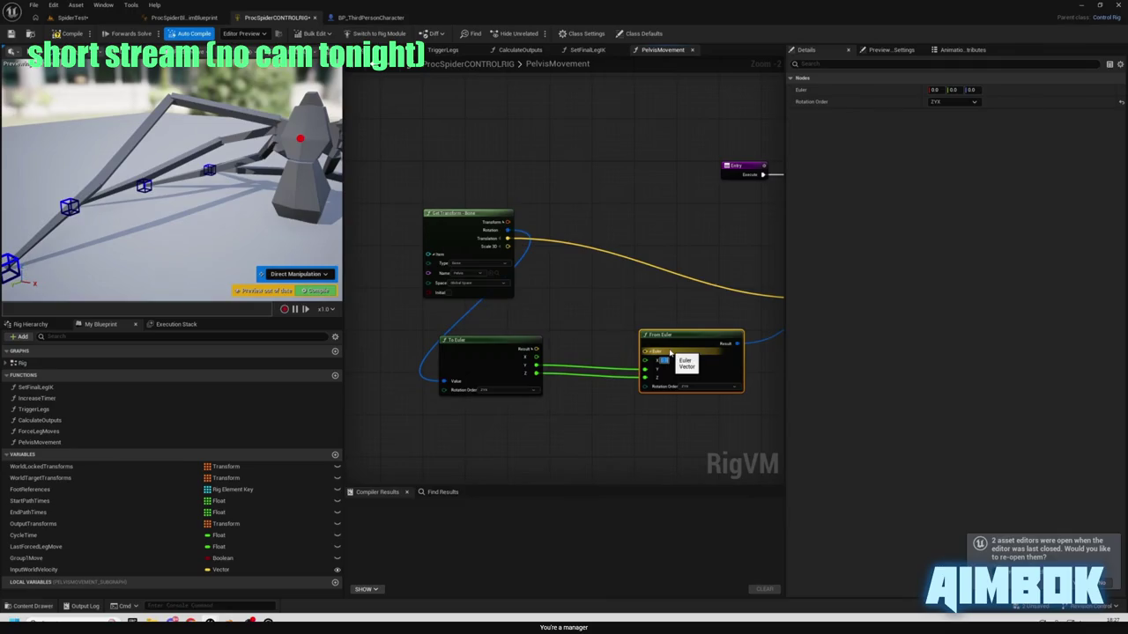
pyautogui.moveTo(378, 285)
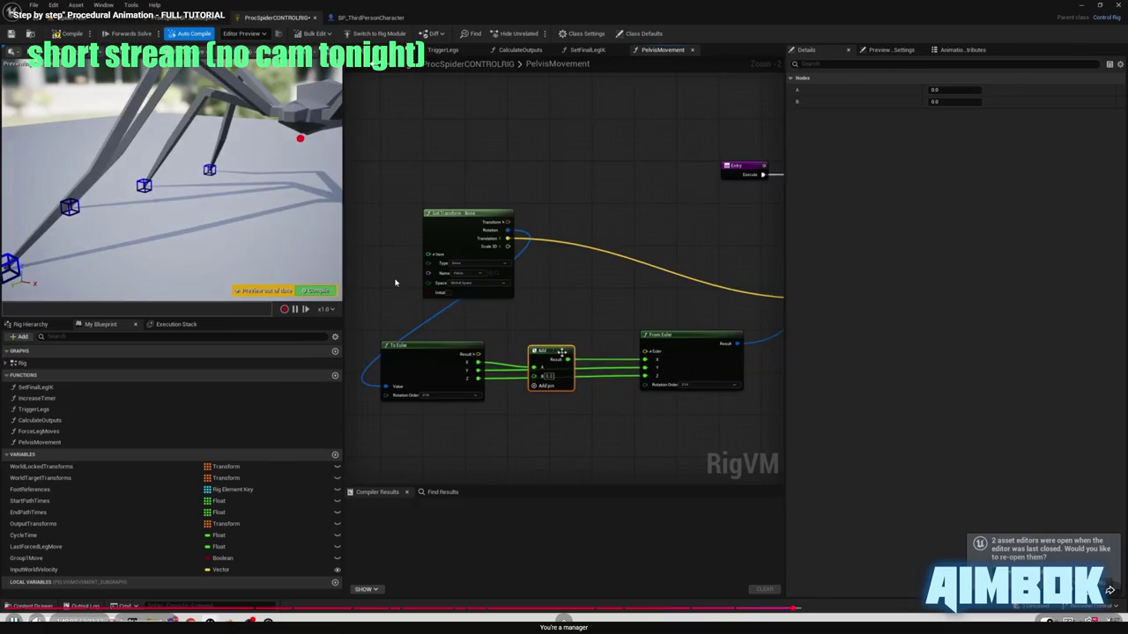
pyautogui.press('Escape')
pyautogui.click(393, 282)
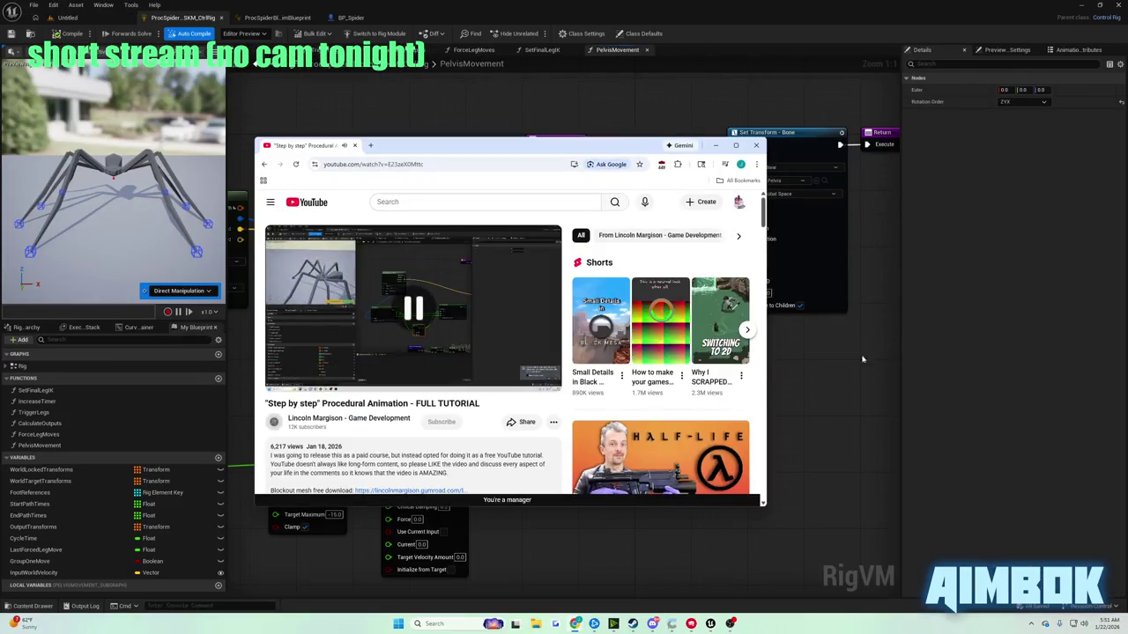
# - Create an Add node from To Euler's X output
pyautogui.moveTo(148, 200)
pyautogui.mouseDown()
pyautogui.moveTo(362, 218)
pyautogui.moveTo(488, 212)
pyautogui.moveTo(283, 169)
pyautogui.moveTo(254, 192)
pyautogui.mouseUp()
pyautogui.click(546, 297)
pyautogui.moveTo(518, 311)
pyautogui.mouseDown()
pyautogui.moveTo(654, 276)
pyautogui.moveTo(647, 267)
pyautogui.moveTo(803, 328)
pyautogui.mouseUp()
pyautogui.write('+')
pyautogui.press('Return')
# - Resume the tutorial full screen, then switch back to the Unreal graph
pyautogui.moveTo(575, 623)
pyautogui.click(544, 579)
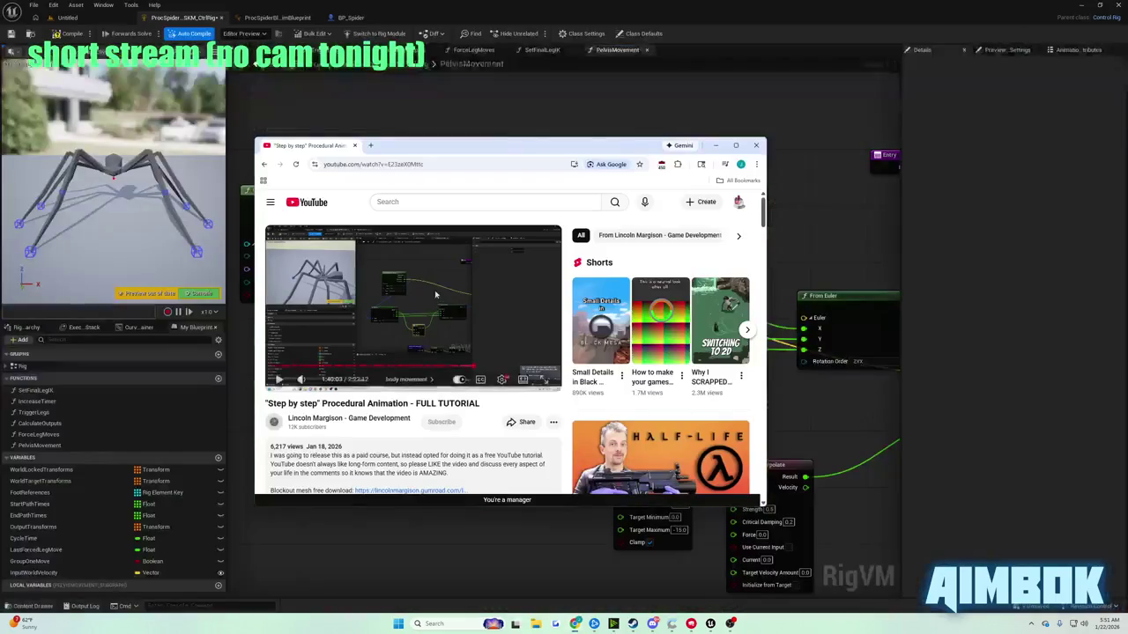
pyautogui.doubleClick(436, 294)
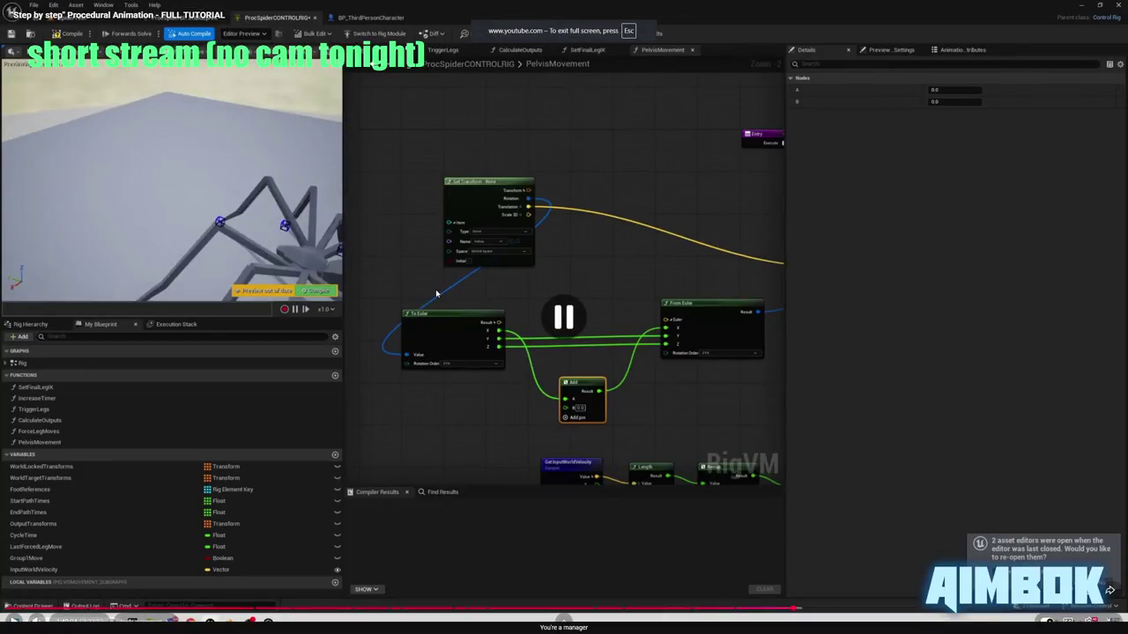
pyautogui.click(470, 298)
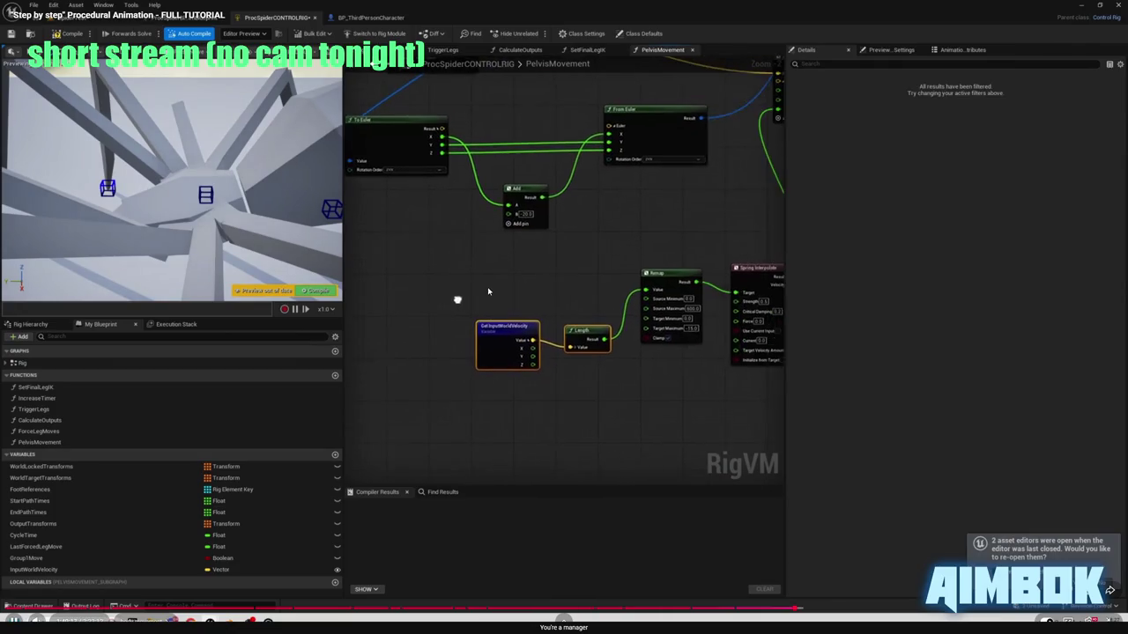
pyautogui.press('Escape')
pyautogui.hotkey('alt', 'Tab')
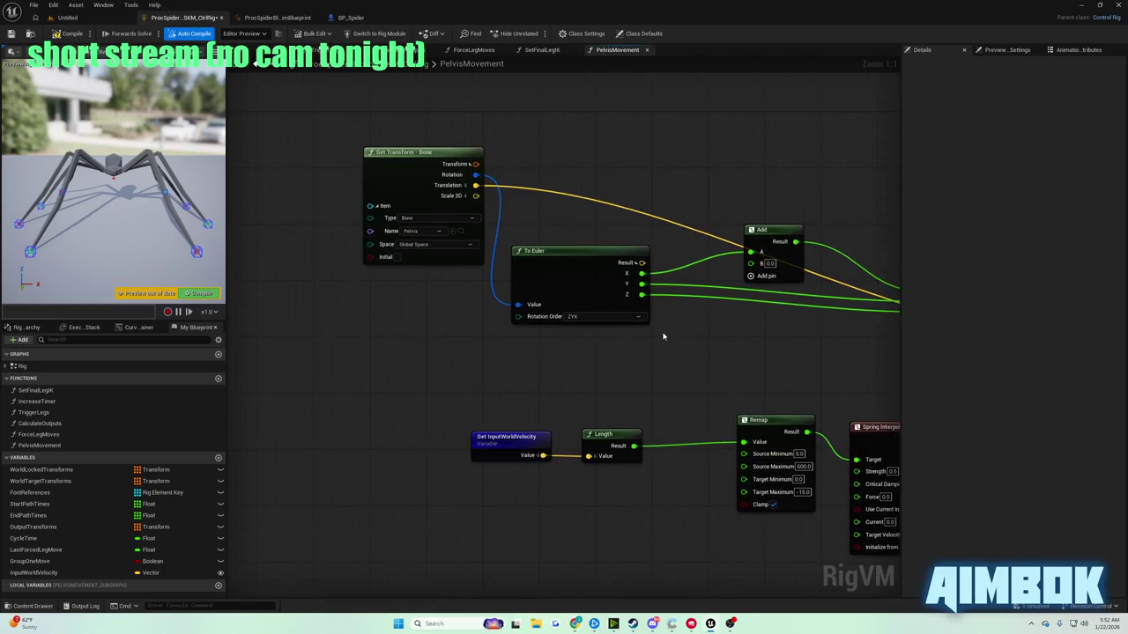
# - Tidy the To Euler nodes and select the velocity, Length, Remap and Spring Interpolate chain
pyautogui.moveTo(342, 151)
pyautogui.mouseDown()
pyautogui.moveTo(589, 261)
pyautogui.moveTo(443, 236)
pyautogui.mouseUp()
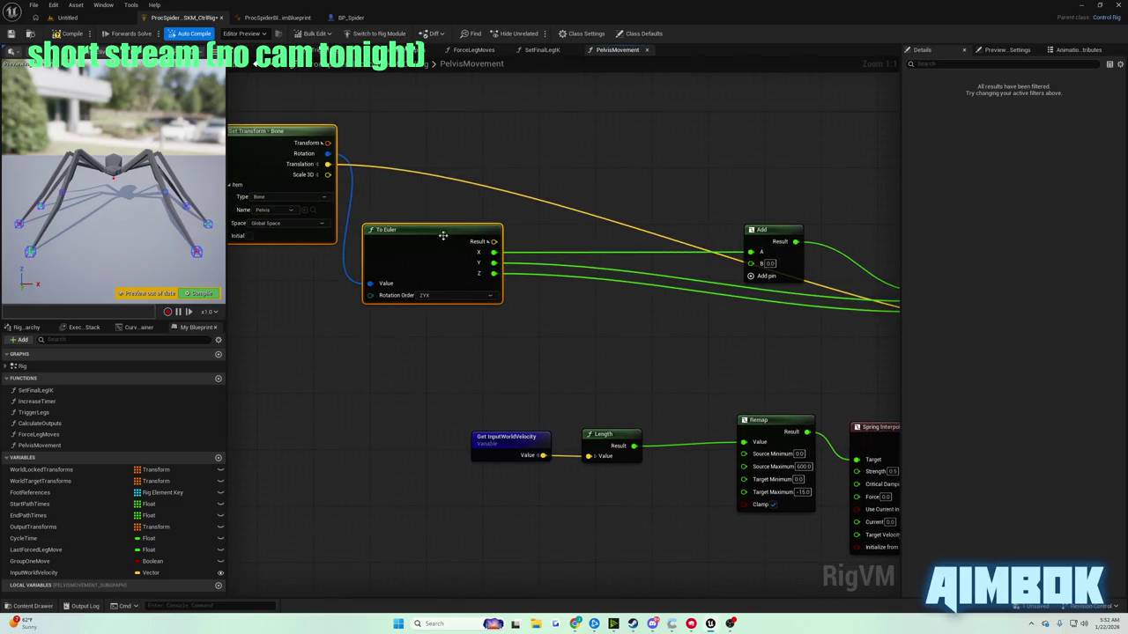
pyautogui.moveTo(579, 468); pyautogui.dragTo(471, 443)
pyautogui.moveTo(340, 364)
pyautogui.mouseDown()
pyautogui.moveTo(458, 432)
pyautogui.moveTo(679, 501)
pyautogui.mouseUp()
pyautogui.moveTo(262, 364)
pyautogui.mouseDown()
pyautogui.moveTo(889, 529)
pyautogui.moveTo(816, 508)
pyautogui.mouseUp()
pyautogui.moveTo(666, 397); pyautogui.dragTo(694, 545)
# - Paste a copy of the velocity spring chain, wire its Result into Add B, and return to the tutorial
pyautogui.hotkey('ctrl', 'v')
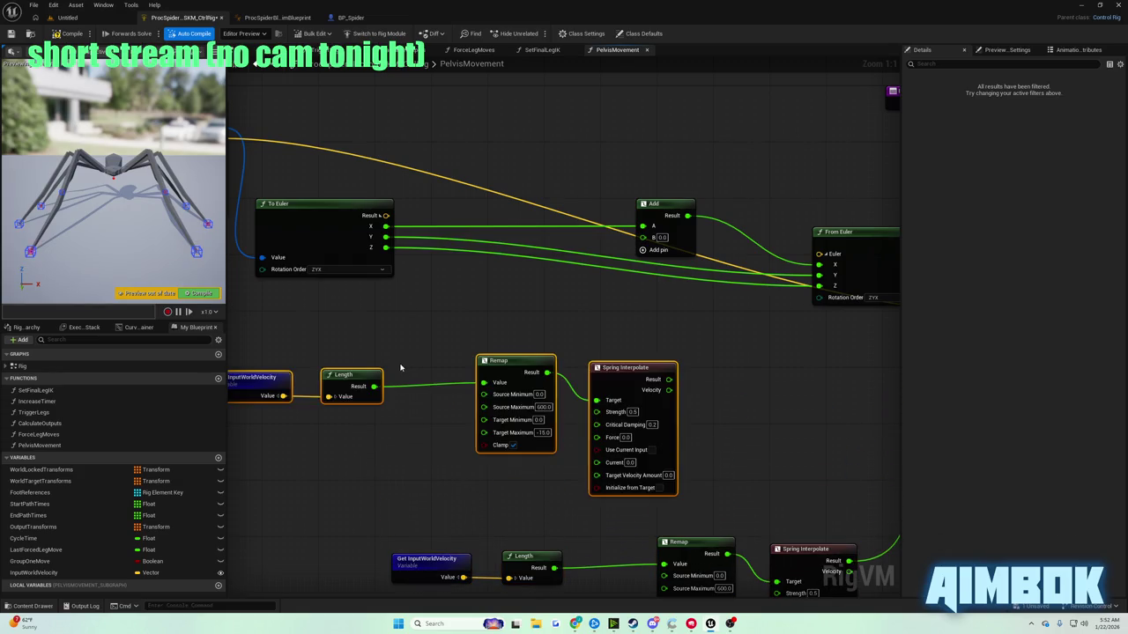
pyautogui.click(630, 356)
pyautogui.moveTo(669, 379)
pyautogui.mouseDown()
pyautogui.moveTo(653, 239)
pyautogui.moveTo(643, 237)
pyautogui.mouseUp()
pyautogui.moveTo(577, 623)
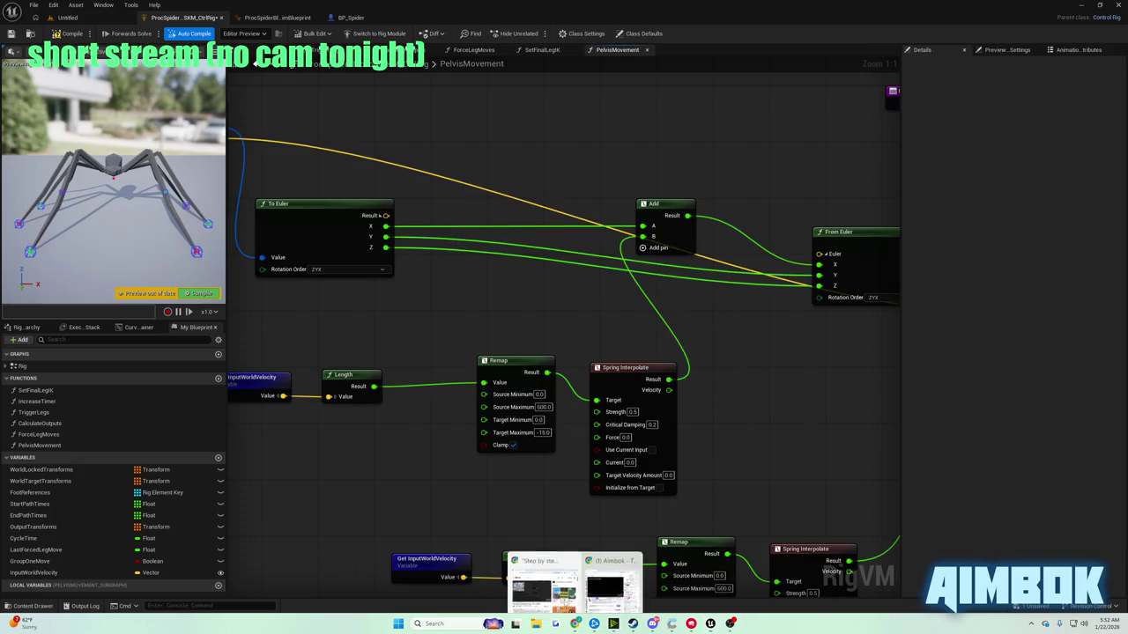
pyautogui.click(577, 584)
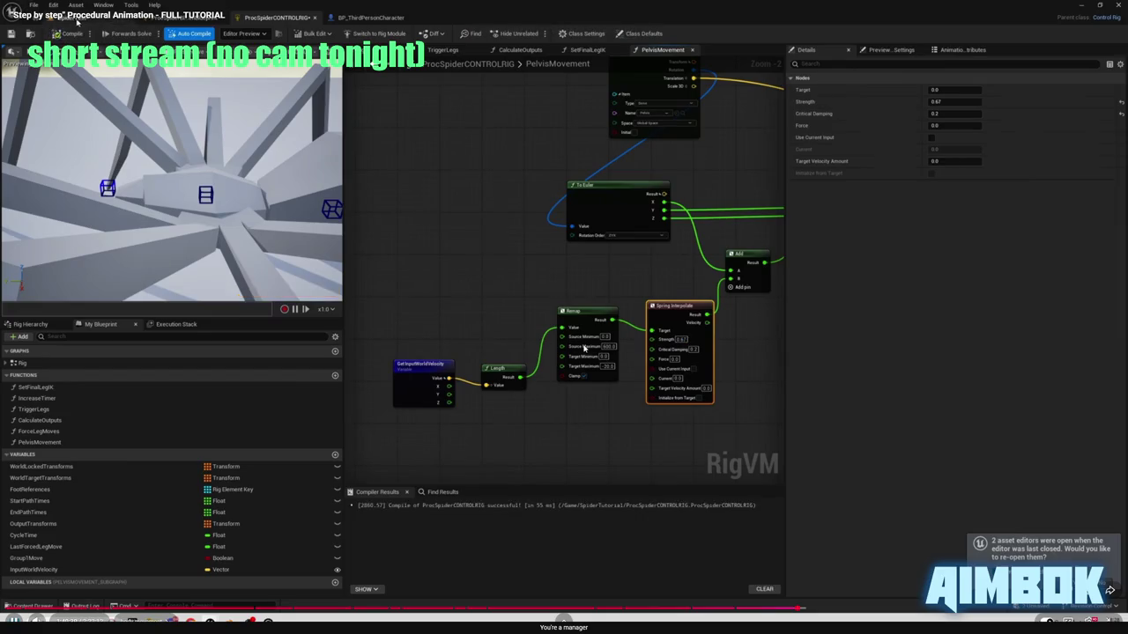
# - Play part of the tutorial fullscreen, then exit fullscreen to check the rig graph
pyautogui.click(581, 347)
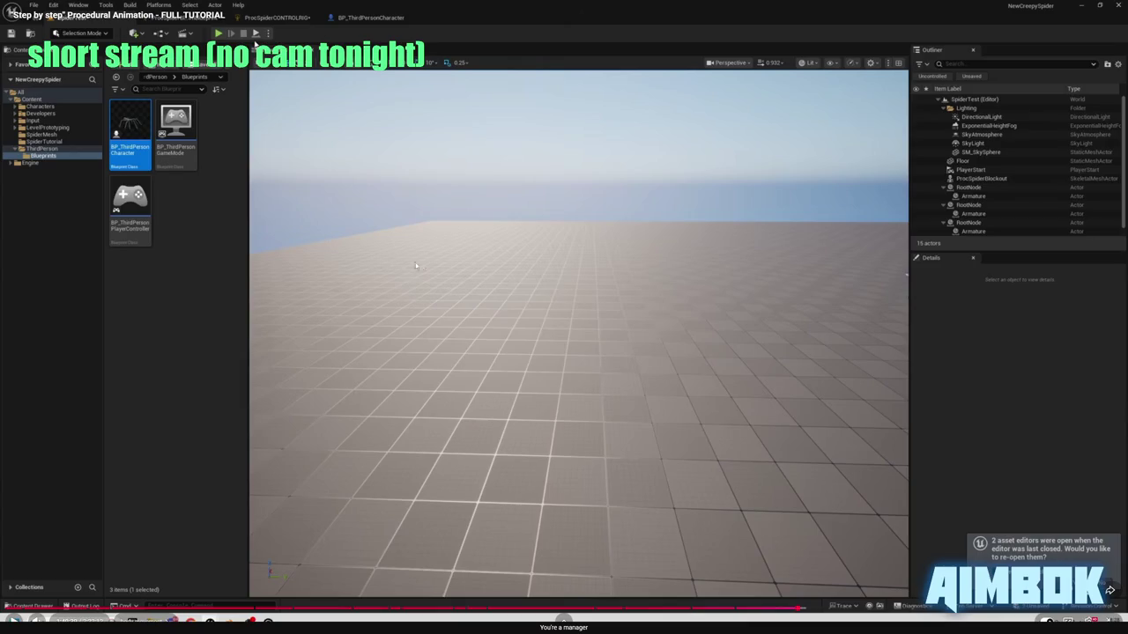
pyautogui.click(446, 271)
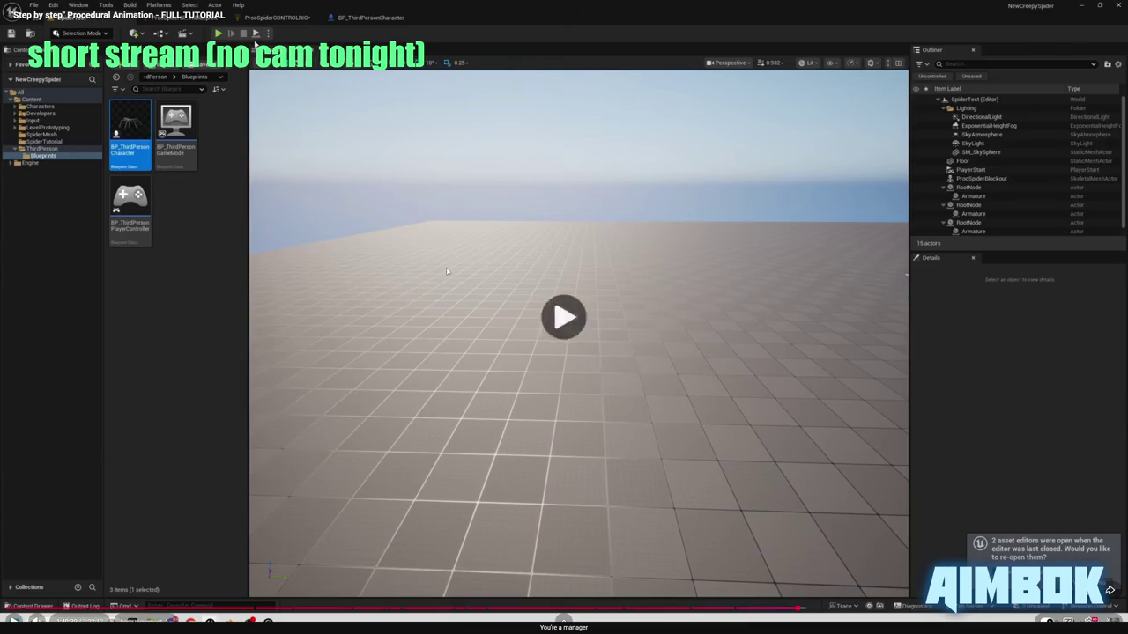
pyautogui.press('Escape')
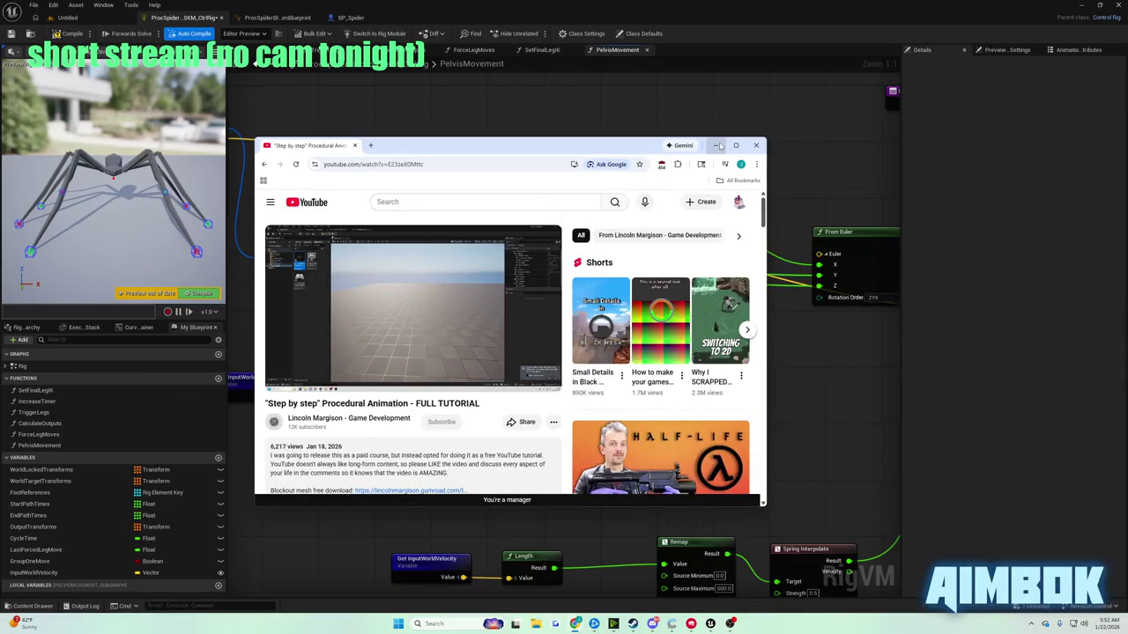
pyautogui.click(718, 145)
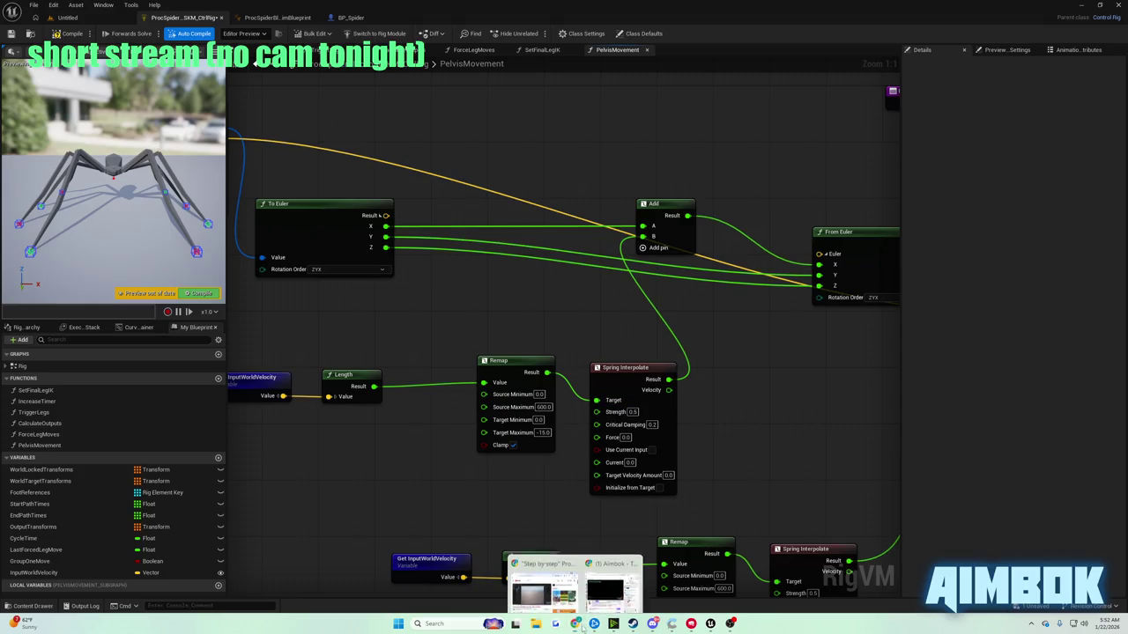
# - Watch the tutorial past its spring Strength change to 0.67, then bring the Unreal rig graph forward
pyautogui.click(576, 583)
pyautogui.doubleClick(470, 303)
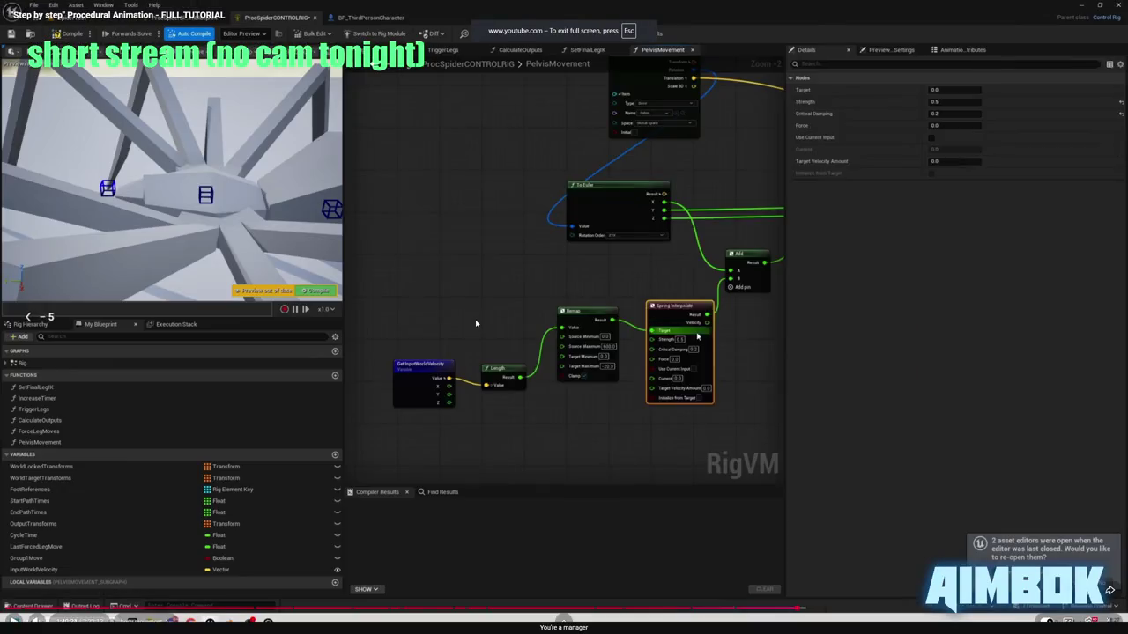
pyautogui.press('k')
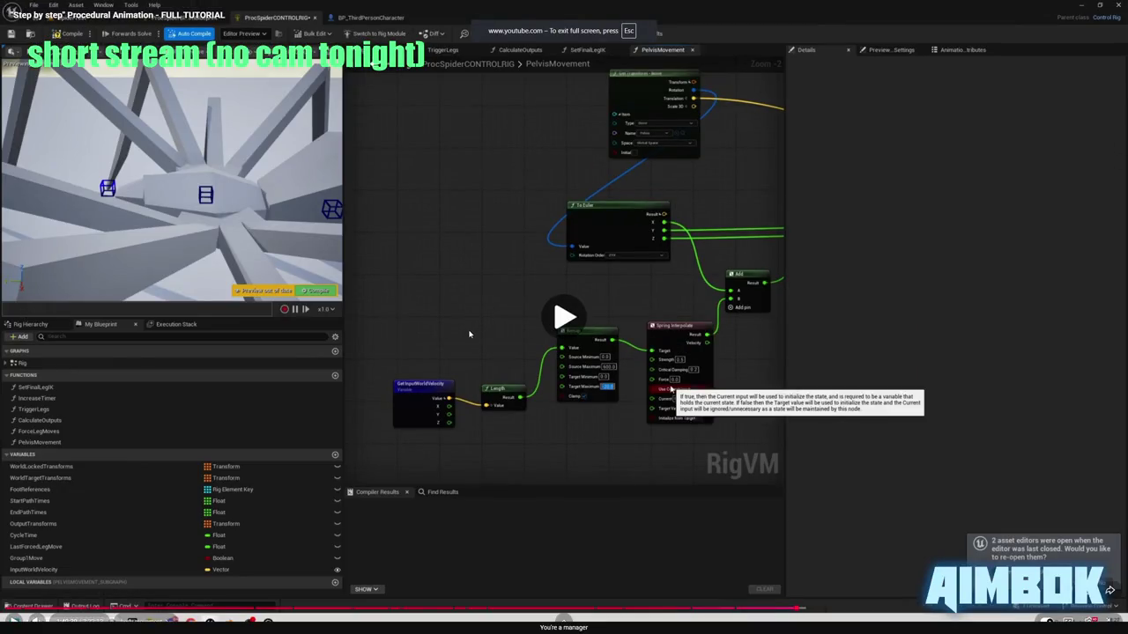
pyautogui.press('k')
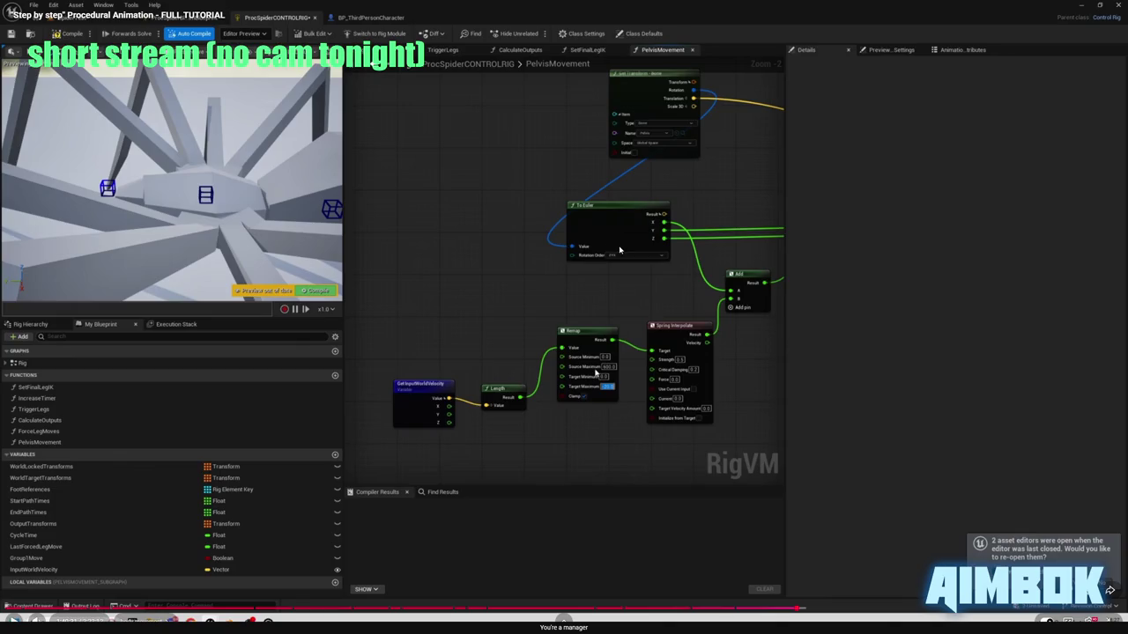
pyautogui.rightClick(561, 260)
pyautogui.click(530, 236)
pyautogui.click(576, 304)
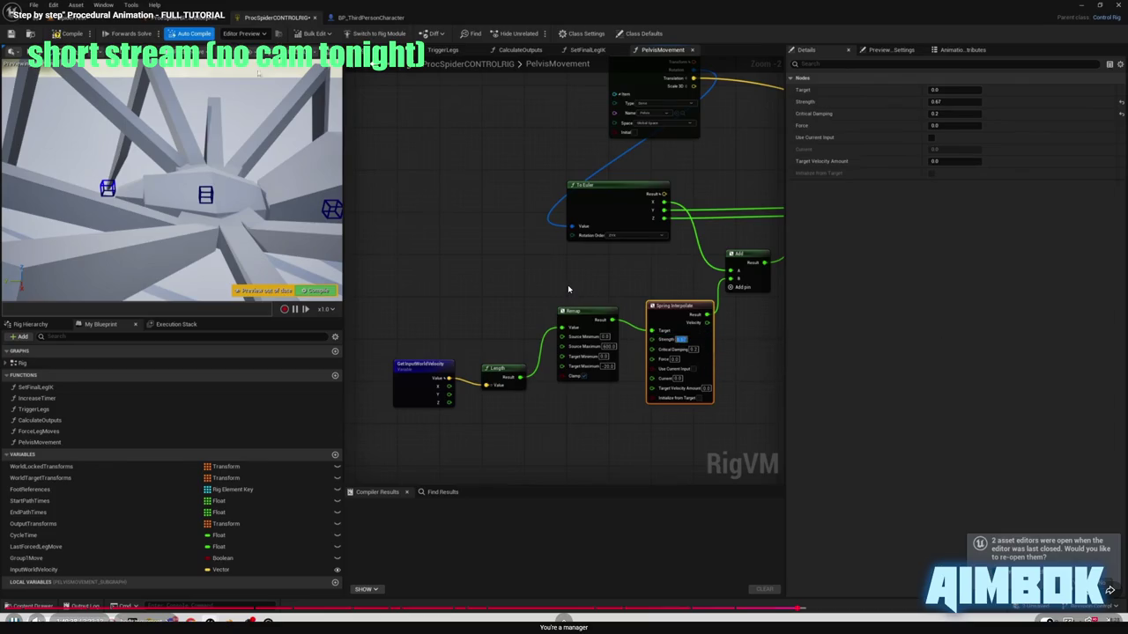
pyautogui.press('Escape')
pyautogui.click(820, 345)
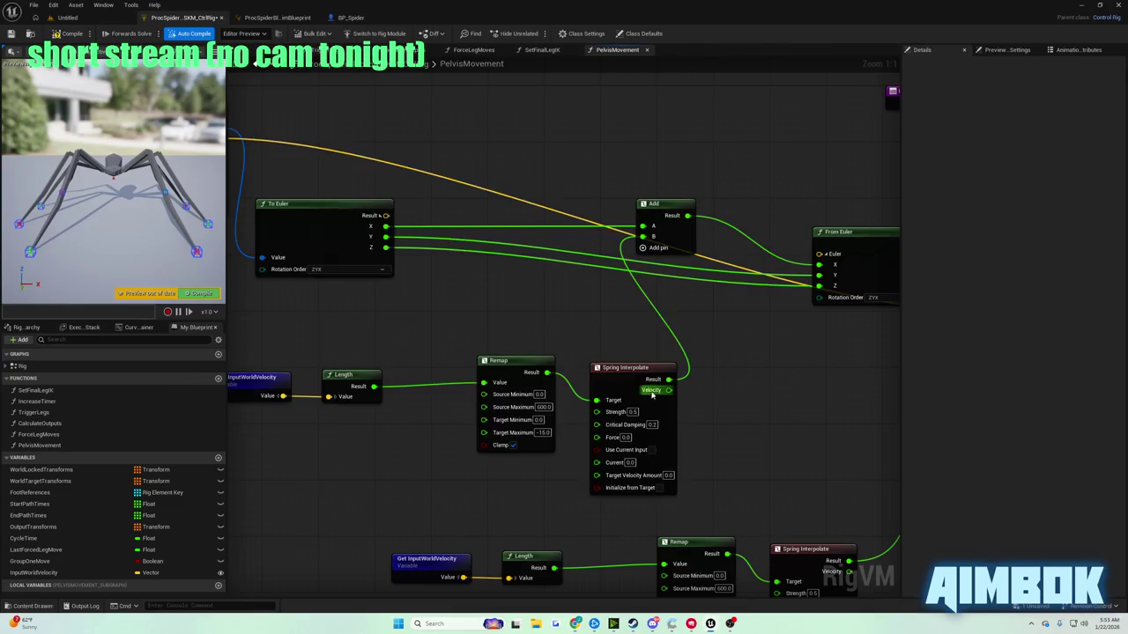
# - Set the pelvis spring Strength to 0.67 and test-play the level
pyautogui.click(632, 411)
pyautogui.write('0.67')
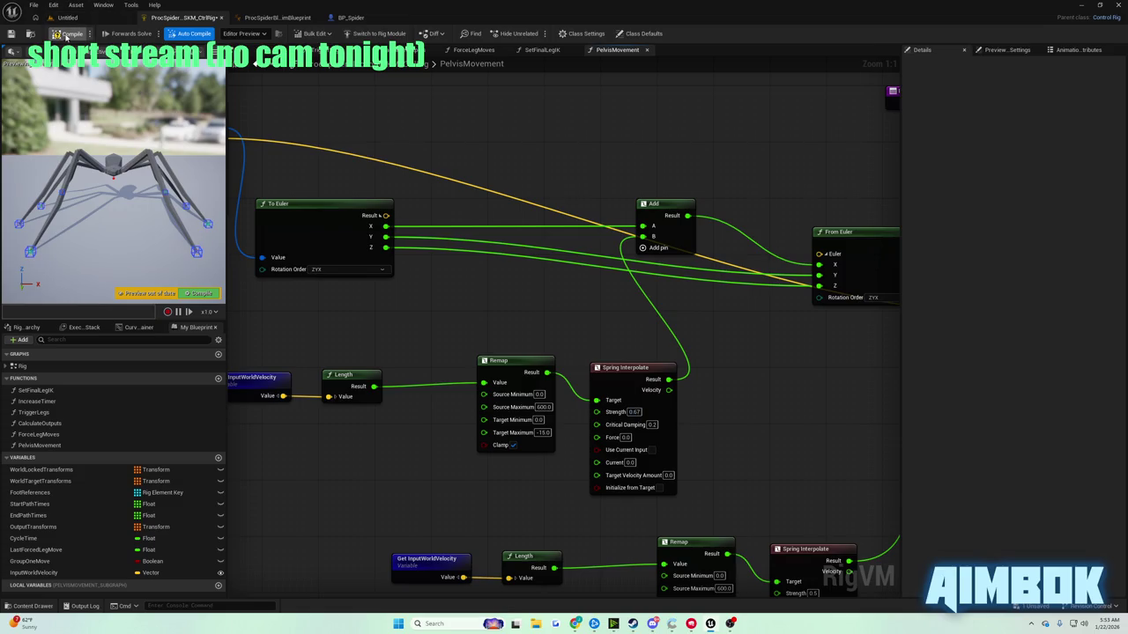
pyautogui.click(67, 16)
pyautogui.click(218, 32)
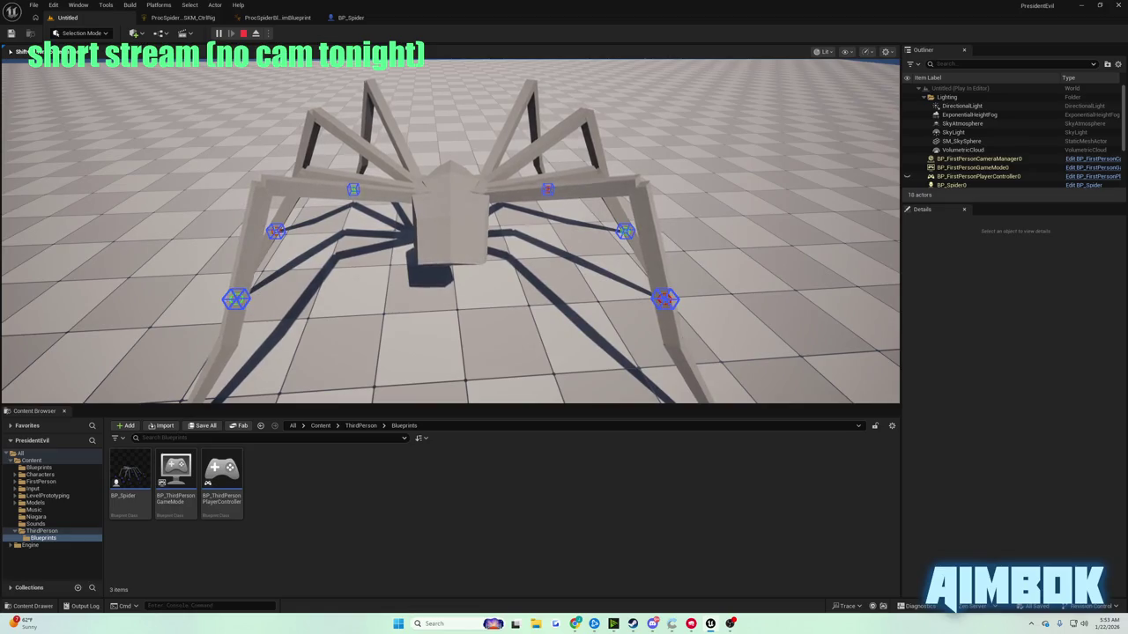
pyautogui.press('Escape')
# - Watch the tutorial fullscreen until it shows spring Strength 0.4, then leave fullscreen
pyautogui.moveTo(574, 623)
pyautogui.click(543, 578)
pyautogui.click(544, 407)
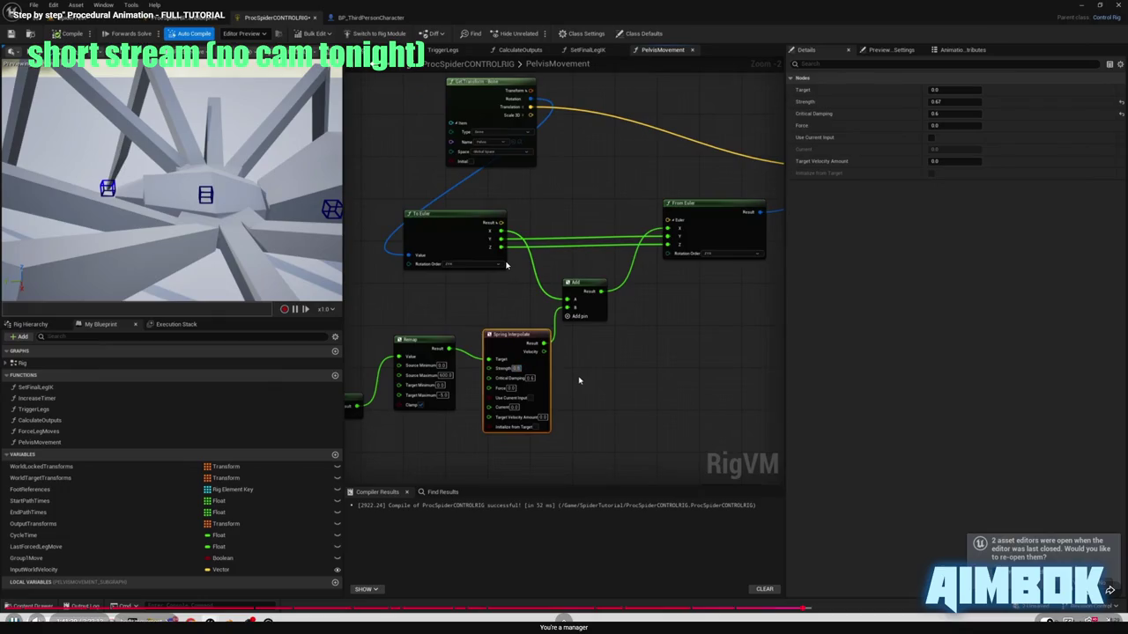
pyautogui.click(508, 266)
pyautogui.click(507, 263)
pyautogui.click(507, 261)
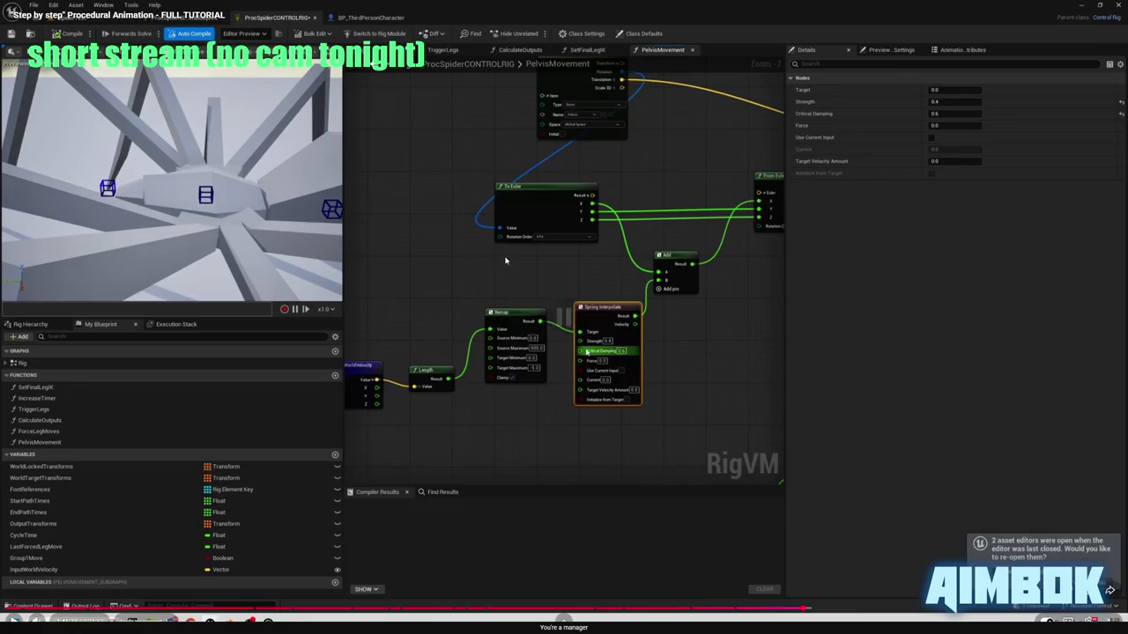
pyautogui.press('Escape')
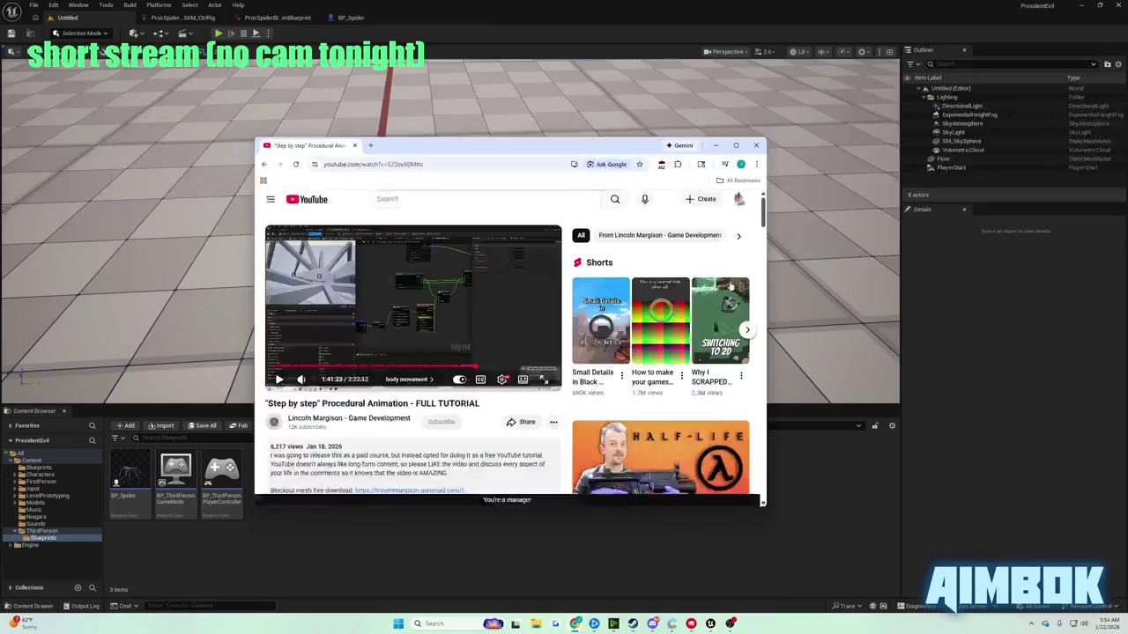
# - Set the pelvis Spring Interpolate Strength to 0.4 and Critical Damping to 0.6
pyautogui.click(177, 18)
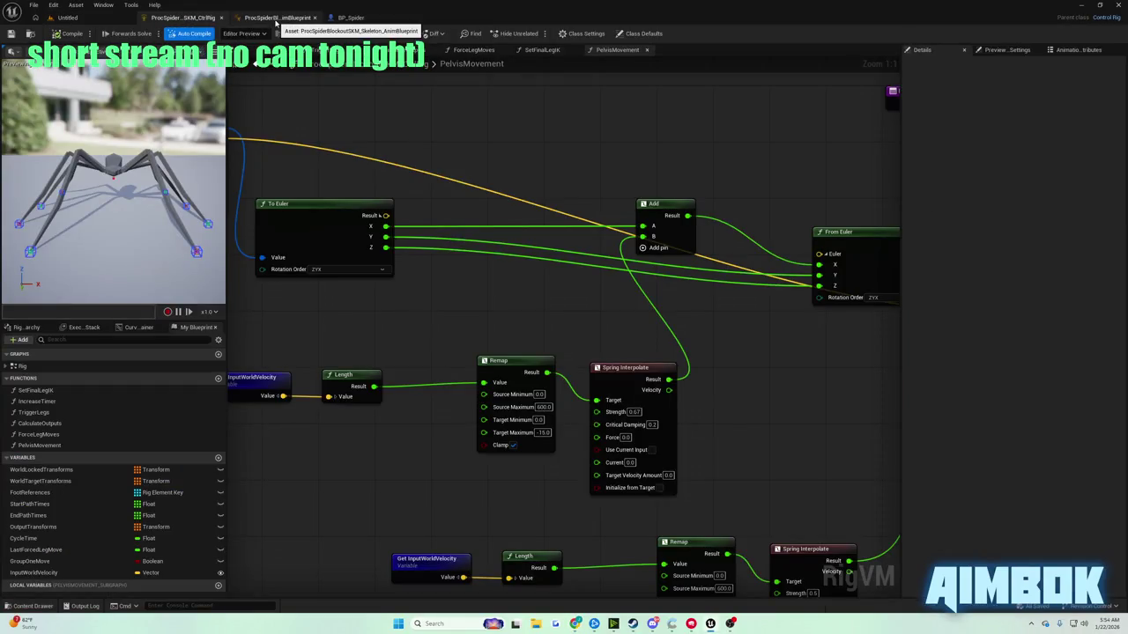
pyautogui.write('67')
pyautogui.press('Return')
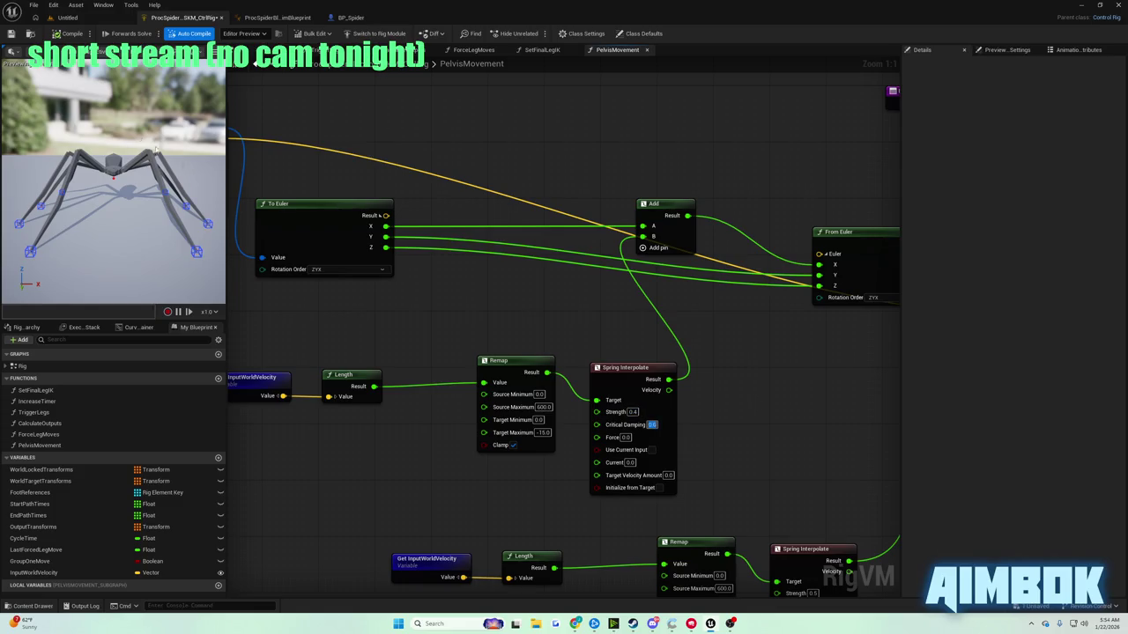
pyautogui.click(56, 33)
# - Resume the tutorial video in fullscreen
pyautogui.click(574, 624)
pyautogui.doubleClick(461, 310)
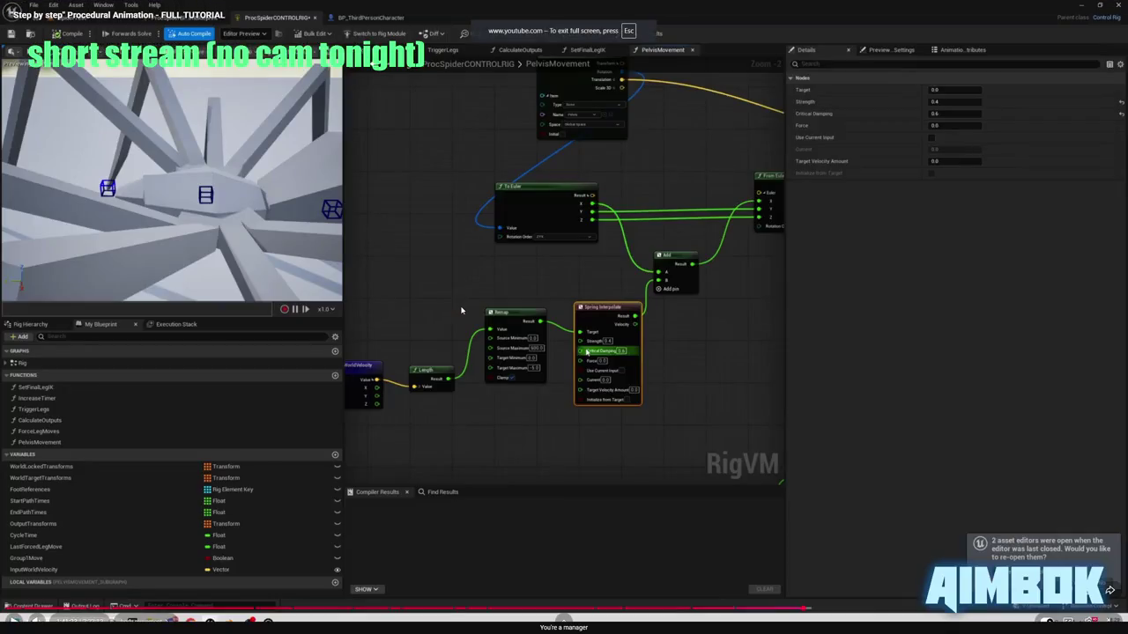
pyautogui.click(461, 307)
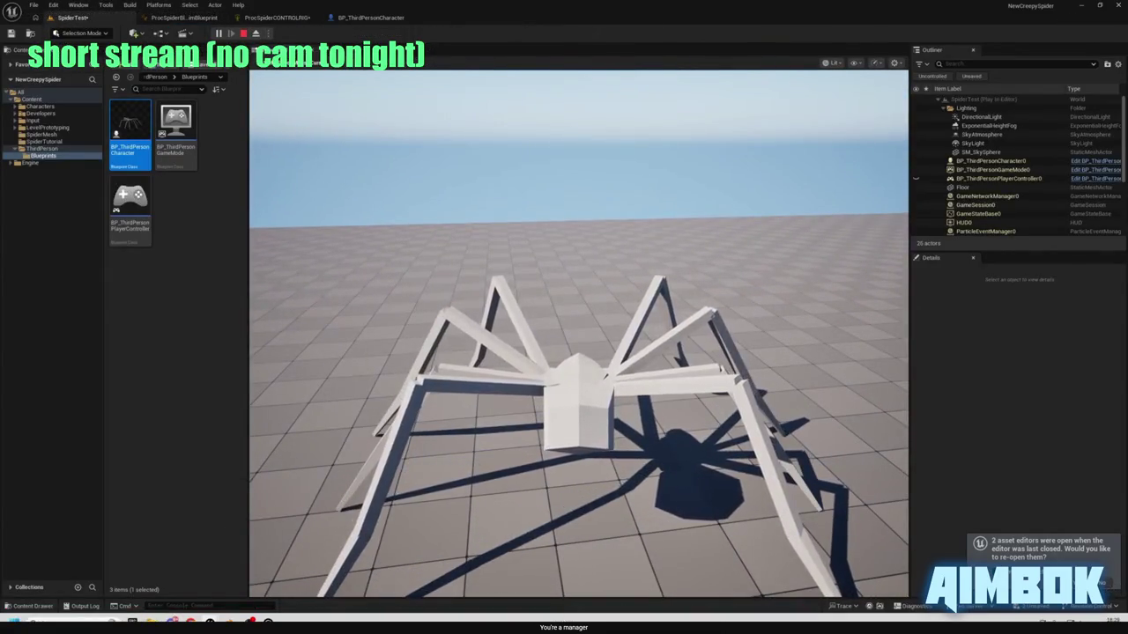
# - Watch the tutorial's noise step, then pause it and return to the Unreal rig graph
pyautogui.moveTo(452, 302)
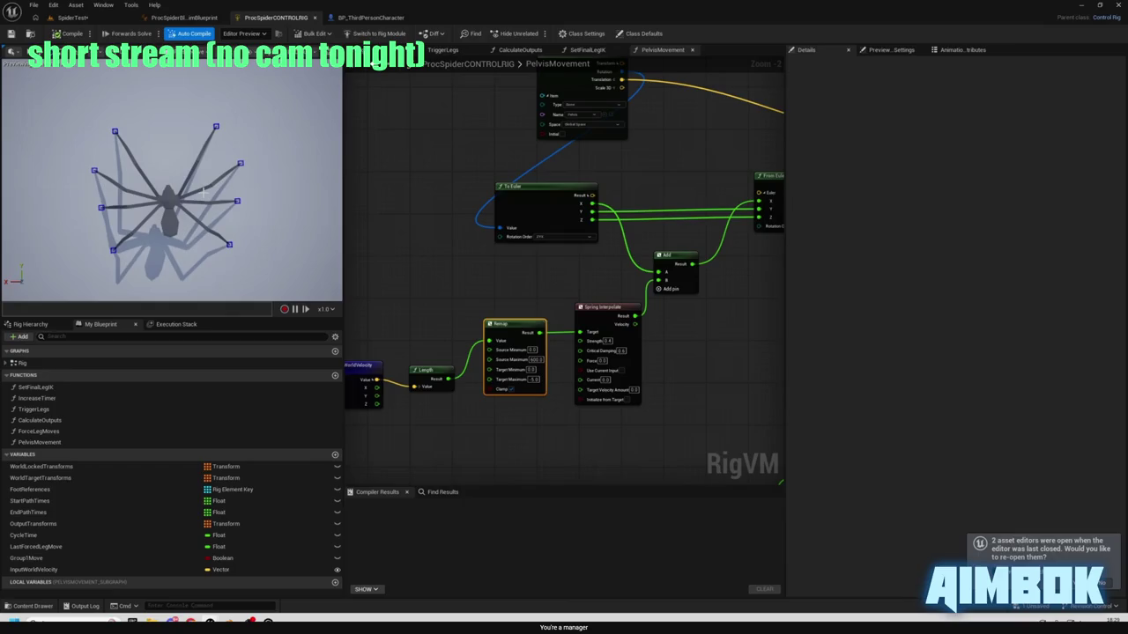
pyautogui.click(204, 101)
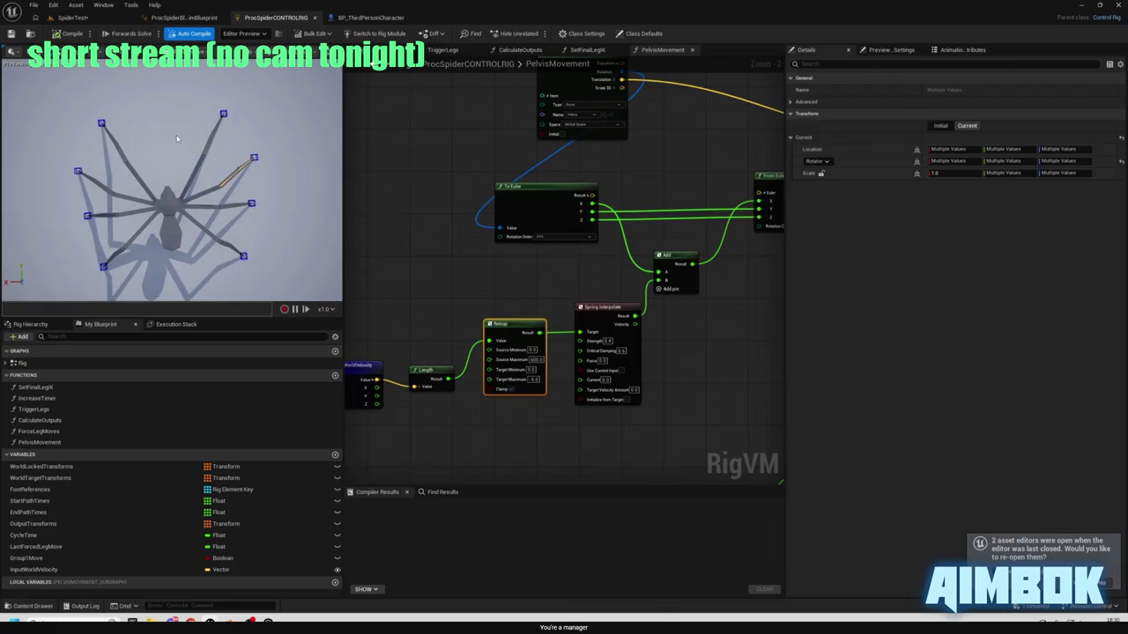
pyautogui.scroll(-1, 544, 306)
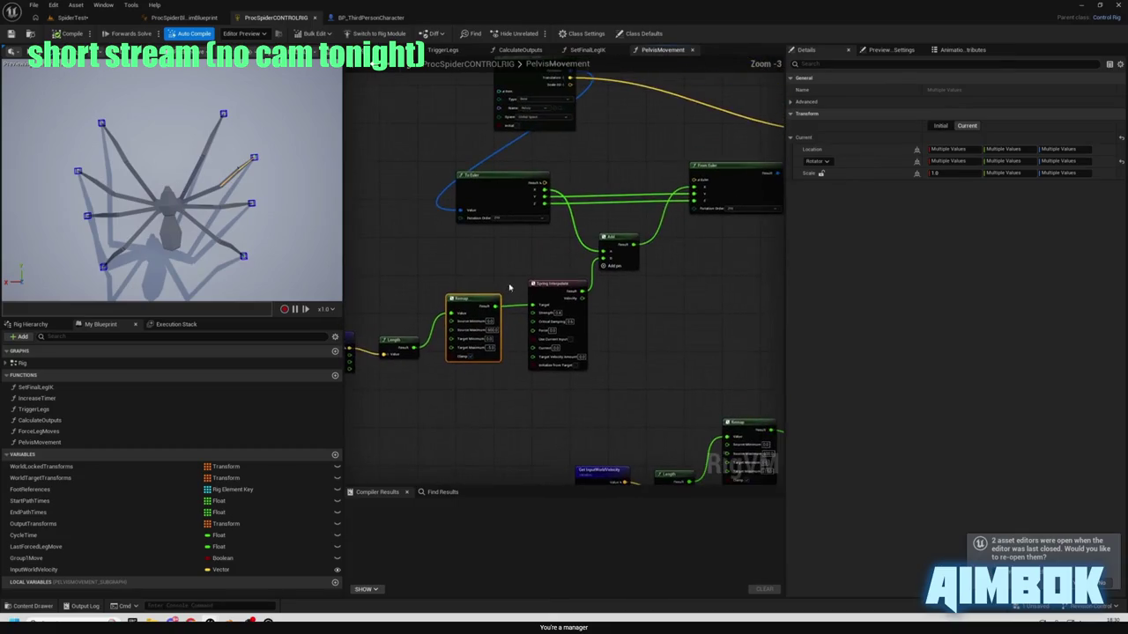
pyautogui.moveTo(422, 265); pyautogui.dragTo(472, 304)
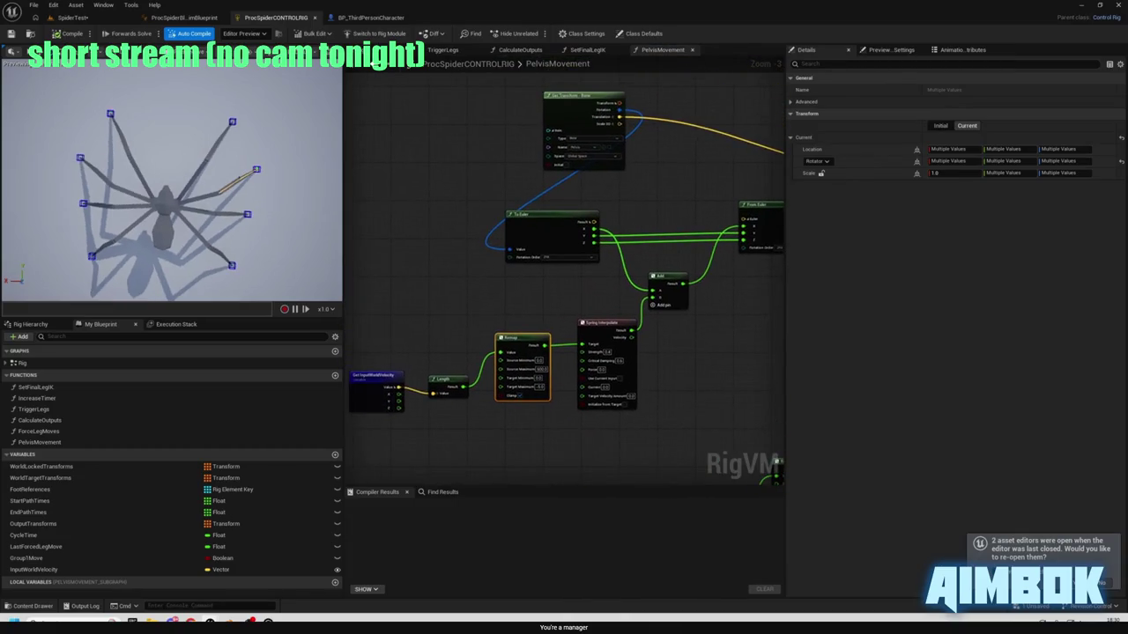
pyautogui.scroll(5, 189, 181)
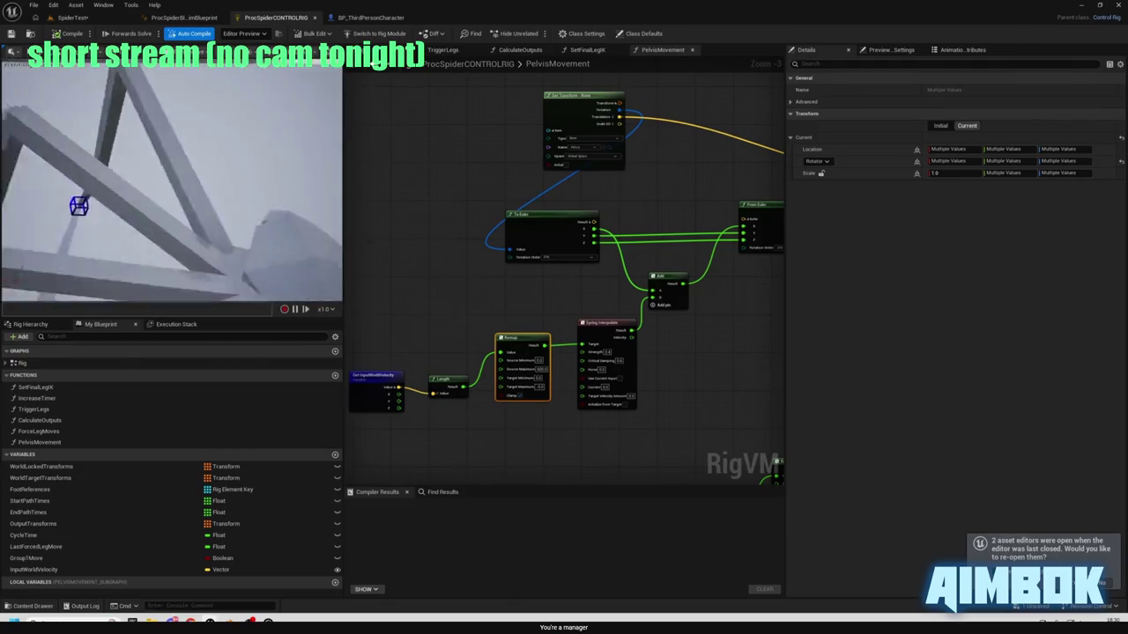
pyautogui.scroll(3, 529, 210)
pyautogui.scroll(4, 528, 210)
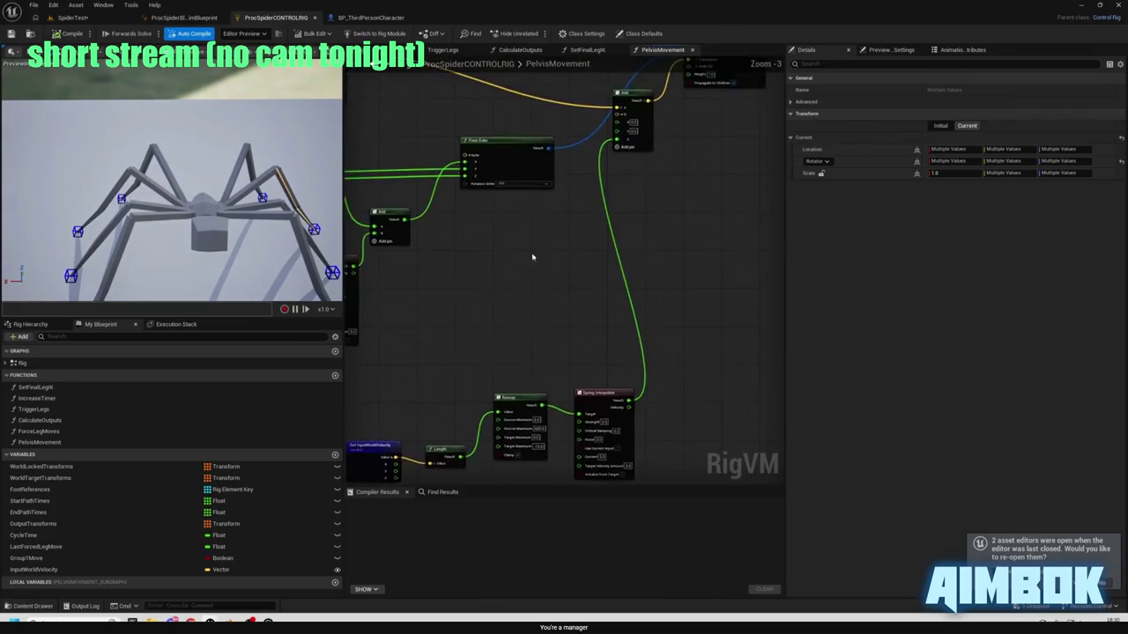
pyautogui.moveTo(629, 186)
pyautogui.mouseDown()
pyautogui.moveTo(646, 271)
pyautogui.moveTo(644, 229)
pyautogui.moveTo(574, 274)
pyautogui.mouseUp()
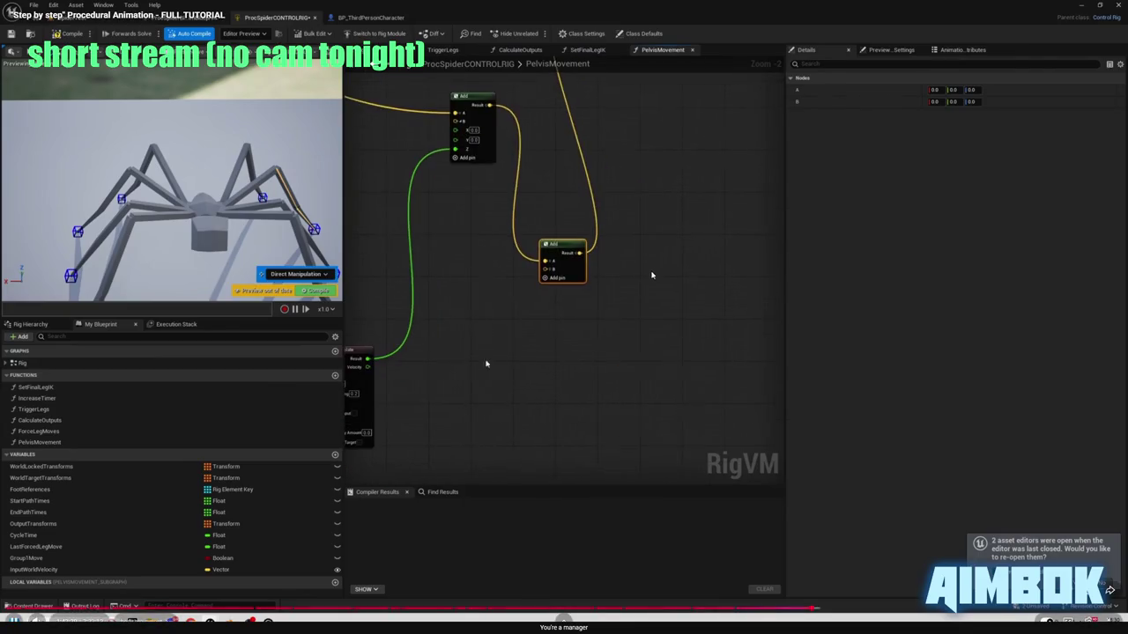
pyautogui.click(658, 248)
pyautogui.press('Escape')
pyautogui.click(710, 141)
# - Chain a second Add node off the translation Add, with a Noise (Vector) node feeding its B
pyautogui.moveTo(610, 263); pyautogui.dragTo(481, 274)
pyautogui.moveTo(456, 310)
pyautogui.mouseDown()
pyautogui.moveTo(448, 353)
pyautogui.moveTo(499, 377)
pyautogui.moveTo(617, 390)
pyautogui.moveTo(580, 448)
pyautogui.moveTo(591, 467)
pyautogui.moveTo(574, 475)
pyautogui.mouseUp()
pyautogui.write('add')
pyautogui.press('Return')
pyautogui.write('noise')
pyautogui.press('Return')
# - Return the tutorial video to fullscreen
pyautogui.moveTo(574, 624)
pyautogui.click(577, 582)
pyautogui.doubleClick(405, 291)
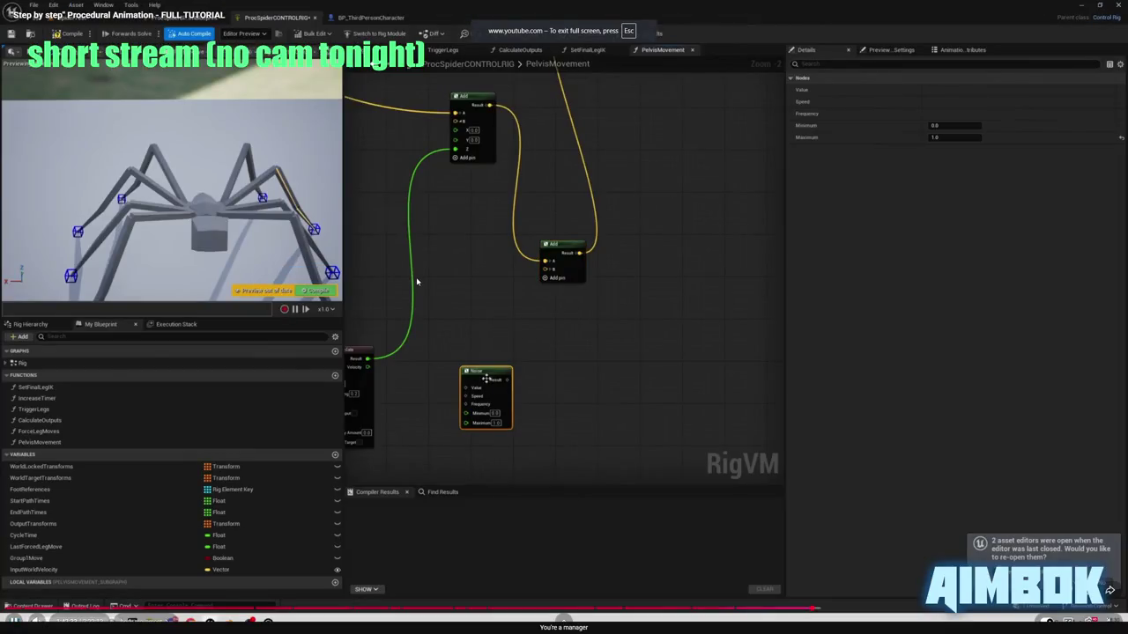
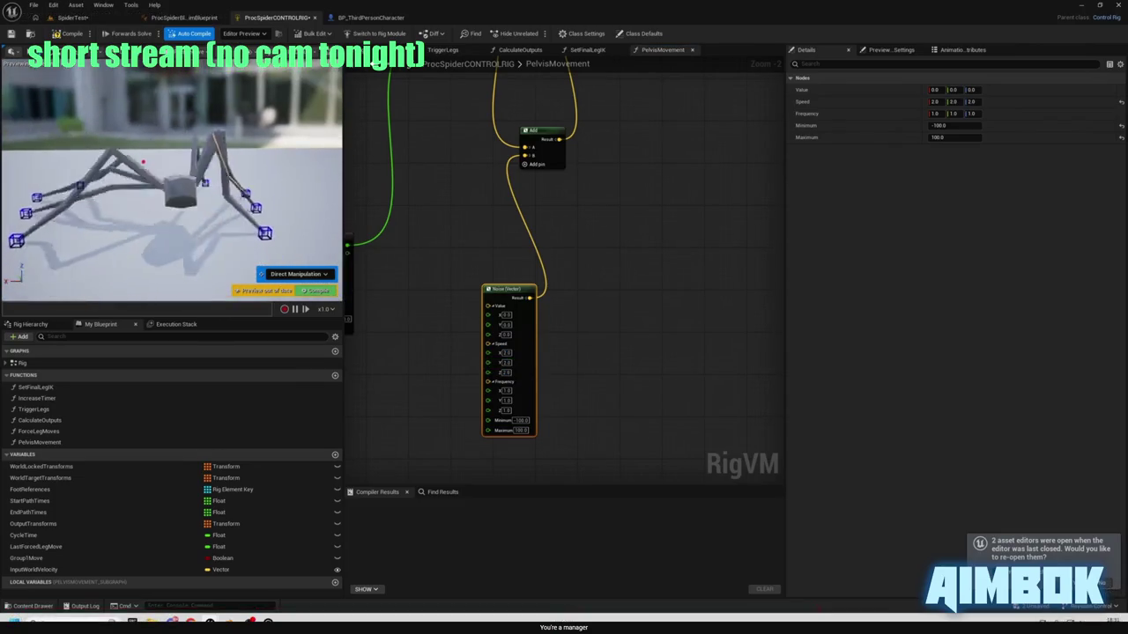
# - Pause the tutorial at its Noise (Vector) settings and leave full-screen playback
pyautogui.moveTo(418, 281)
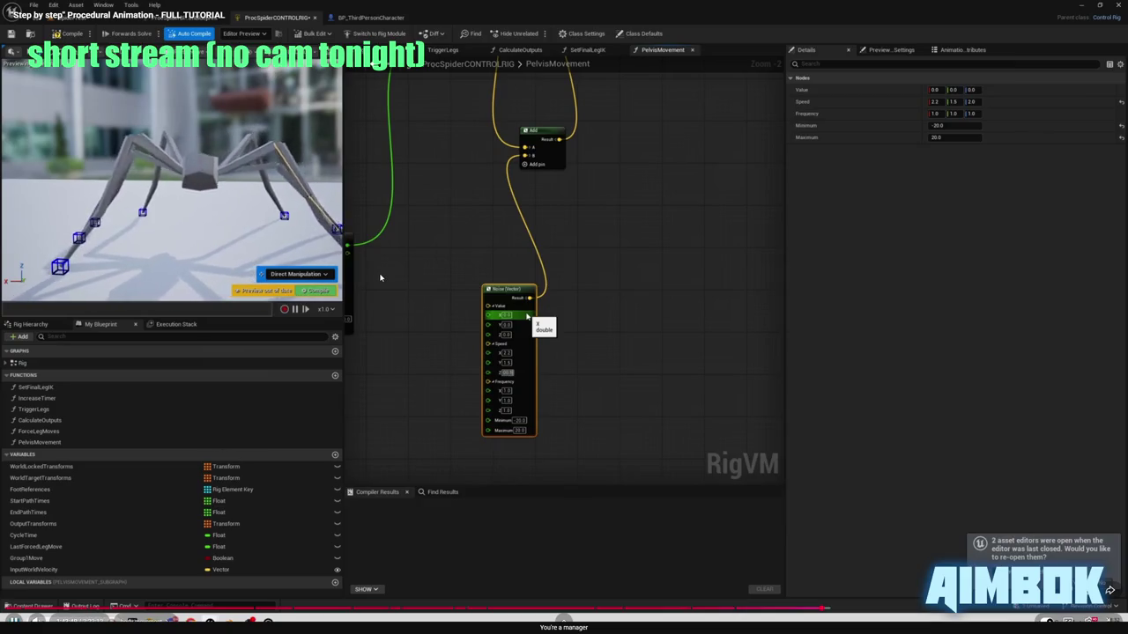
pyautogui.click(405, 285)
pyautogui.press('Escape')
# - Wire the second Add's Result into Set Transform's Translation and recompile the rig
pyautogui.click(783, 253)
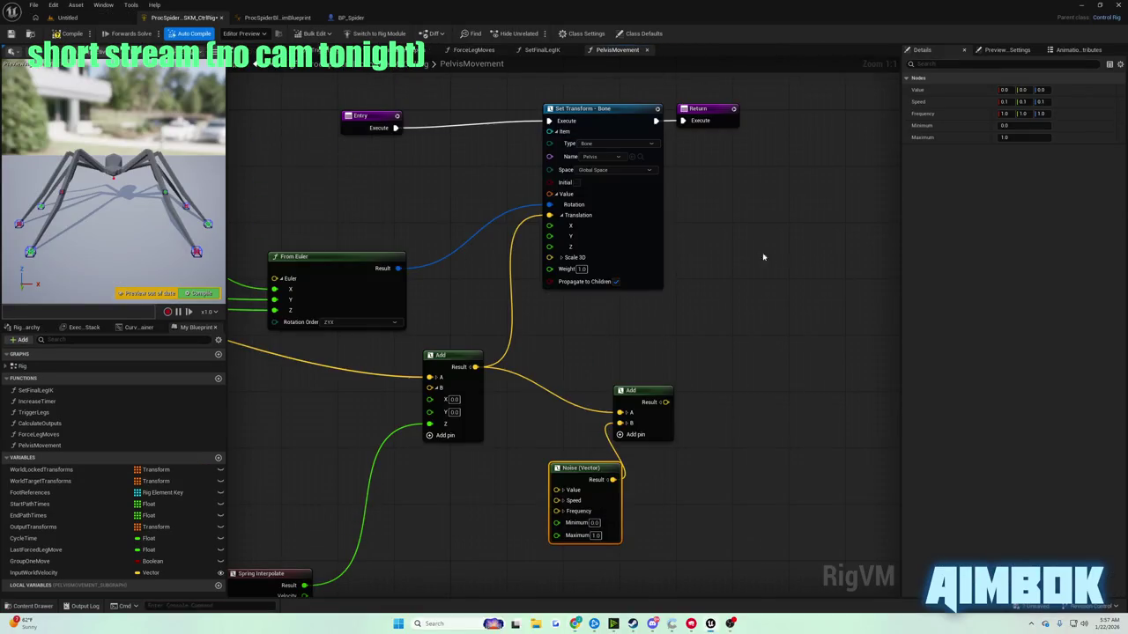
pyautogui.moveTo(577, 336); pyautogui.dragTo(539, 370)
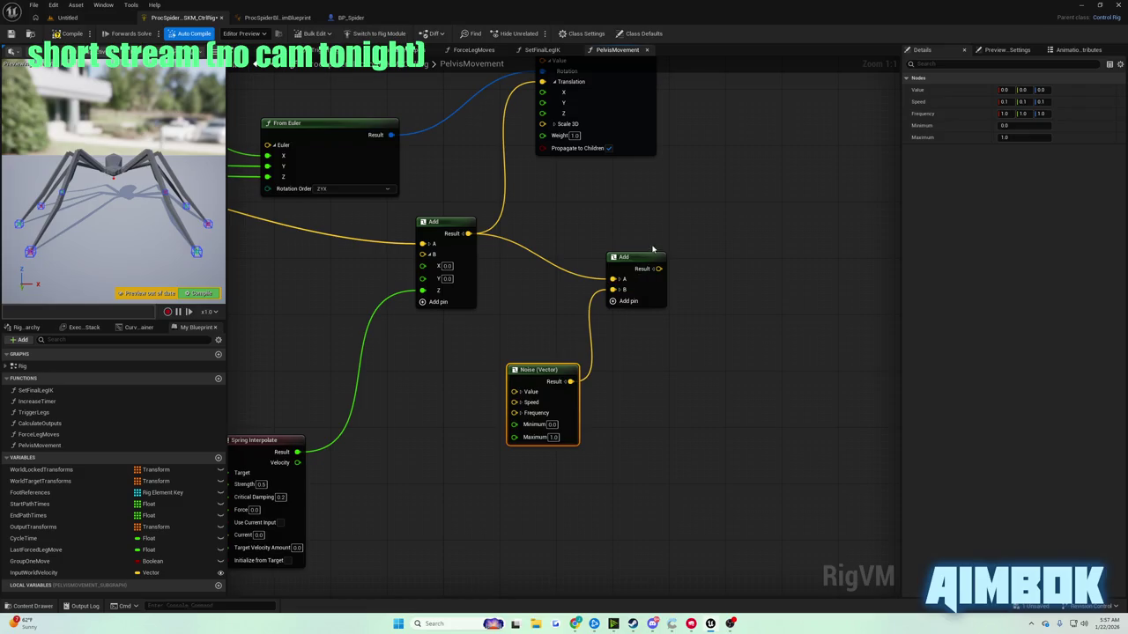
pyautogui.moveTo(635, 257); pyautogui.dragTo(604, 227)
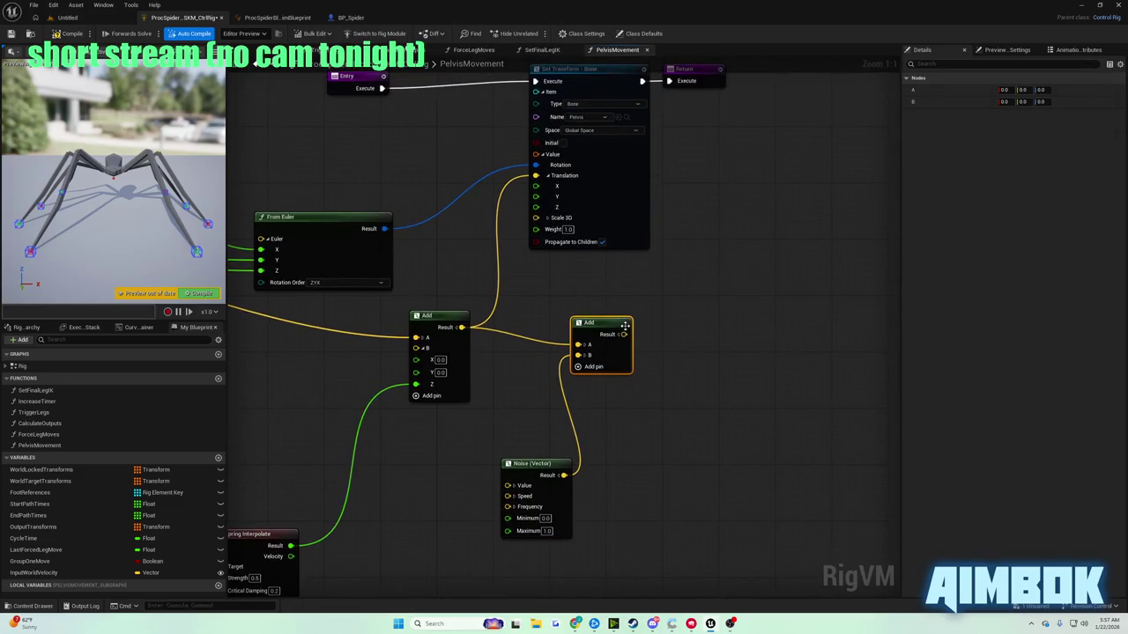
pyautogui.moveTo(623, 334); pyautogui.dragTo(535, 175)
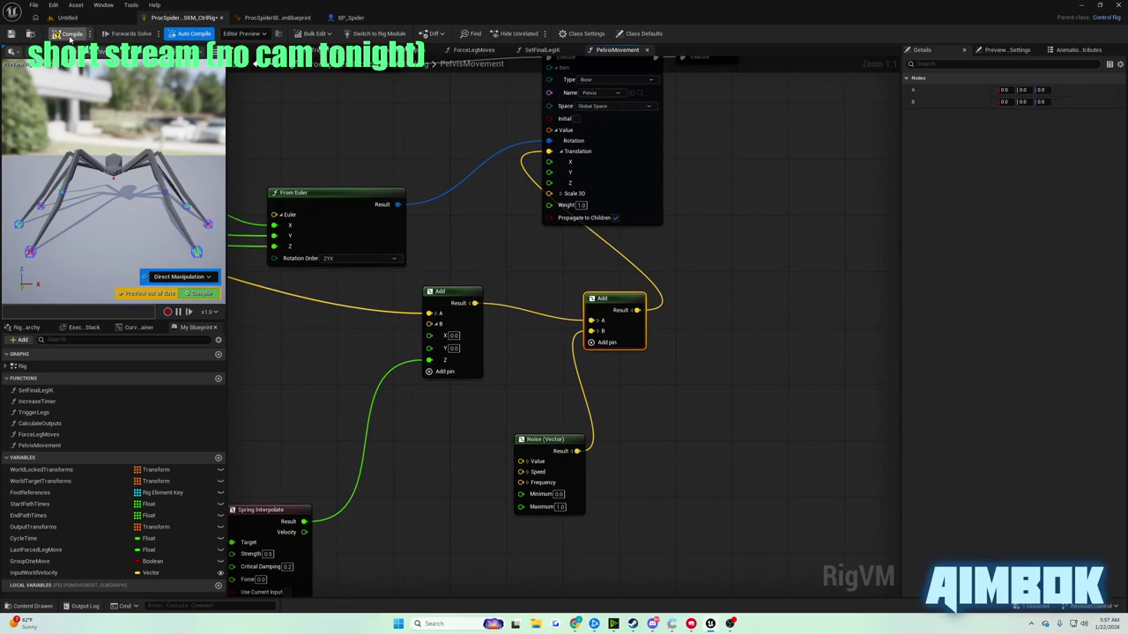
pyautogui.click(69, 34)
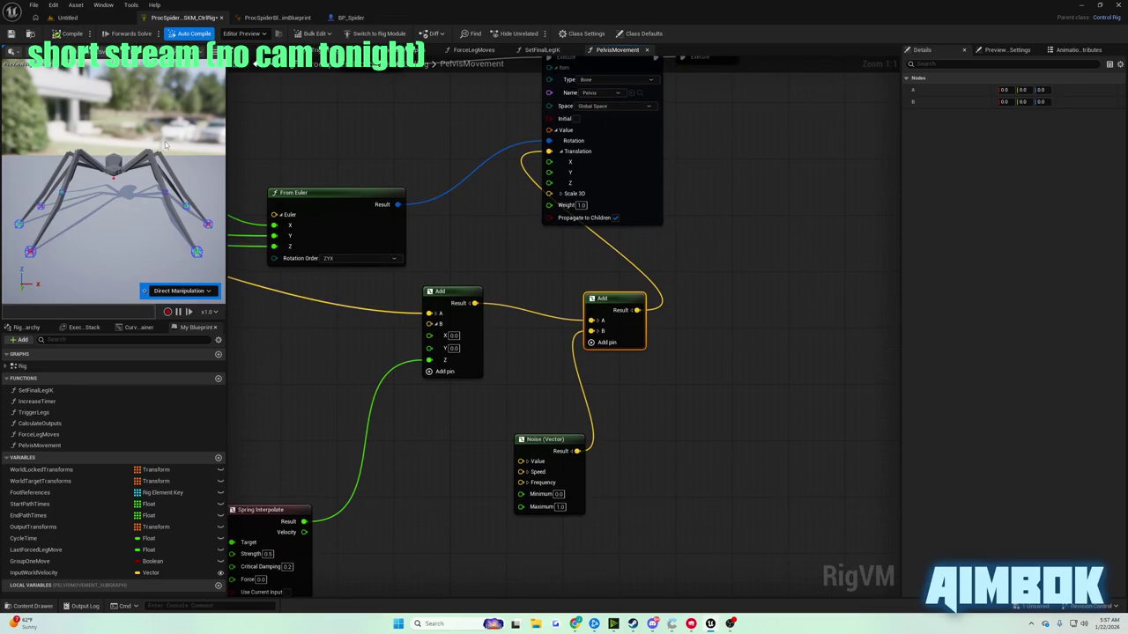
# - Expand the Noise node's Value, Speed and Frequency pins into X/Y/Z
pyautogui.moveTo(559, 429); pyautogui.dragTo(566, 288)
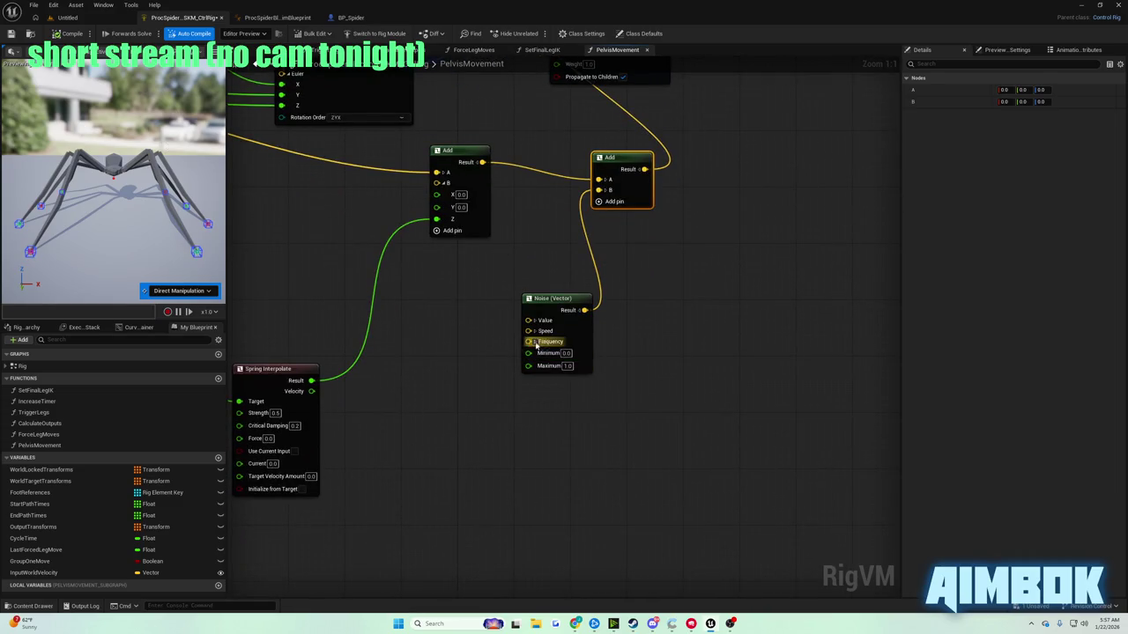
pyautogui.click(533, 320)
pyautogui.click(534, 369)
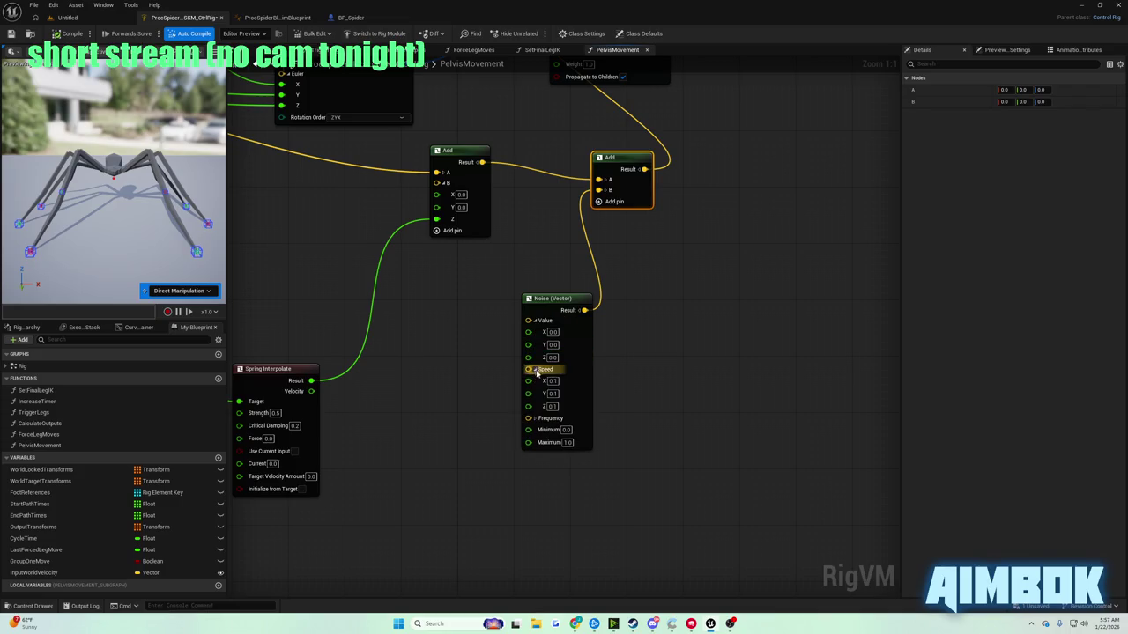
pyautogui.click(531, 418)
pyautogui.scroll(-1, 502, 389)
# - Check the tutorial's Noise values and set the Noise Minimum to -20
pyautogui.moveTo(574, 624)
pyautogui.click(539, 577)
pyautogui.press('super+Up')
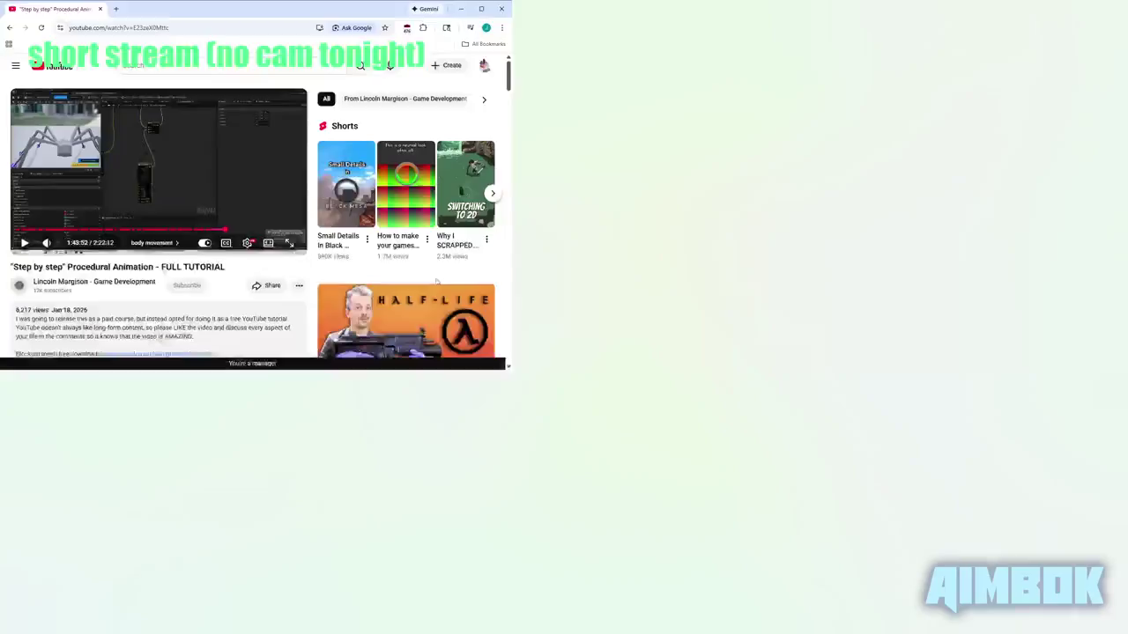
pyautogui.doubleClick(436, 281)
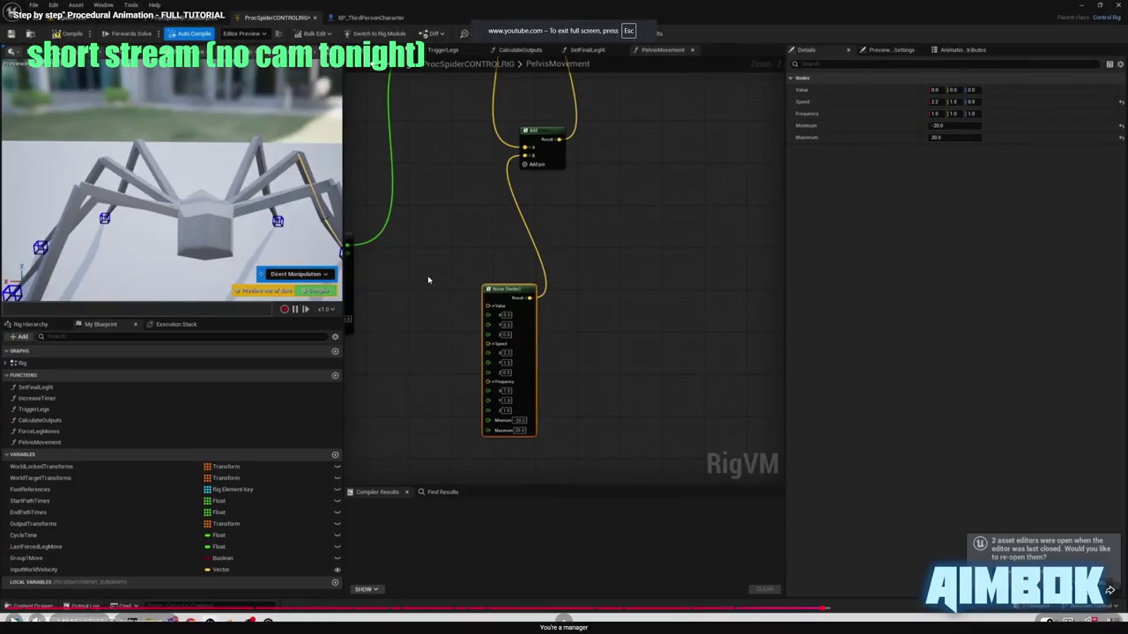
pyautogui.press('Escape')
pyautogui.press('super+Down')
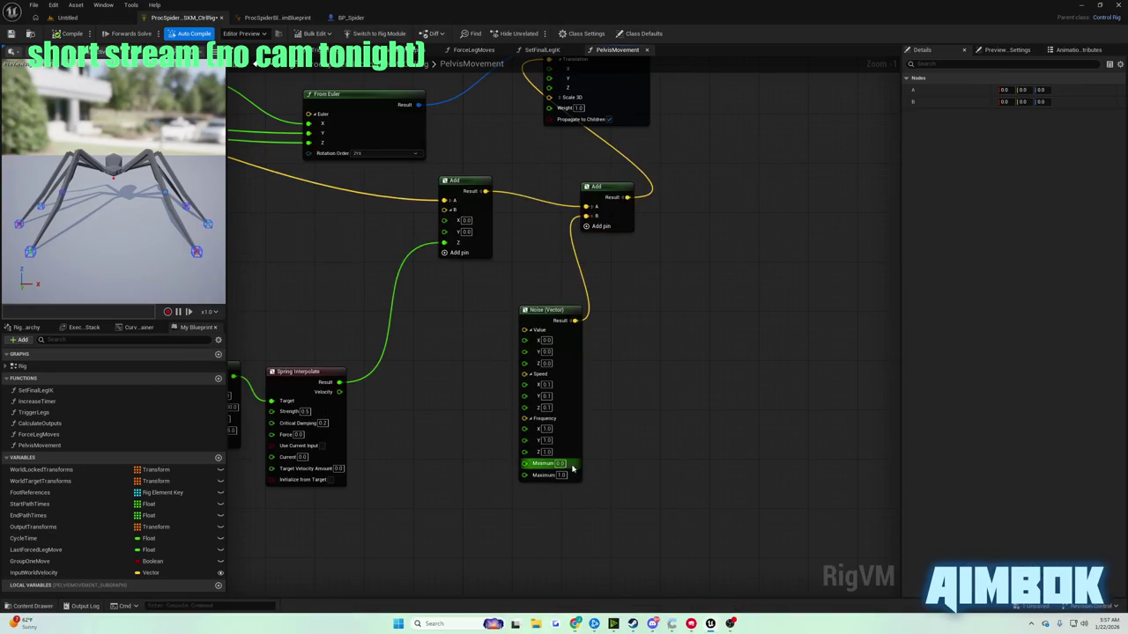
pyautogui.click(567, 464)
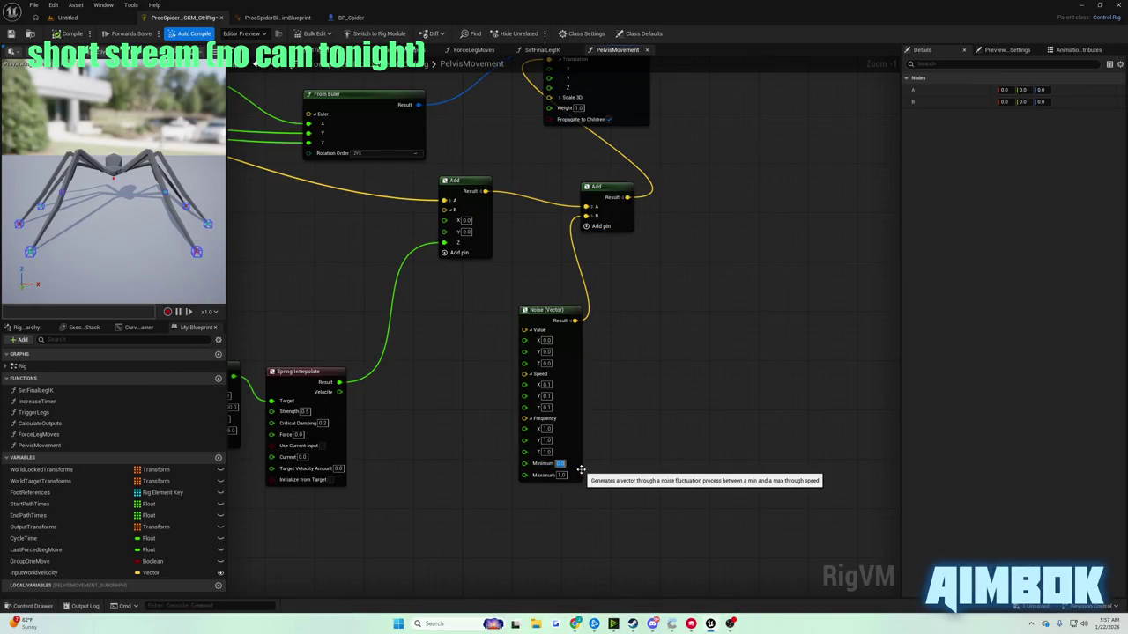
pyautogui.write('-20')
pyautogui.press('Tab')
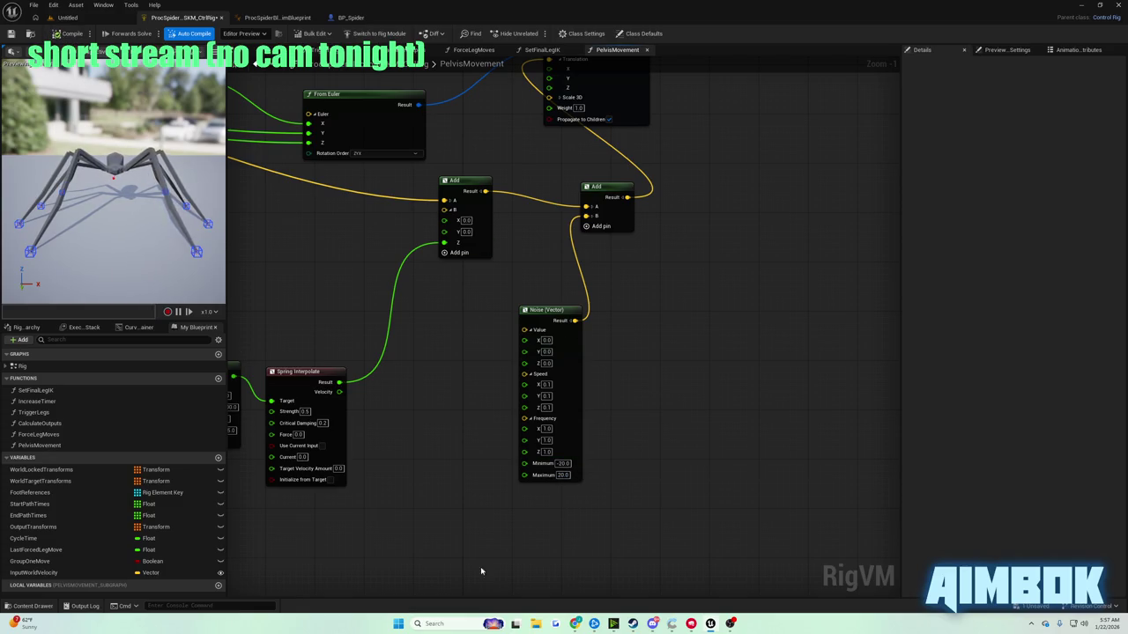
# - Review the tutorial again for the Noise Maximum of 20 and Speed values
pyautogui.moveTo(574, 624)
pyautogui.click(541, 573)
pyautogui.doubleClick(396, 256)
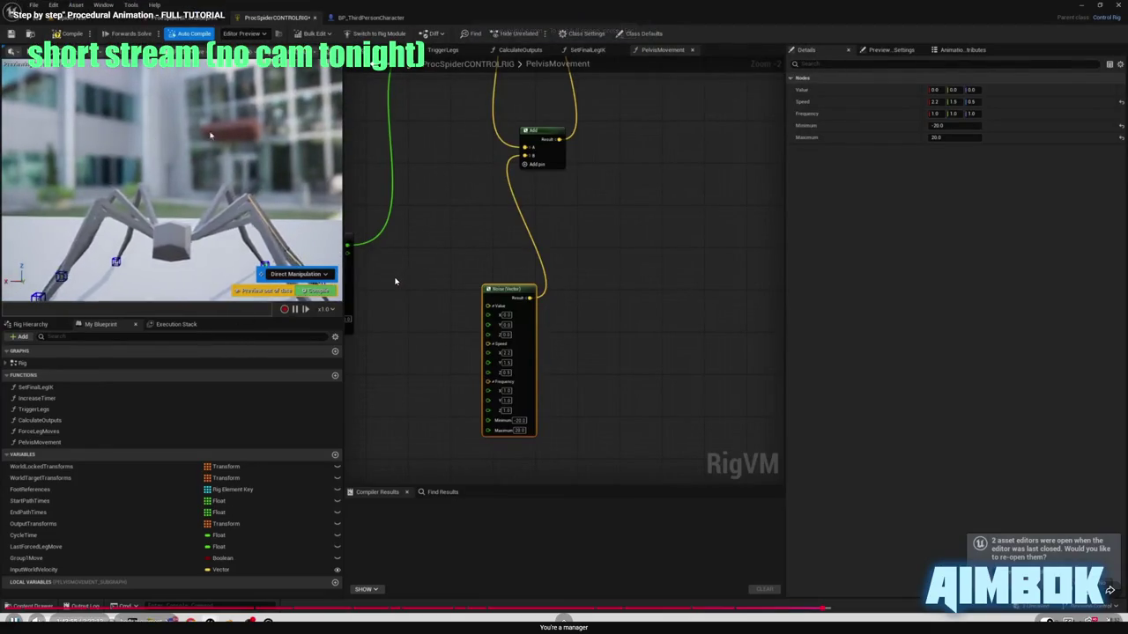
pyautogui.click(394, 280)
pyautogui.click(393, 279)
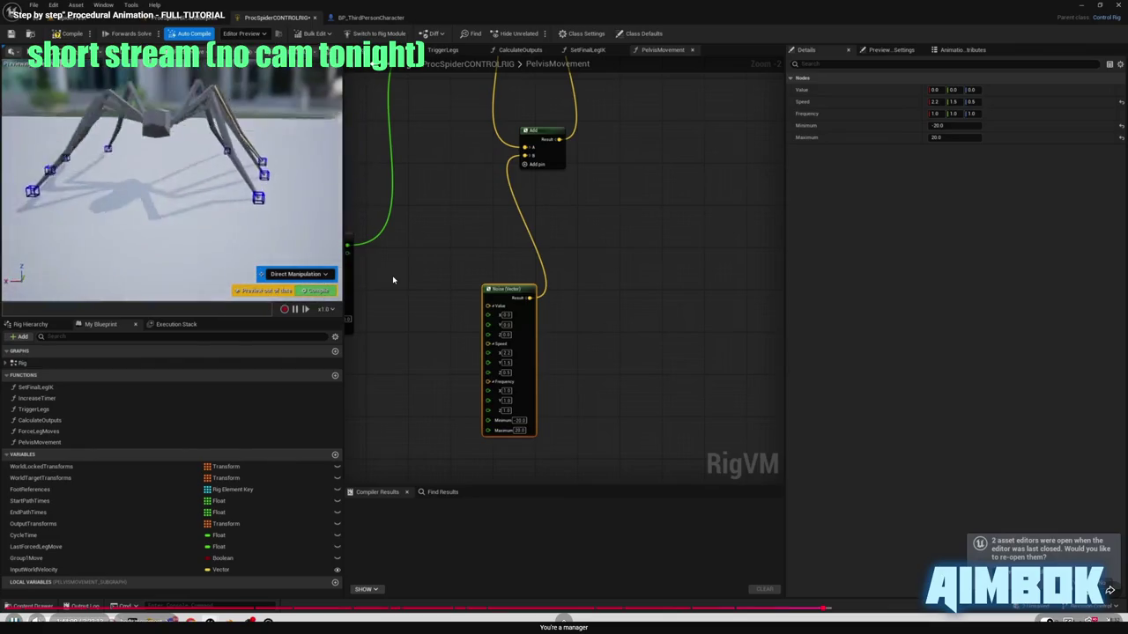
pyautogui.doubleClick(393, 281)
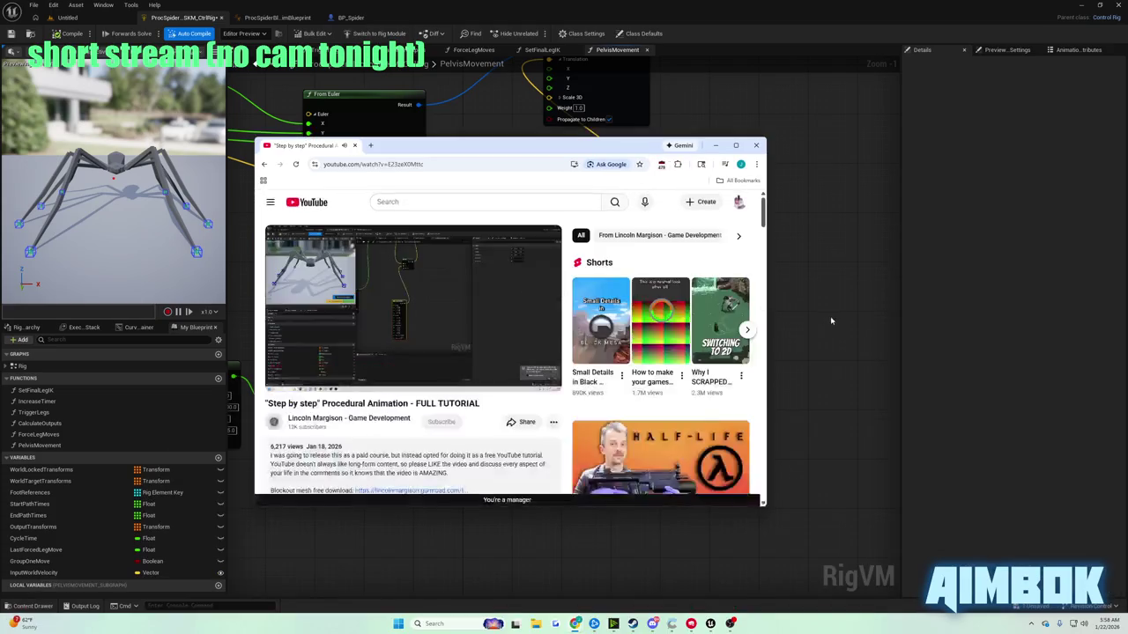
pyautogui.click(830, 321)
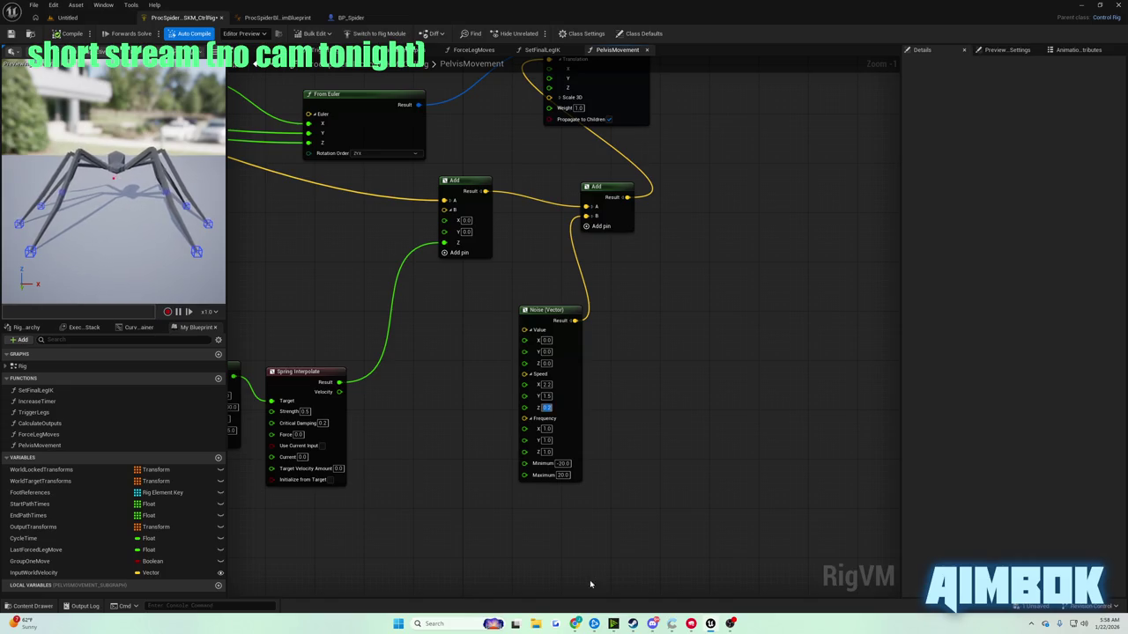
# - Apply Noise Speed 2.2, 1.5, 0.5 from the tutorial and compile the rig
pyautogui.click(593, 624)
pyautogui.doubleClick(426, 300)
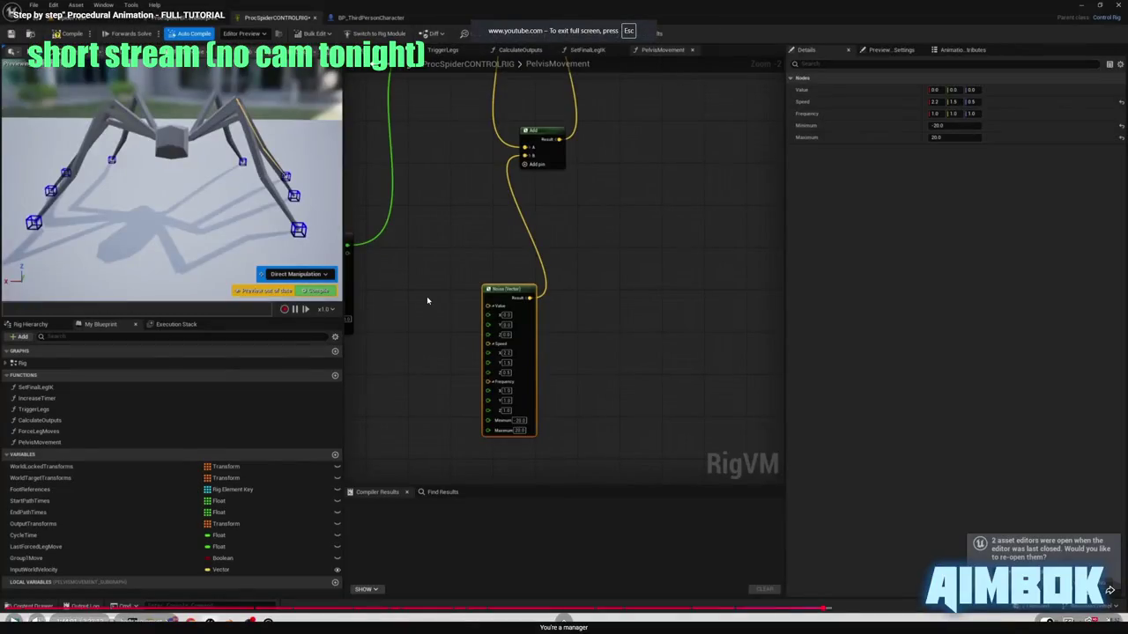
pyautogui.doubleClick(425, 301)
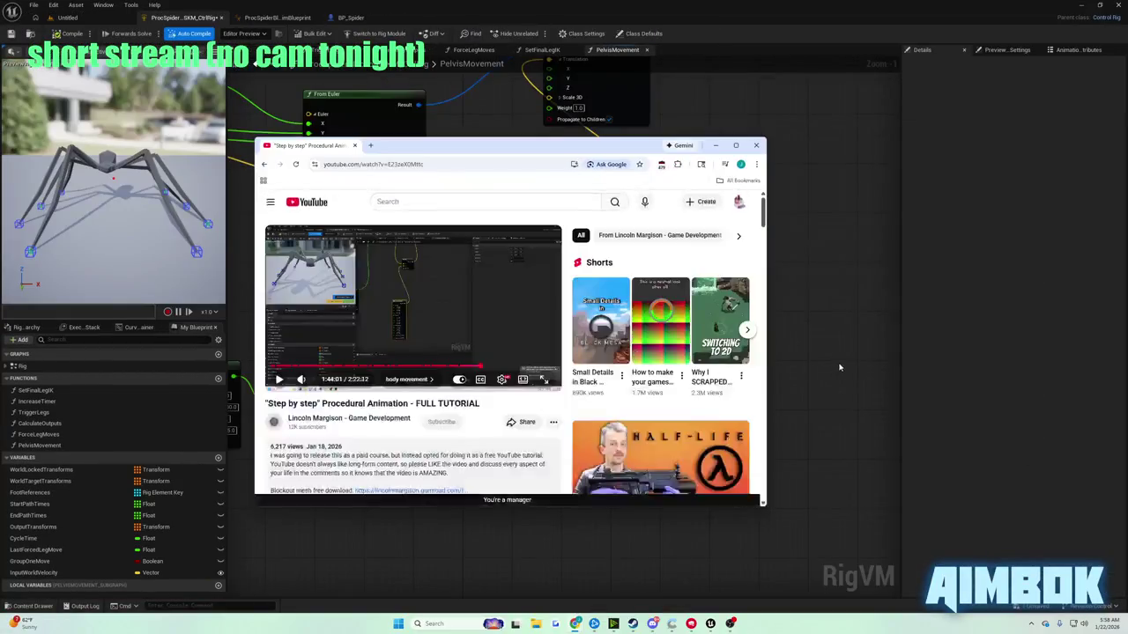
pyautogui.click(838, 363)
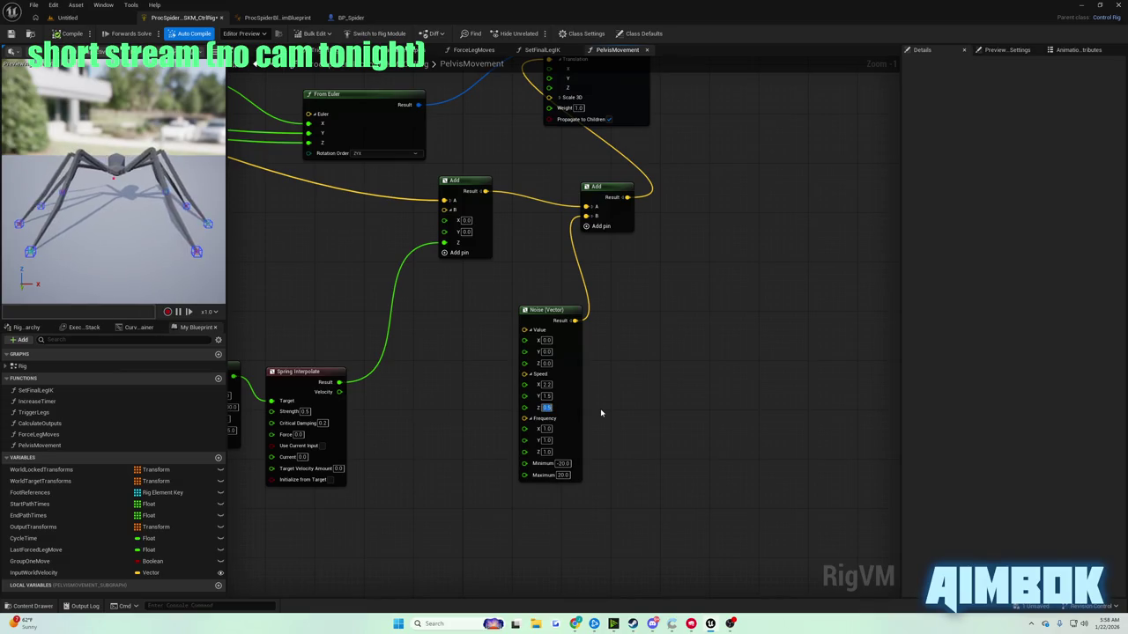
pyautogui.click(55, 33)
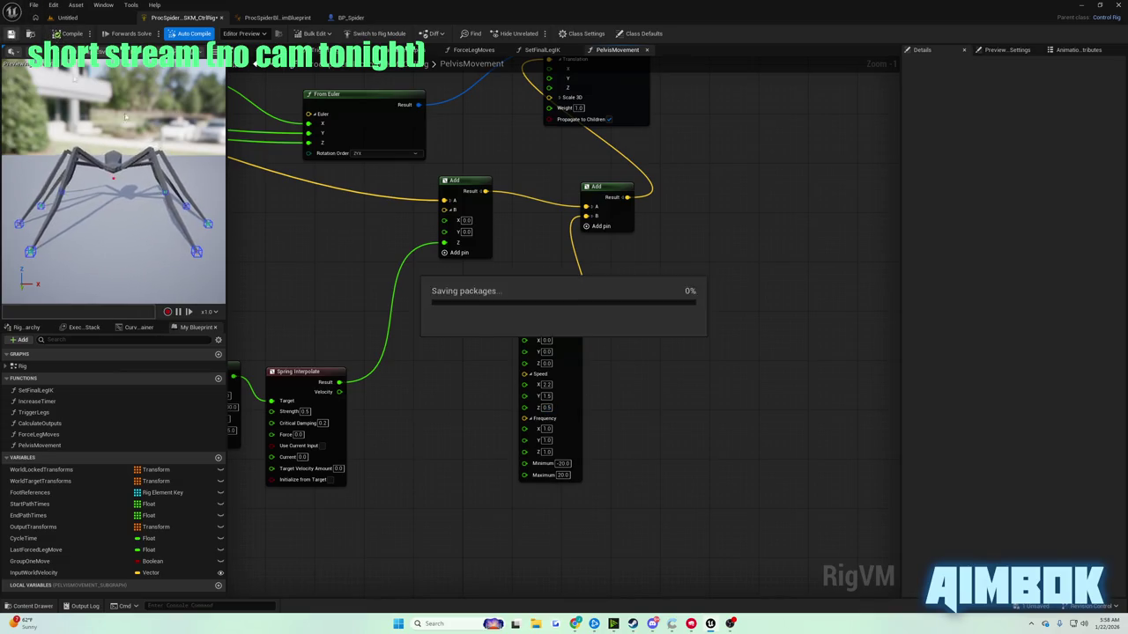
pyautogui.click(594, 624)
pyautogui.doubleClick(446, 353)
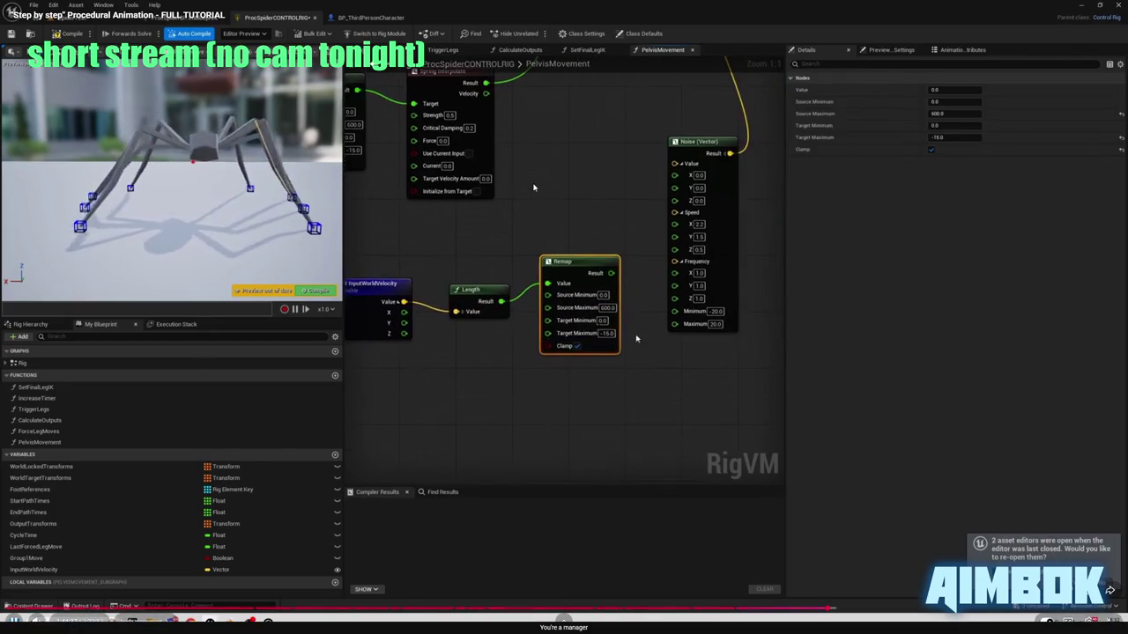
# - Watch the tutorial's InputWorldVelocity, Length, Remap and Spring Interpolate setup, then exit full screen
pyautogui.press('Escape')
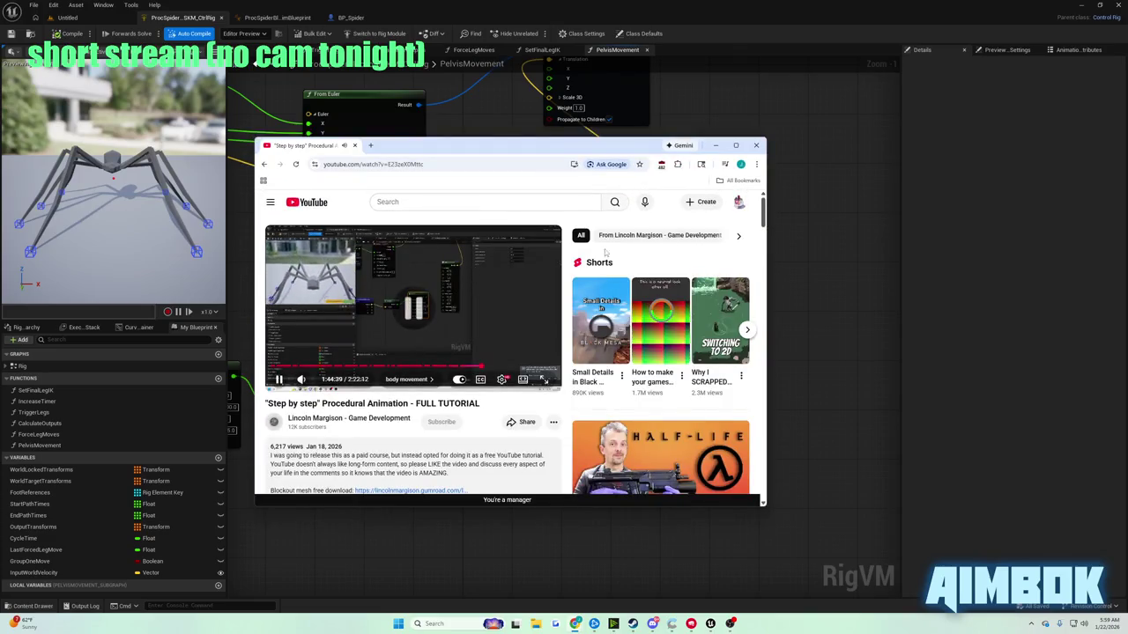
# - Paste copies of the InputWorldVelocity and Length nodes and add a Remap wired from Length
pyautogui.click(804, 229)
pyautogui.scroll(2, 330, 236)
pyautogui.moveTo(265, 251); pyautogui.dragTo(403, 308)
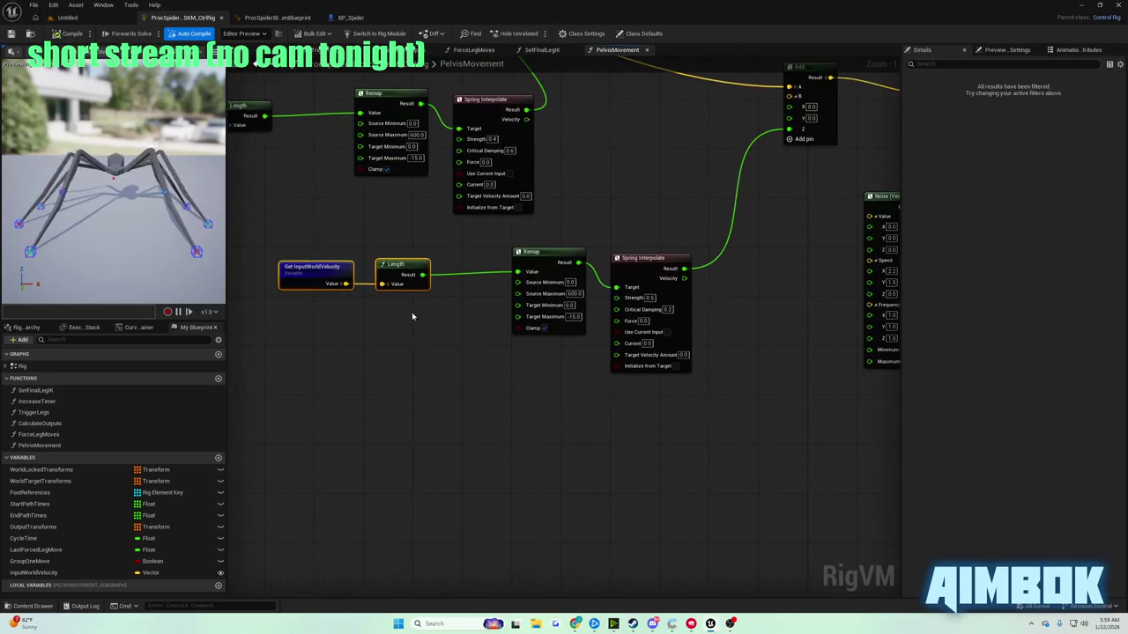
pyautogui.moveTo(642, 407); pyautogui.dragTo(424, 394)
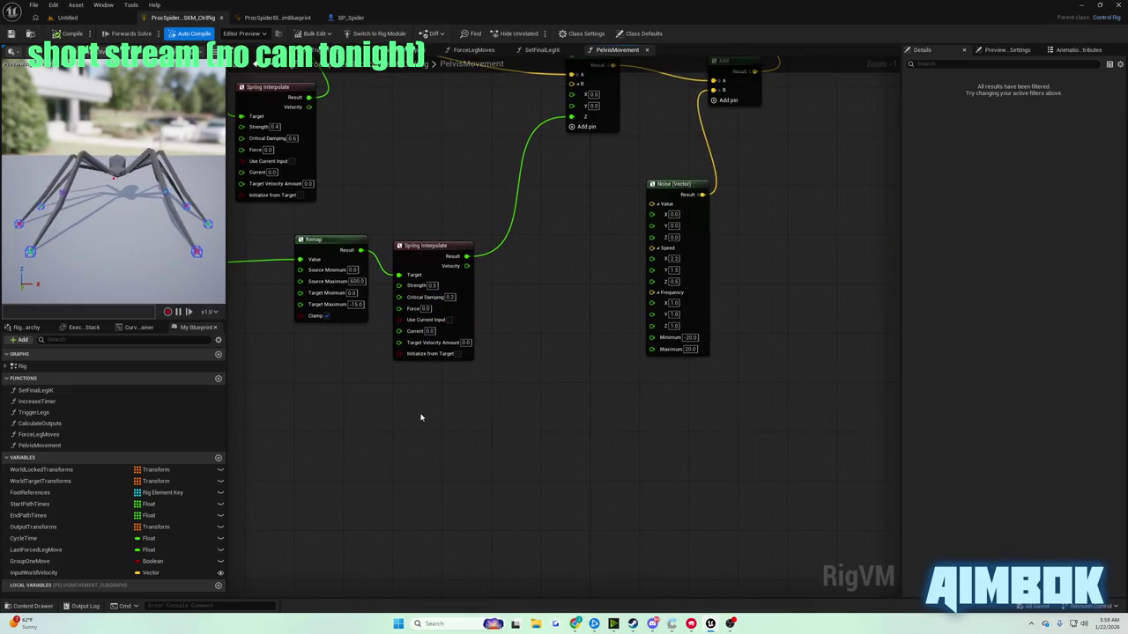
pyautogui.hotkey('ctrl', 'v')
pyautogui.moveTo(575, 454)
pyautogui.mouseDown()
pyautogui.moveTo(611, 447)
pyautogui.moveTo(604, 457)
pyautogui.mouseUp()
pyautogui.write('remap')
pyautogui.press('Return')
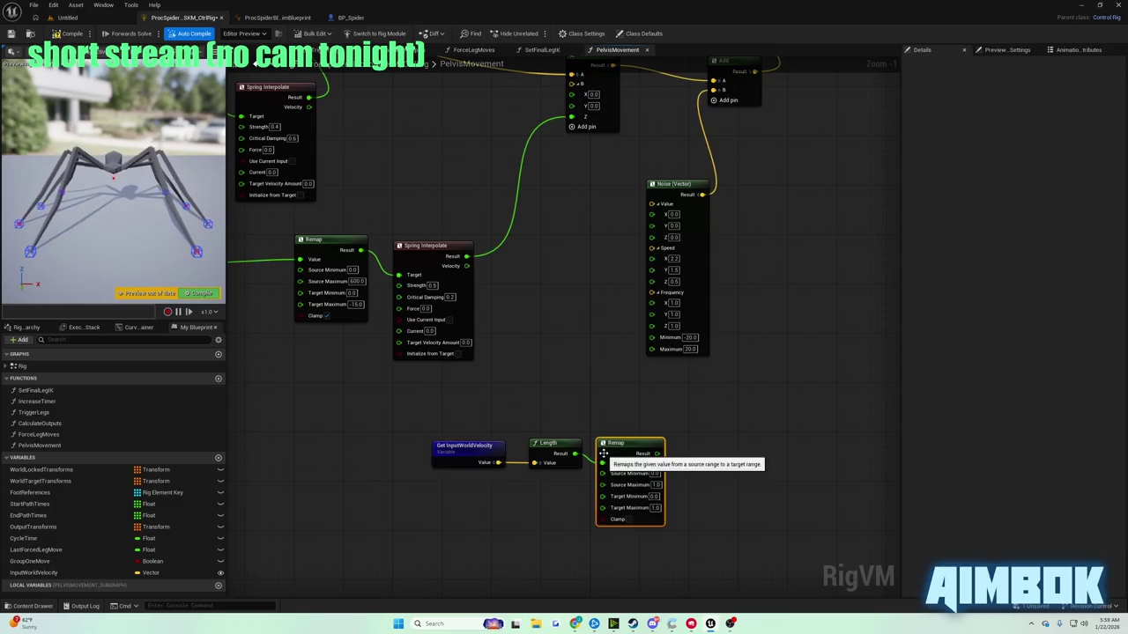
# - Match the tutorial's Remap values, committing -15.0 as Target Maximum
pyautogui.moveTo(575, 624)
pyautogui.click(542, 586)
pyautogui.doubleClick(490, 307)
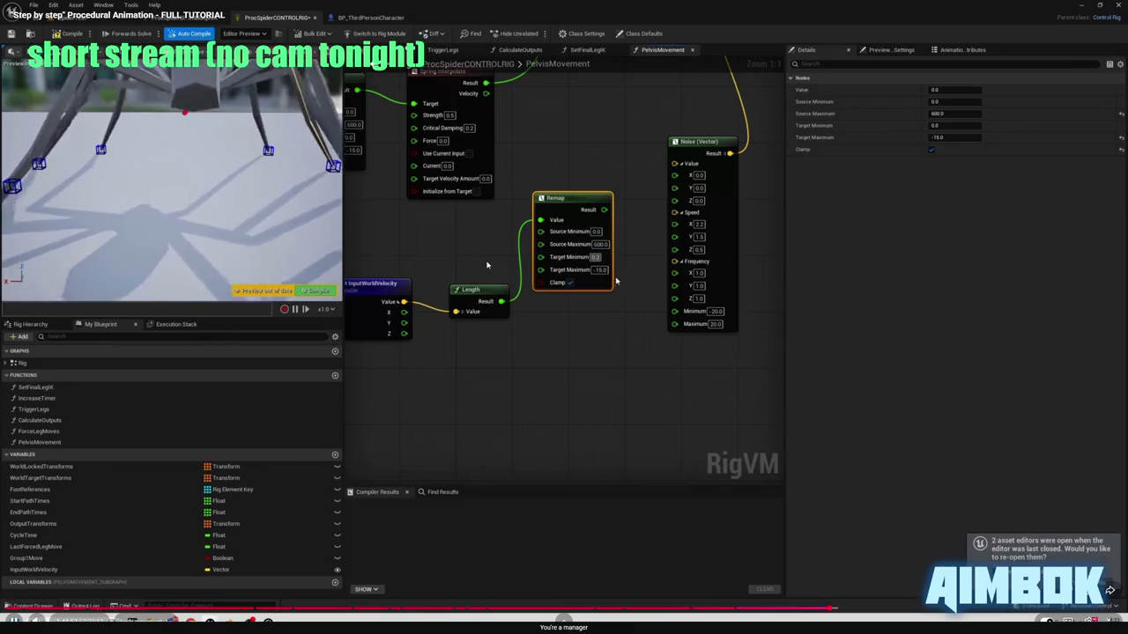
pyautogui.press('Escape')
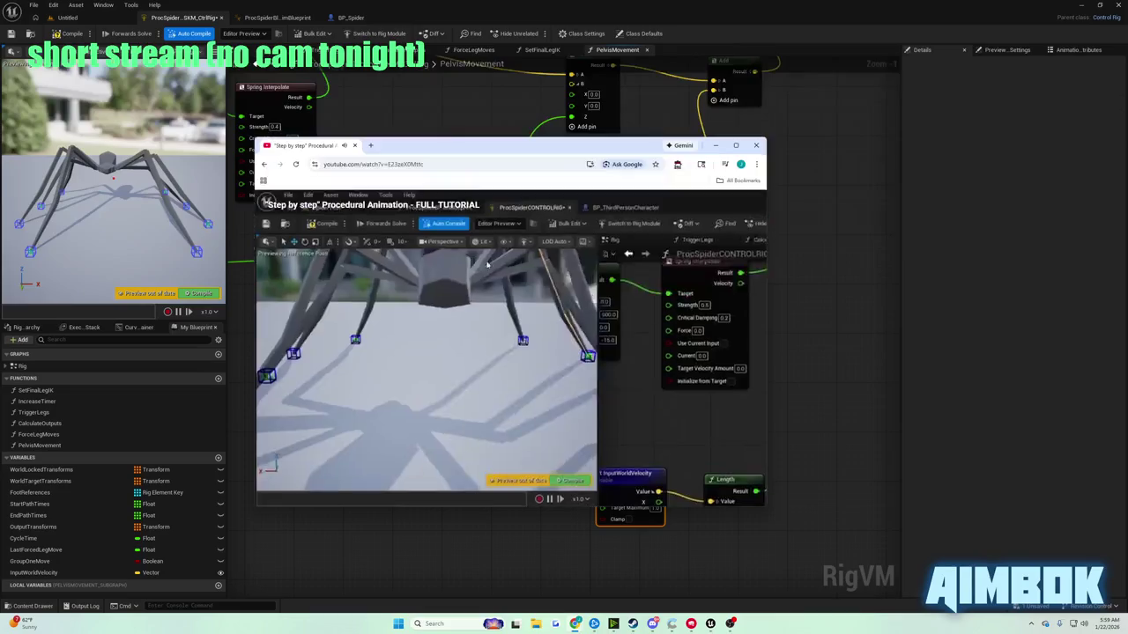
pyautogui.hotkey('alt', 'Tab')
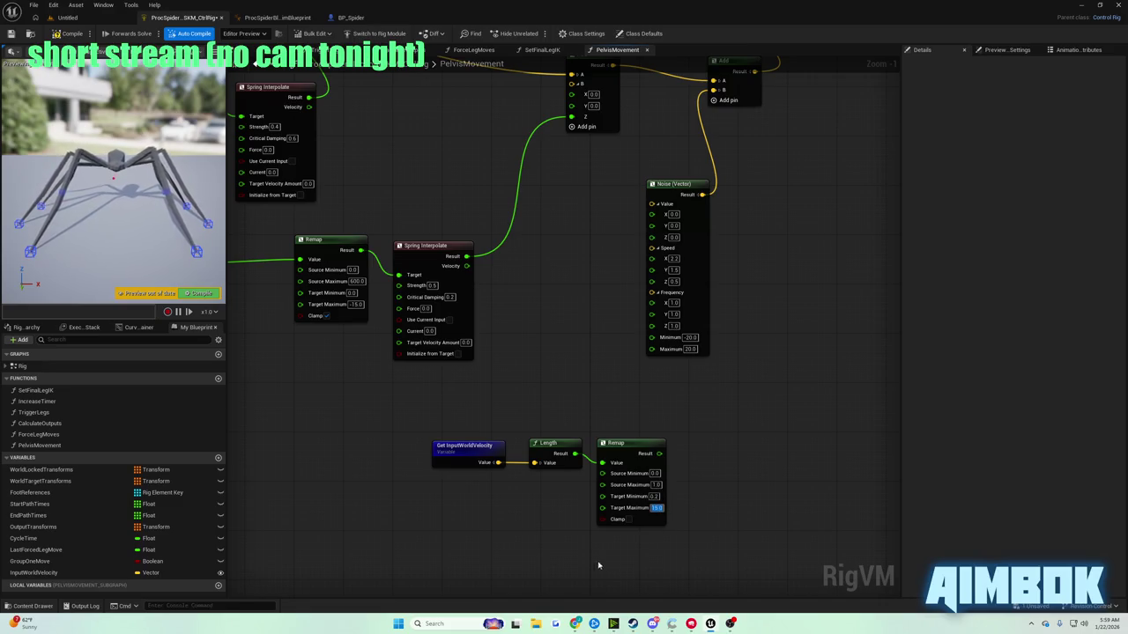
pyautogui.hotkey('alt', 'Tab')
pyautogui.press('f')
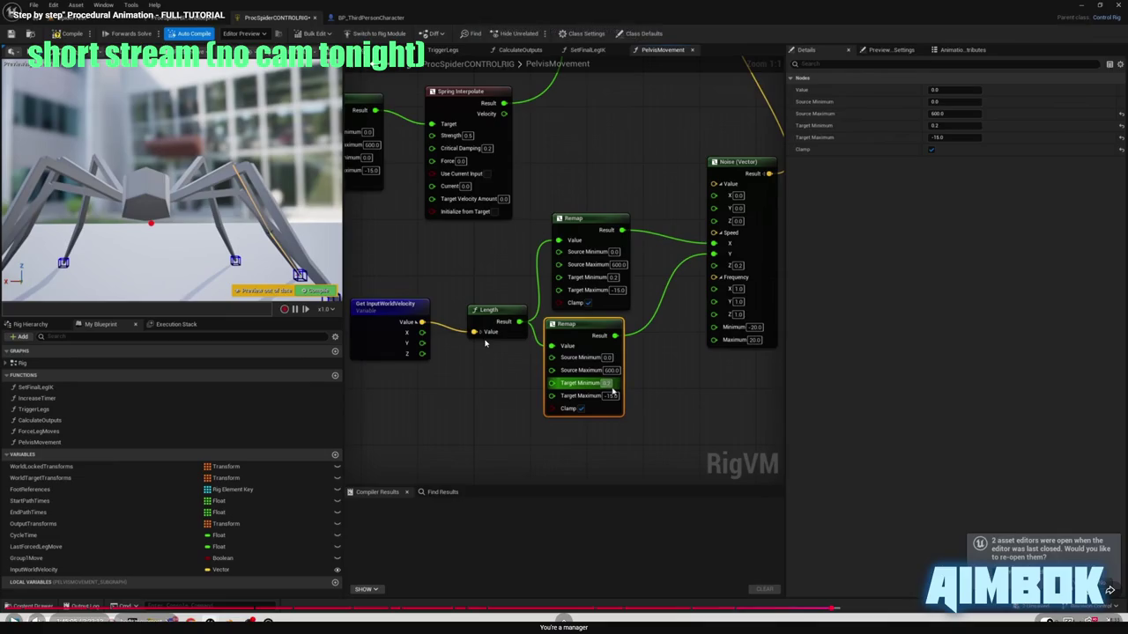
pyautogui.press('Escape')
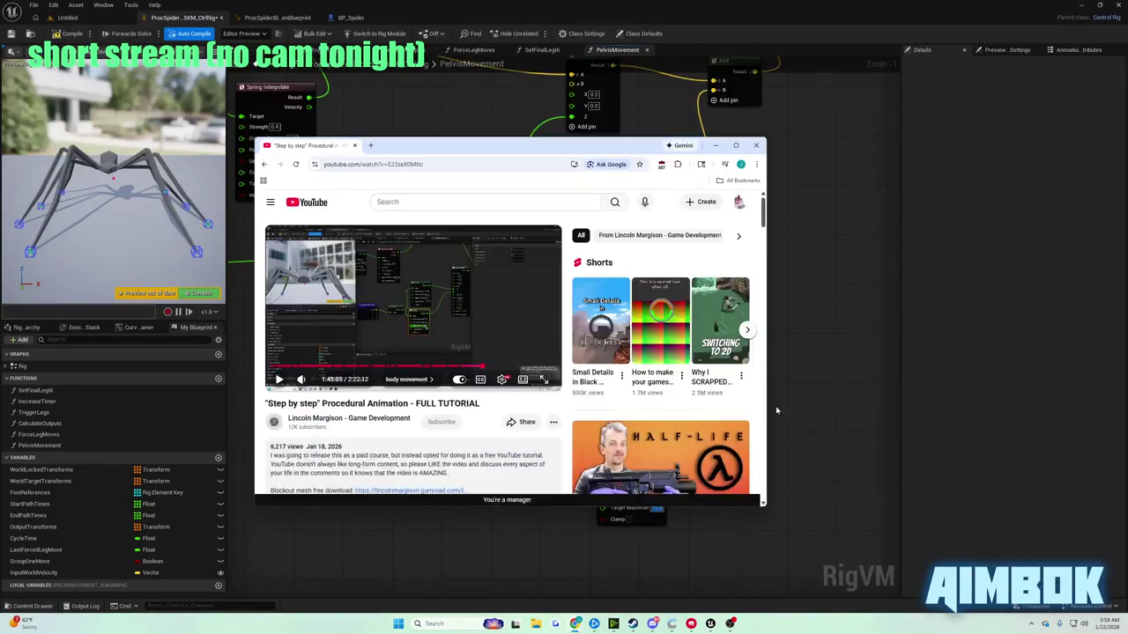
pyautogui.hotkey('alt', 'Tab')
pyautogui.press('Return')
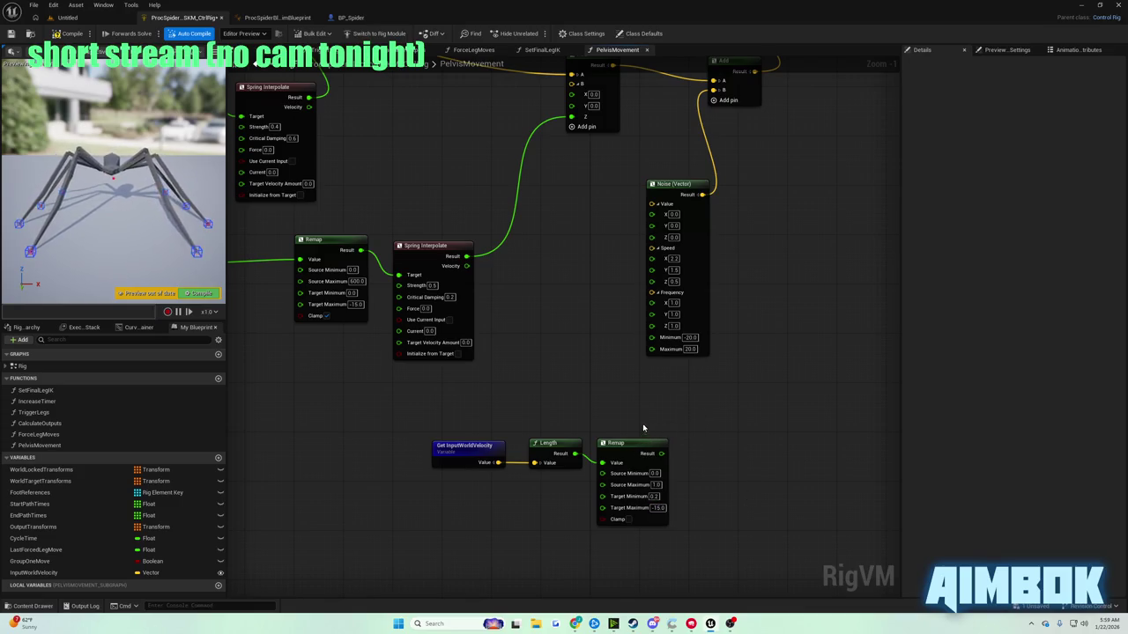
# - Wire the Remap's Result into the Noise (Vector) Speed X input
pyautogui.moveTo(554, 623)
pyautogui.click(537, 586)
pyautogui.doubleClick(461, 290)
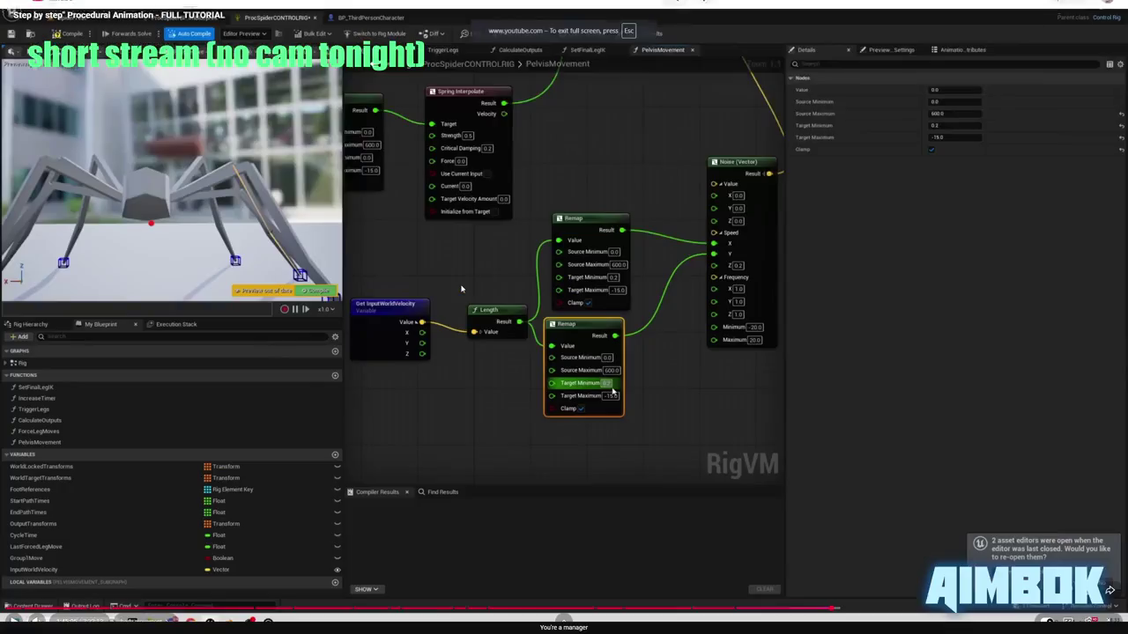
pyautogui.press('Escape')
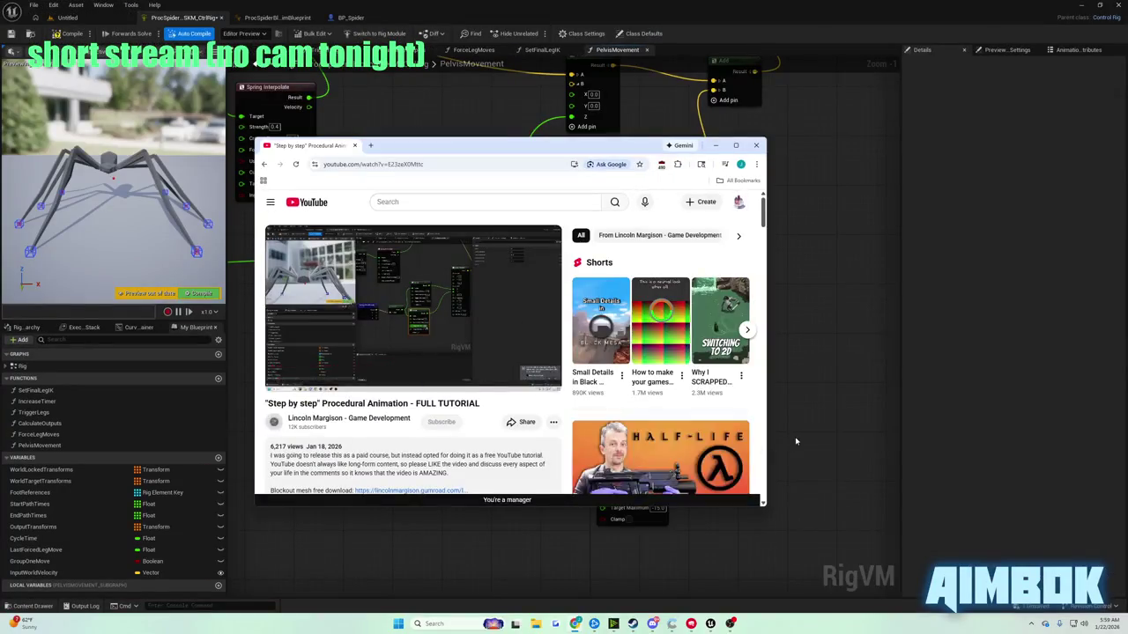
pyautogui.hotkey('alt', 'Tab')
pyautogui.moveTo(660, 455); pyautogui.dragTo(652, 259)
# - Box-select the velocity, Length and Remap nodes
pyautogui.moveTo(726, 421); pyautogui.dragTo(701, 349)
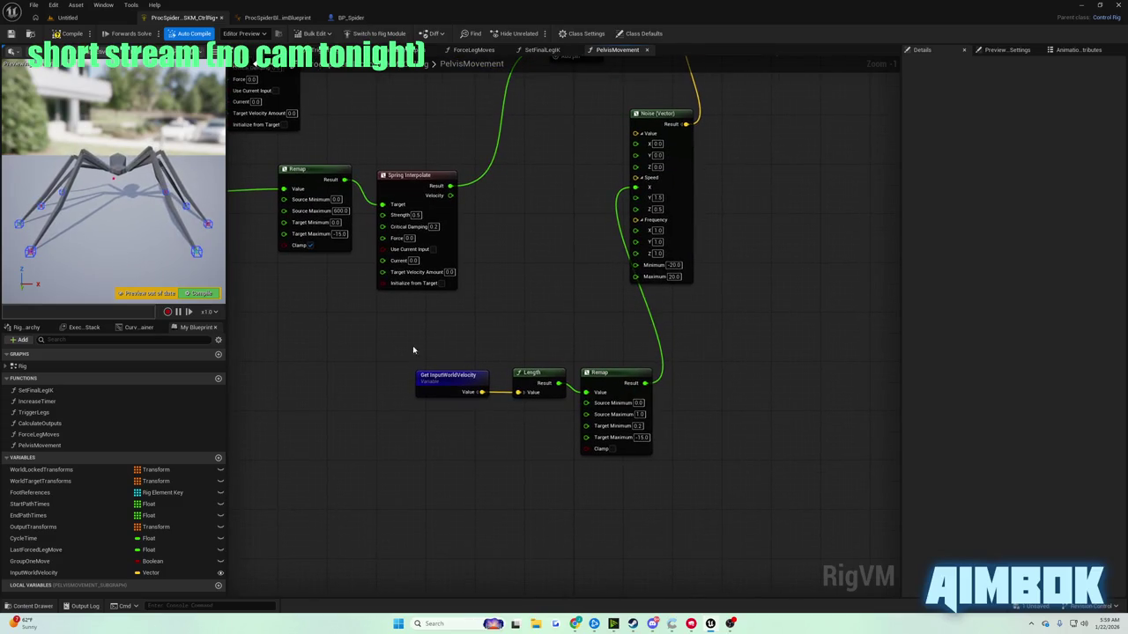
pyautogui.moveTo(411, 350); pyautogui.dragTo(682, 504)
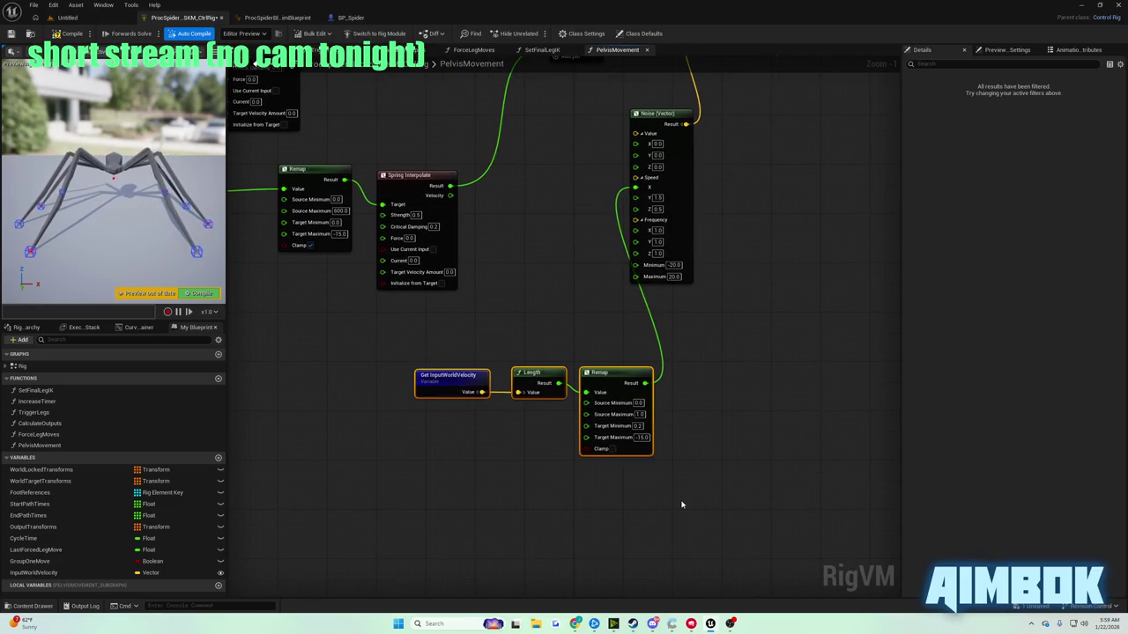
pyautogui.moveTo(576, 624)
pyautogui.click(540, 571)
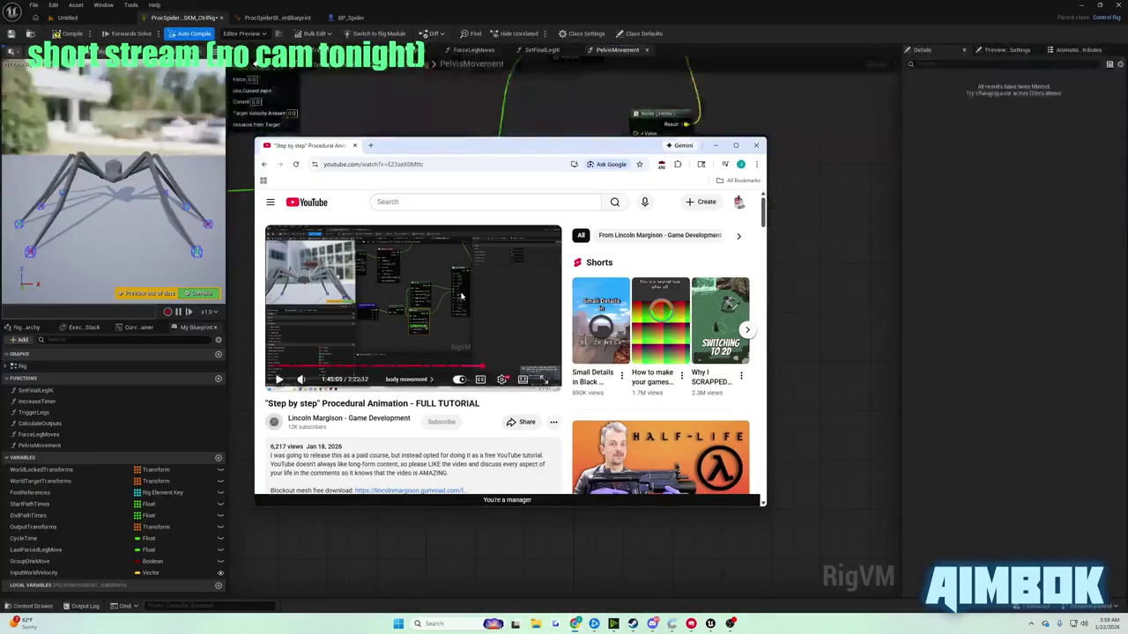
pyautogui.doubleClick(465, 294)
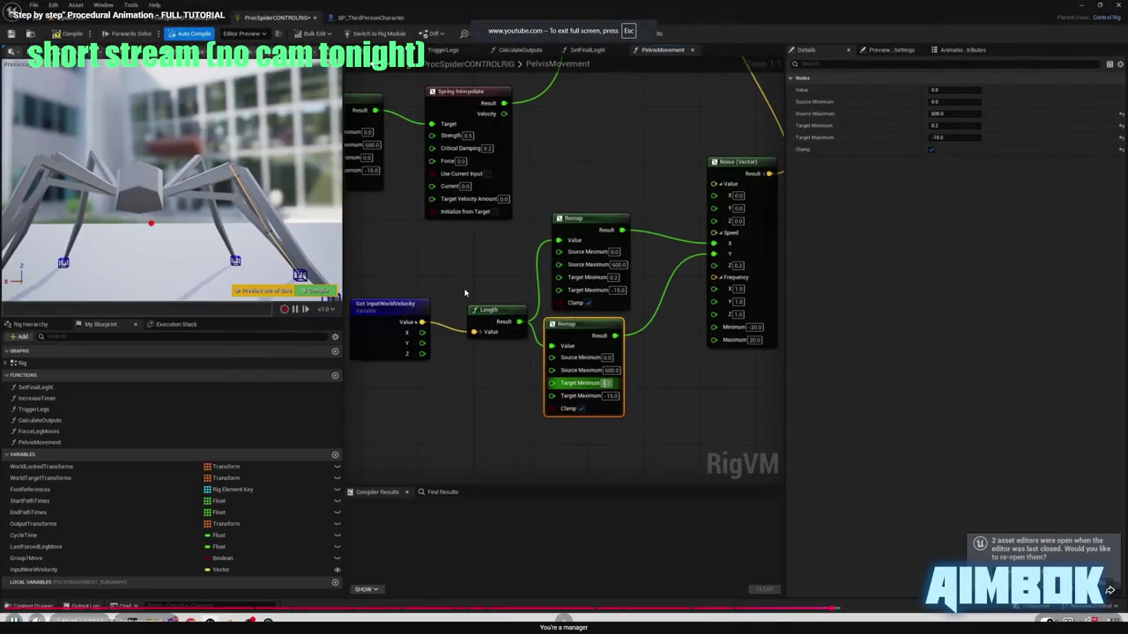
# - Set the first Remap's Target Maximum to 1.5 following the tutorial
pyautogui.click(465, 292)
pyautogui.hotkey('alt', 'Tab')
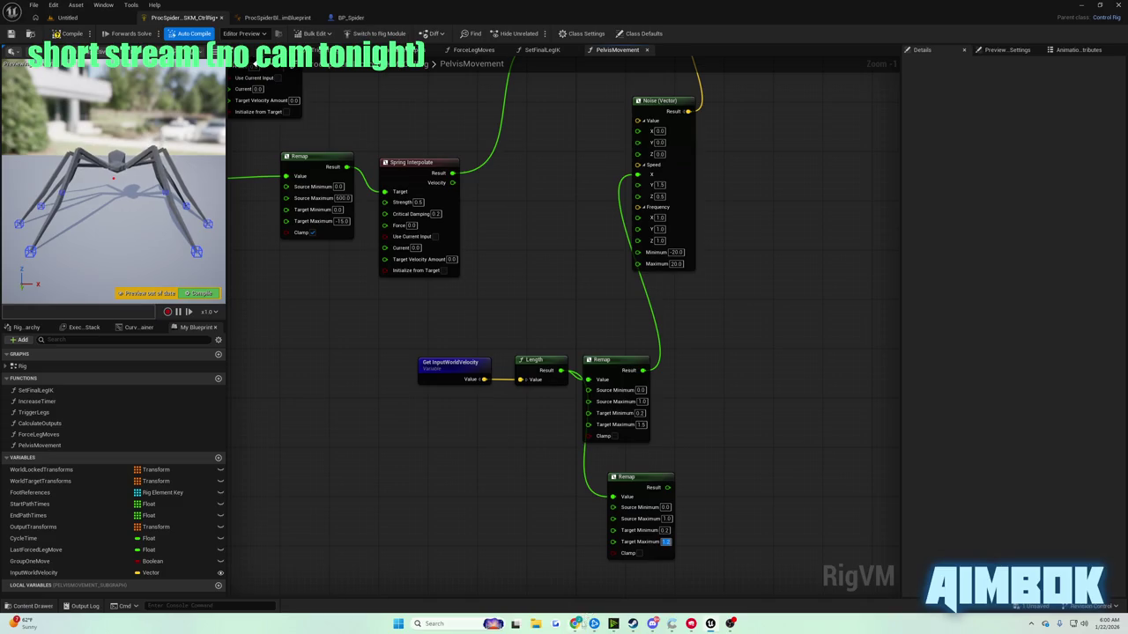
pyautogui.moveTo(575, 624)
pyautogui.click(541, 571)
pyautogui.doubleClick(476, 317)
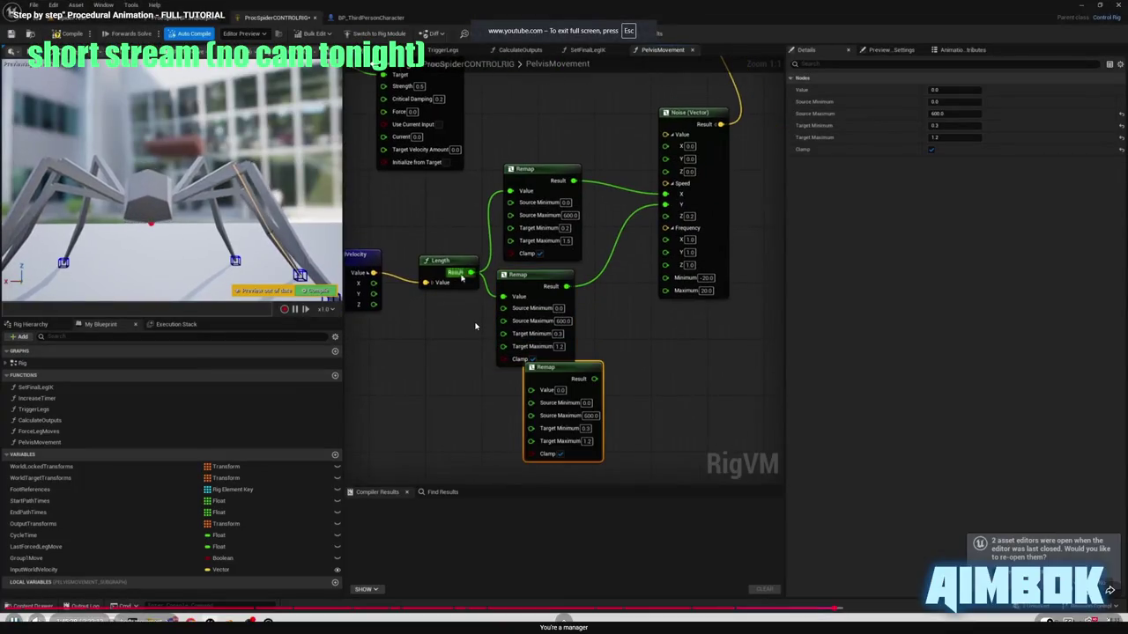
pyautogui.press('Escape')
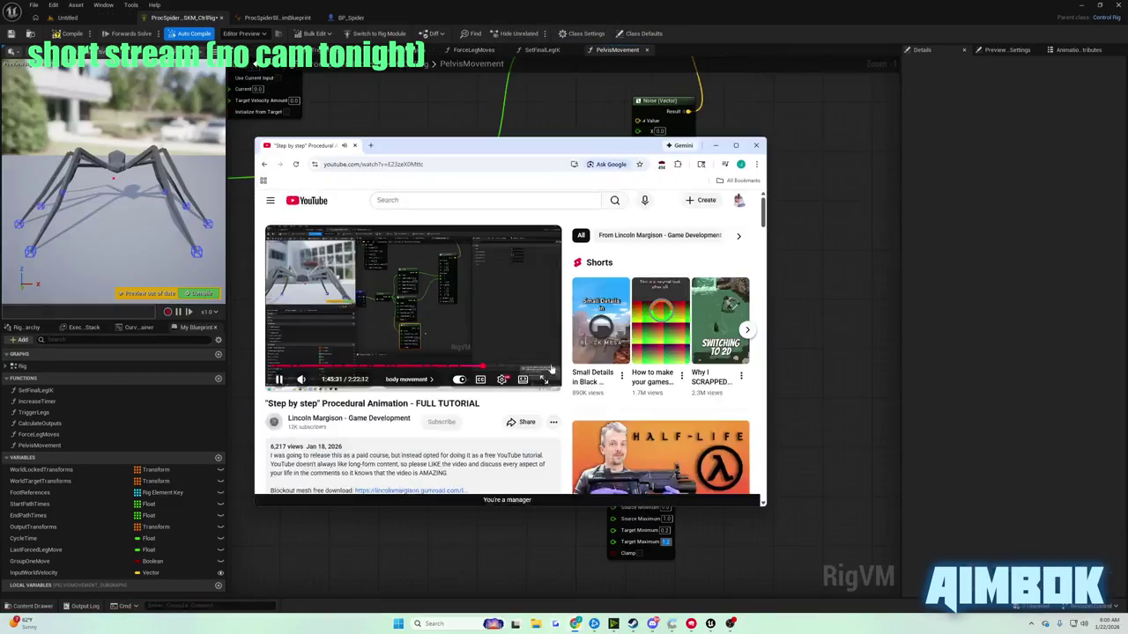
pyautogui.click(846, 396)
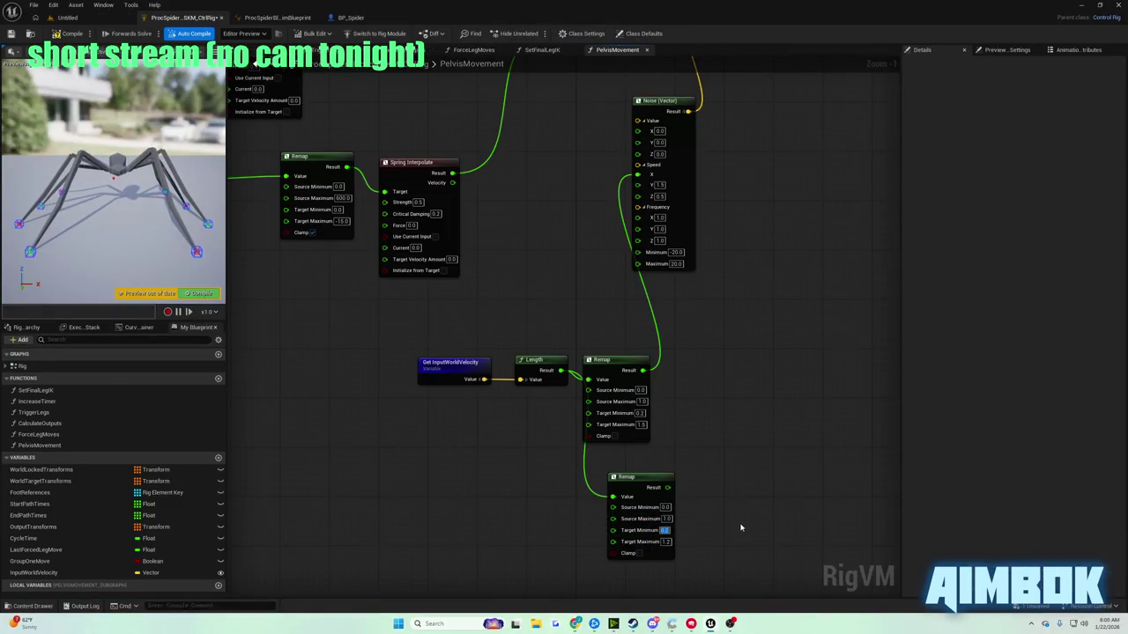
pyautogui.moveTo(756, 525); pyautogui.dragTo(709, 413)
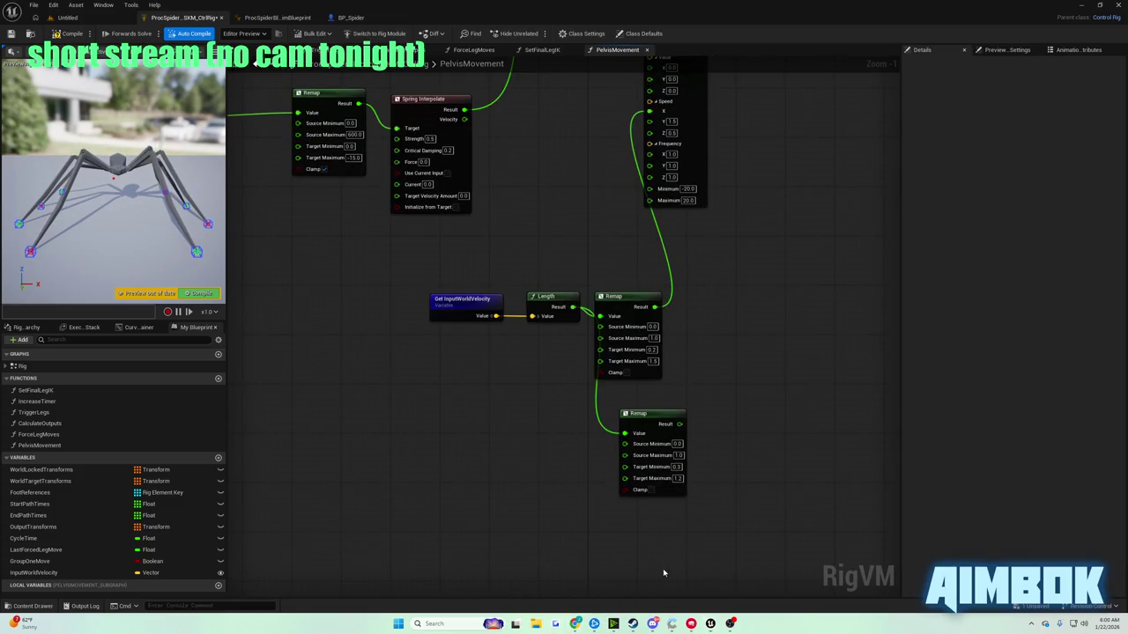
# - Pause the tutorial on its third Remap node for reference
pyautogui.moveTo(576, 624)
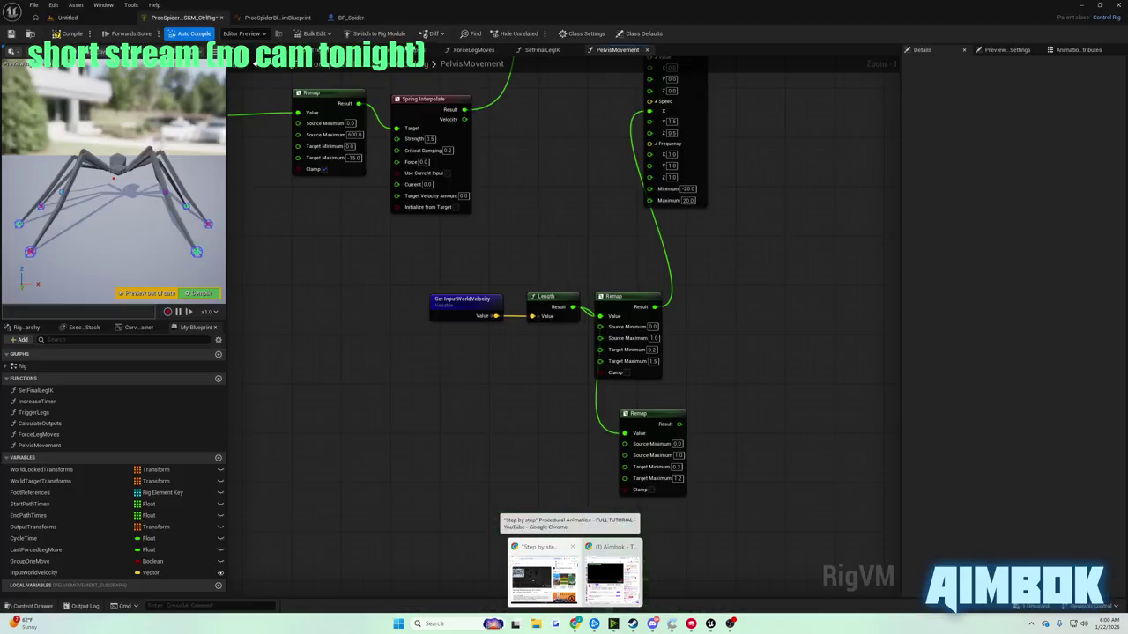
pyautogui.click(559, 573)
pyautogui.doubleClick(446, 340)
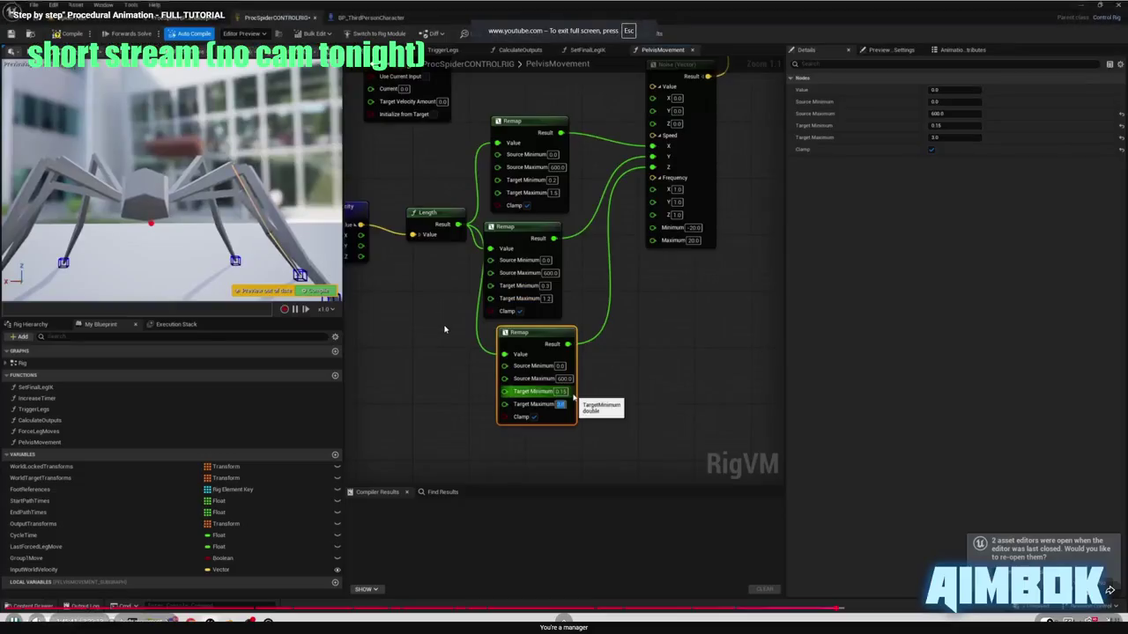
pyautogui.click(446, 340)
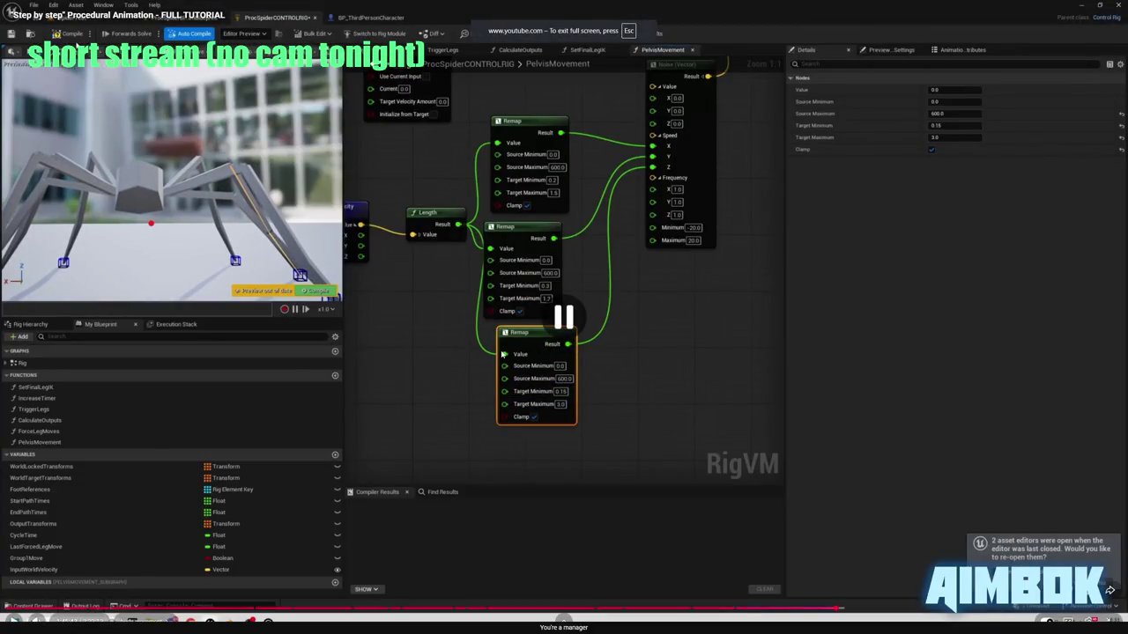
pyautogui.hotkey('alt', 'Tab')
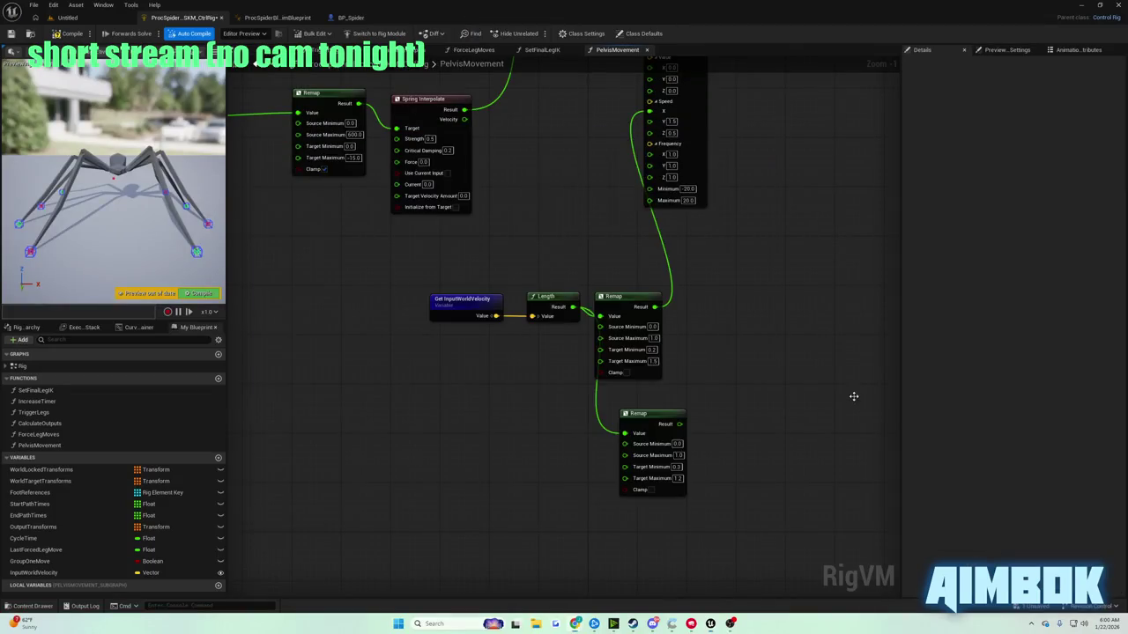
# - Copy the lower Remap node and paste a duplicate below it
pyautogui.moveTo(772, 387); pyautogui.dragTo(779, 352)
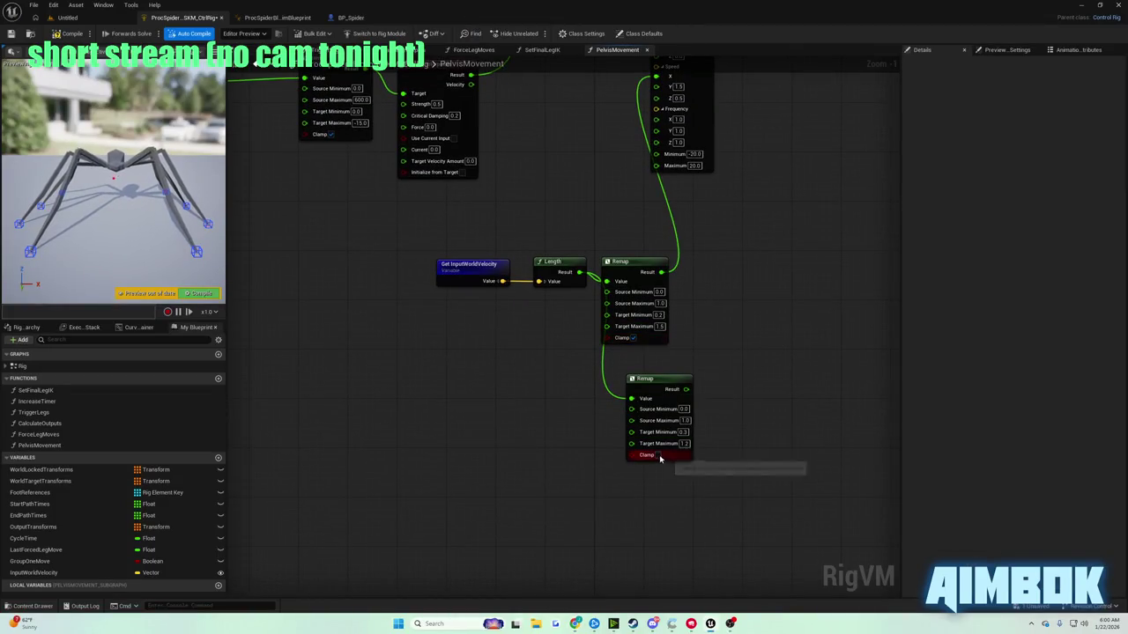
pyautogui.moveTo(647, 454); pyautogui.dragTo(668, 498)
pyautogui.hotkey('ctrl', 'c')
pyautogui.hotkey('ctrl', 'v')
# - Wire Length's Result into the new Remap's Value input
pyautogui.moveTo(579, 274); pyautogui.dragTo(636, 510)
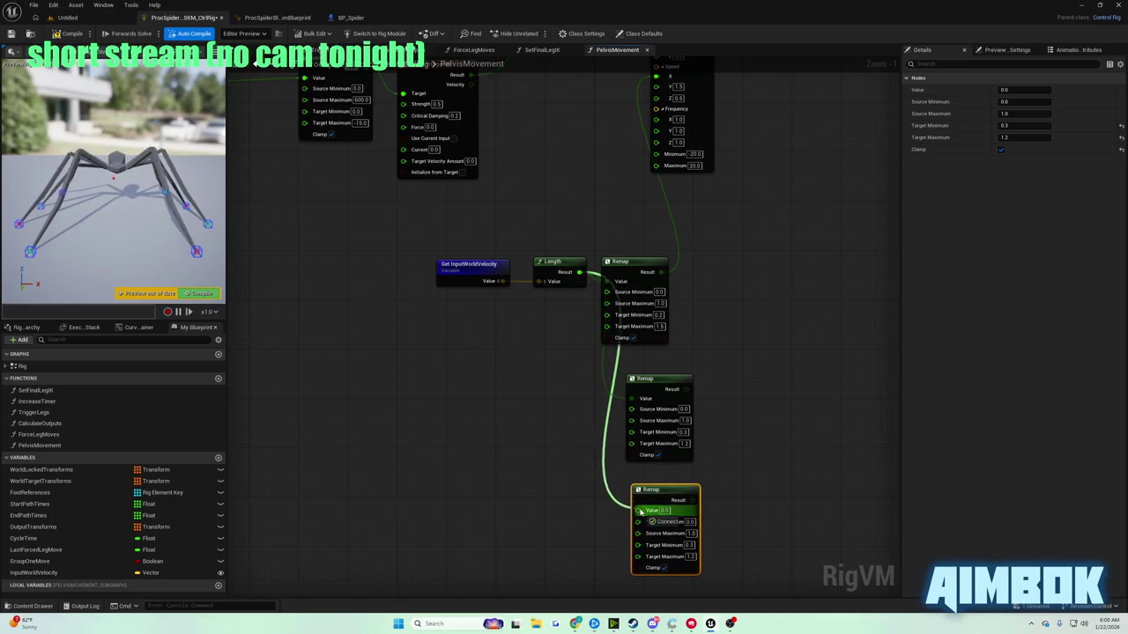
pyautogui.moveTo(574, 621)
pyautogui.click(542, 564)
pyautogui.doubleClick(460, 299)
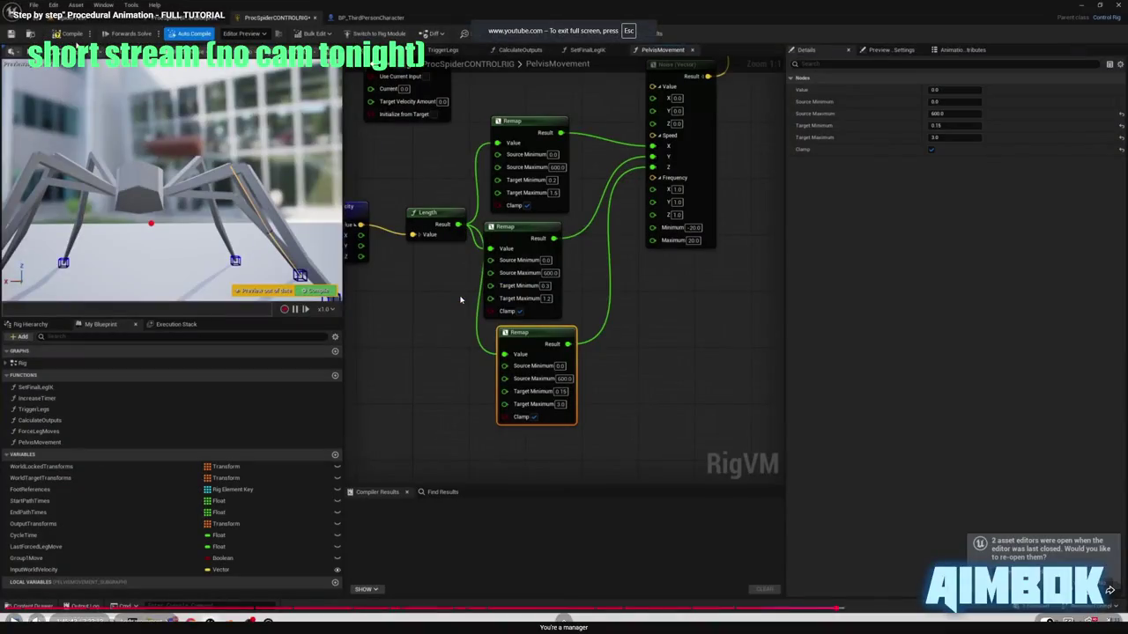
pyautogui.doubleClick(457, 298)
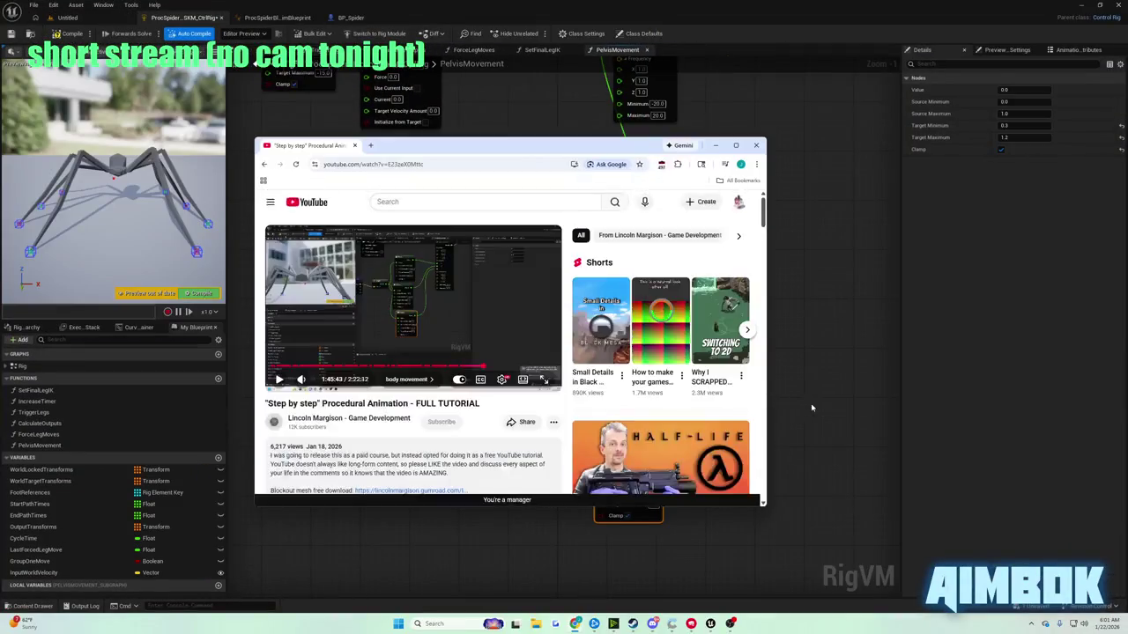
pyautogui.click(650, 506)
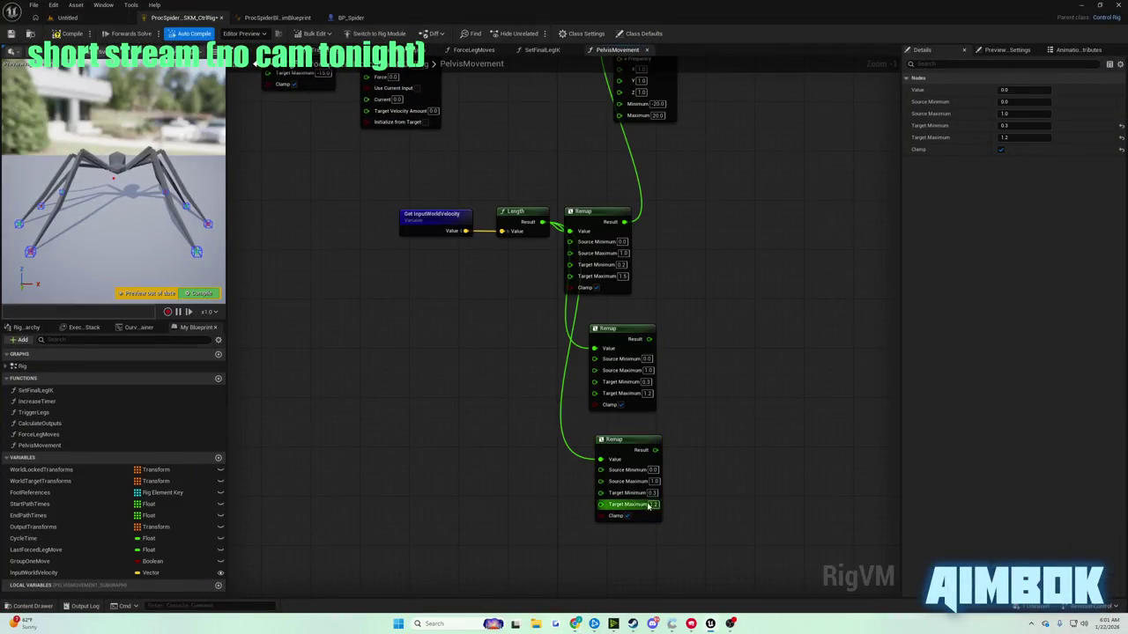
pyautogui.click(753, 493)
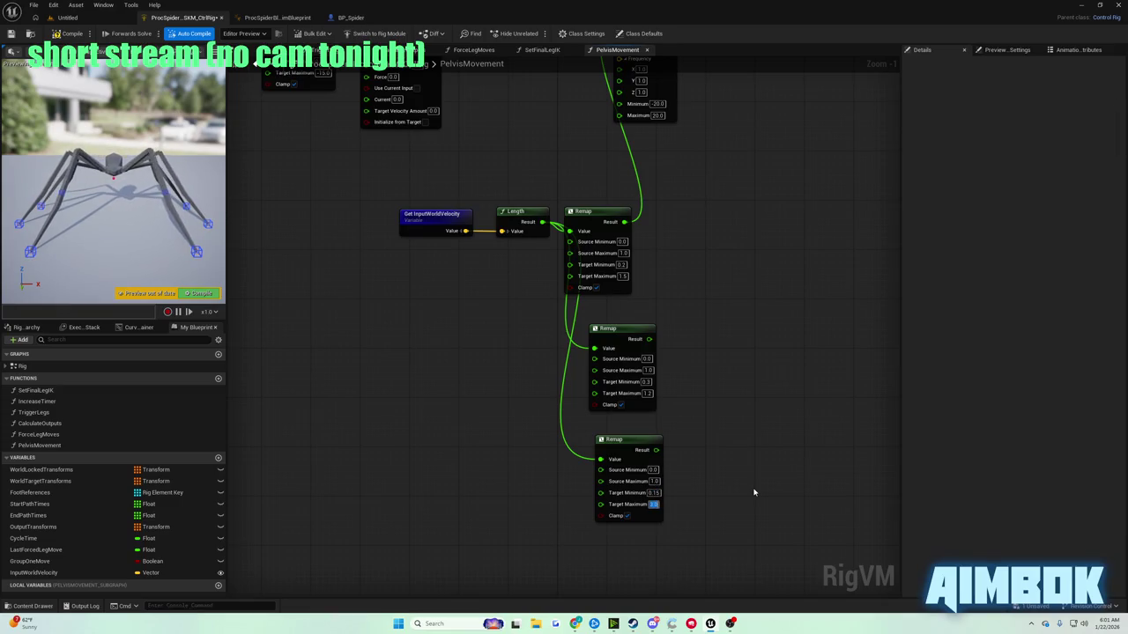
# - Connect the middle Remap's Result to the Noise (Vector) Speed input
pyautogui.moveTo(750, 485)
pyautogui.mouseDown()
pyautogui.moveTo(750, 501)
pyautogui.moveTo(615, 493)
pyautogui.moveTo(584, 244)
pyautogui.moveTo(572, 231)
pyautogui.mouseUp()
pyautogui.moveTo(601, 601)
pyautogui.mouseDown()
pyautogui.moveTo(564, 67)
pyautogui.moveTo(548, 255)
pyautogui.mouseUp()
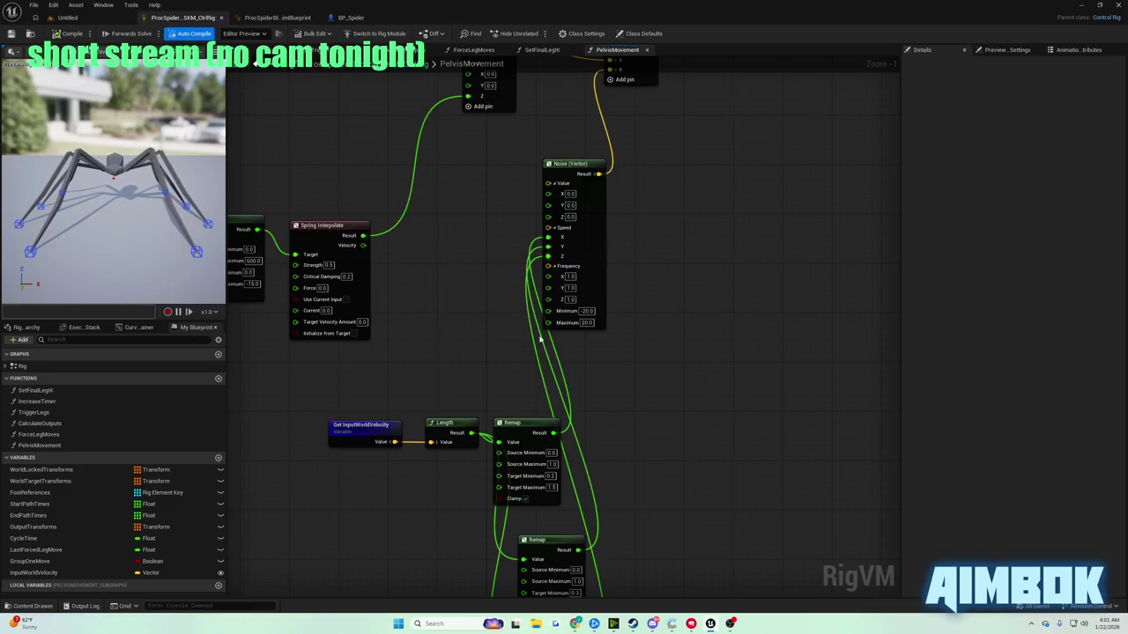
pyautogui.moveTo(575, 624)
pyautogui.click(538, 583)
pyautogui.doubleClick(408, 288)
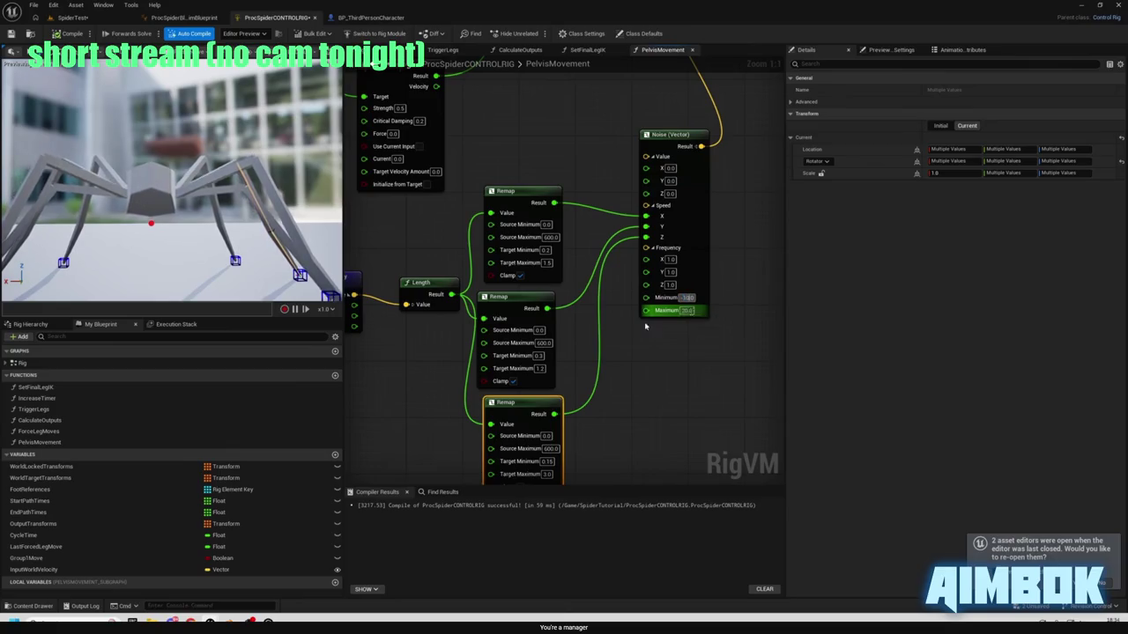
# - Commit a value of 10, then operate the editor's top menu and toolbar
pyautogui.write('10')
pyautogui.press('Return')
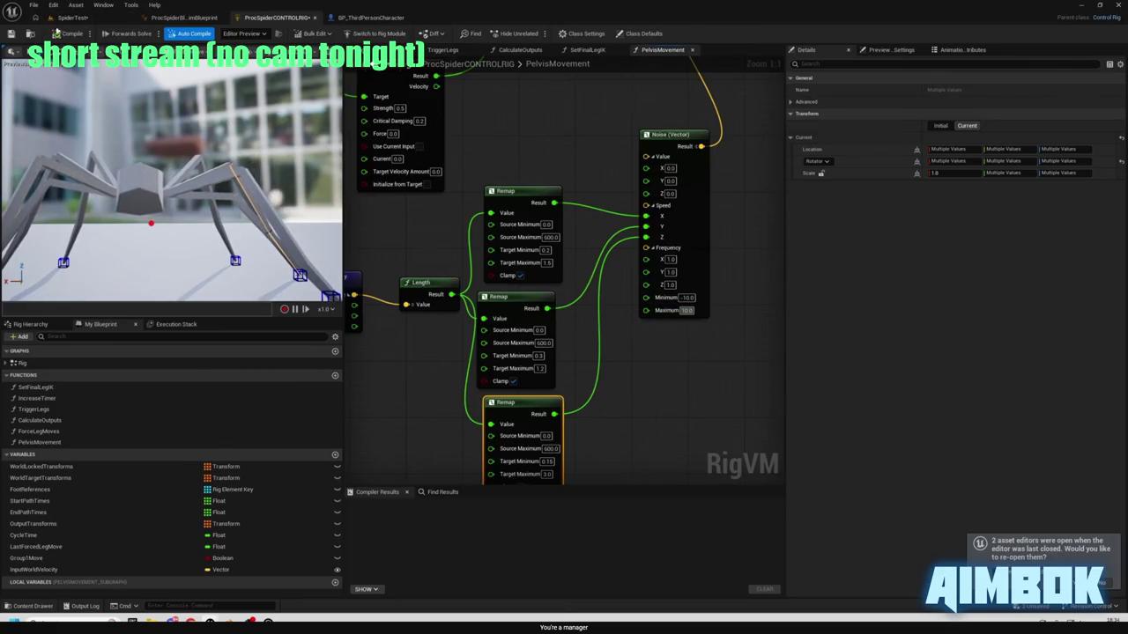
pyautogui.click(72, 17)
pyautogui.click(216, 33)
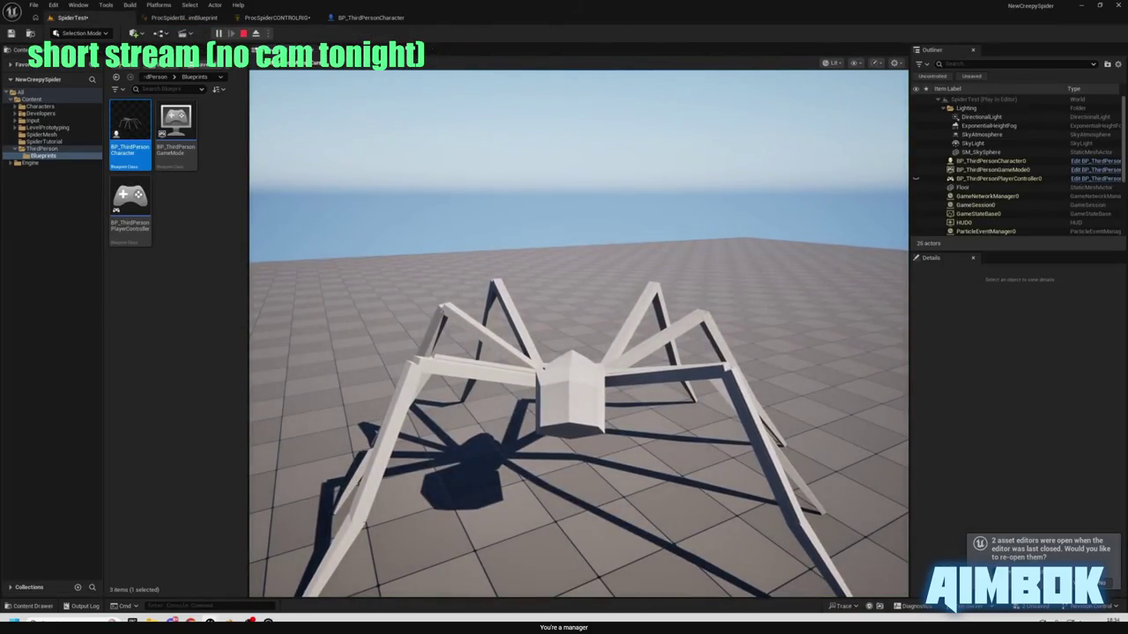
pyautogui.press('w')
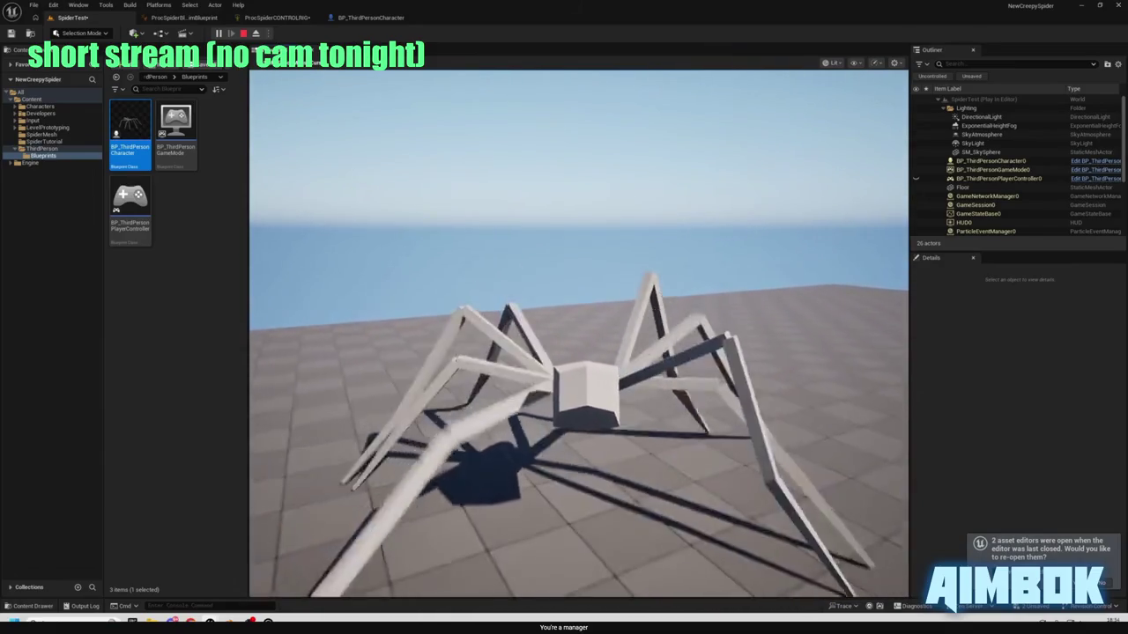
pyautogui.press('Escape')
pyautogui.click(277, 18)
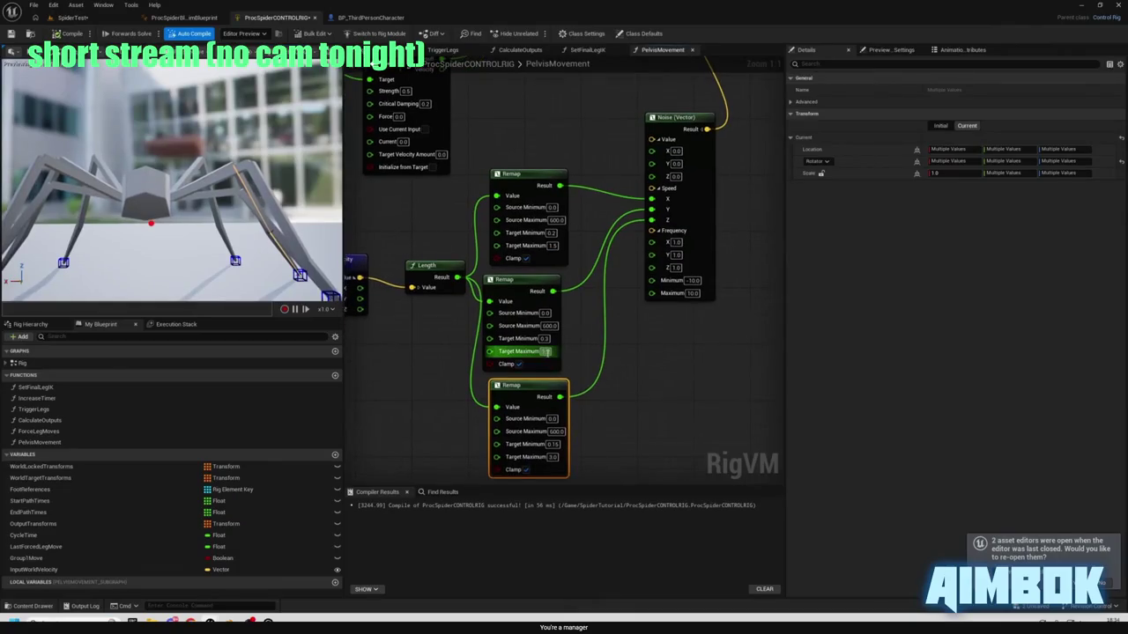
# - Enter 0.5 in a graph node field and tab past the following fields
pyautogui.click(546, 351)
pyautogui.write('0.5')
pyautogui.press('Tab')
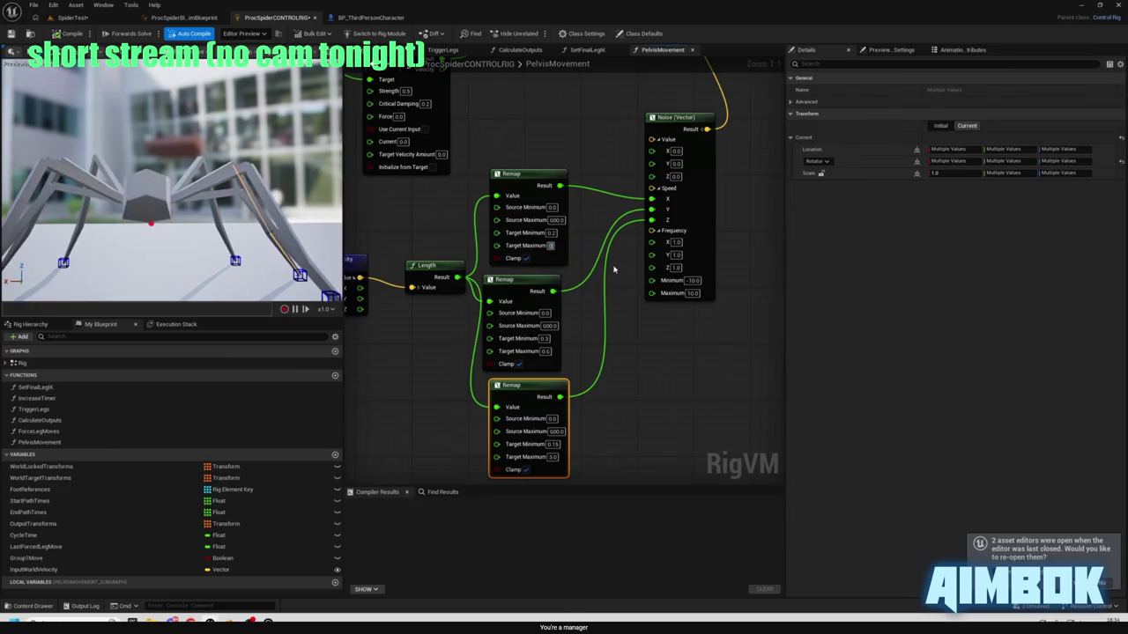
pyautogui.press('Tab')
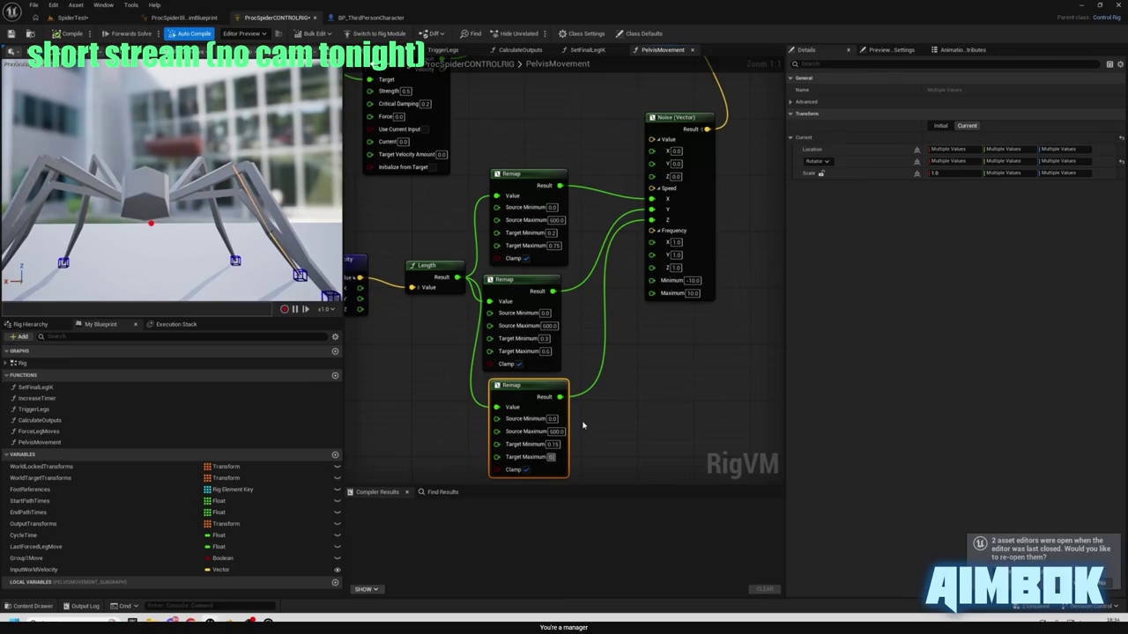
# - Pause the tutorial, exit full screen and switch back to Unreal
pyautogui.click(351, 185)
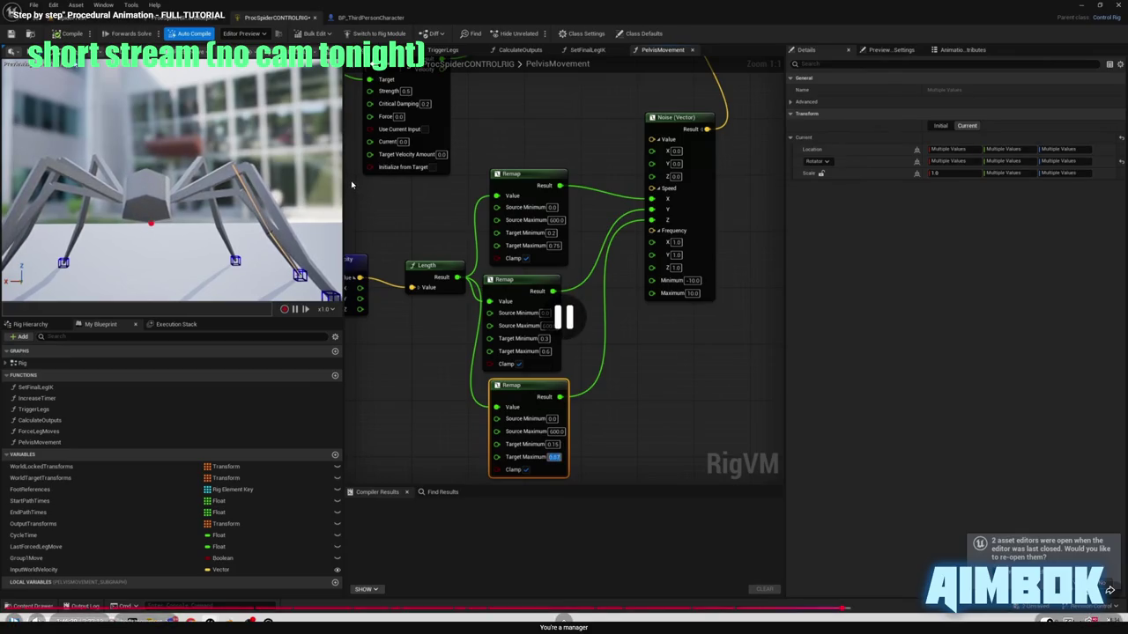
pyautogui.press('Escape')
pyautogui.hotkey('alt', 'Tab')
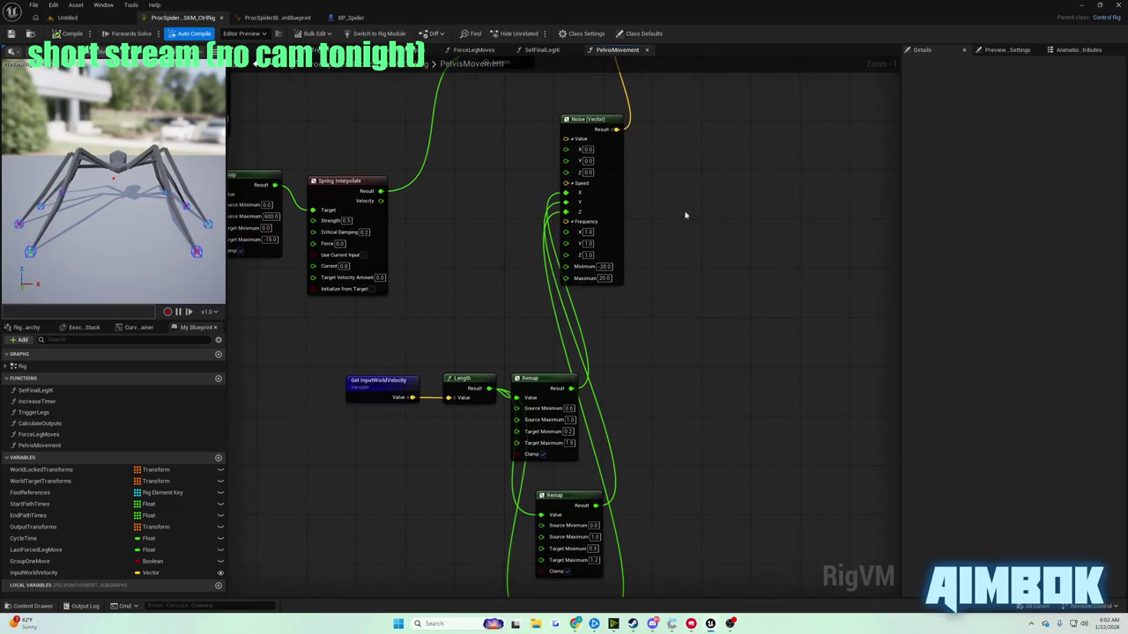
# - Check the tutorial, then set the Noise node's range to Minimum -10 and Maximum 10
pyautogui.click(568, 398)
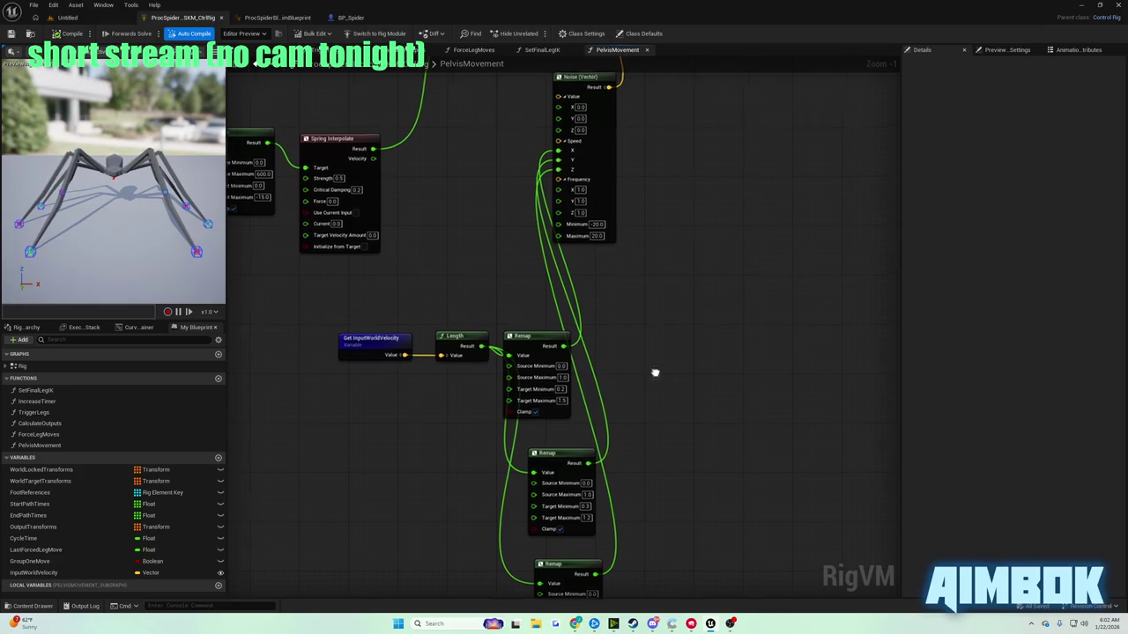
pyautogui.moveTo(657, 373); pyautogui.dragTo(639, 243)
pyautogui.moveTo(592, 475)
pyautogui.mouseDown()
pyautogui.moveTo(644, 478)
pyautogui.moveTo(620, 456)
pyautogui.mouseUp()
pyautogui.moveTo(575, 622)
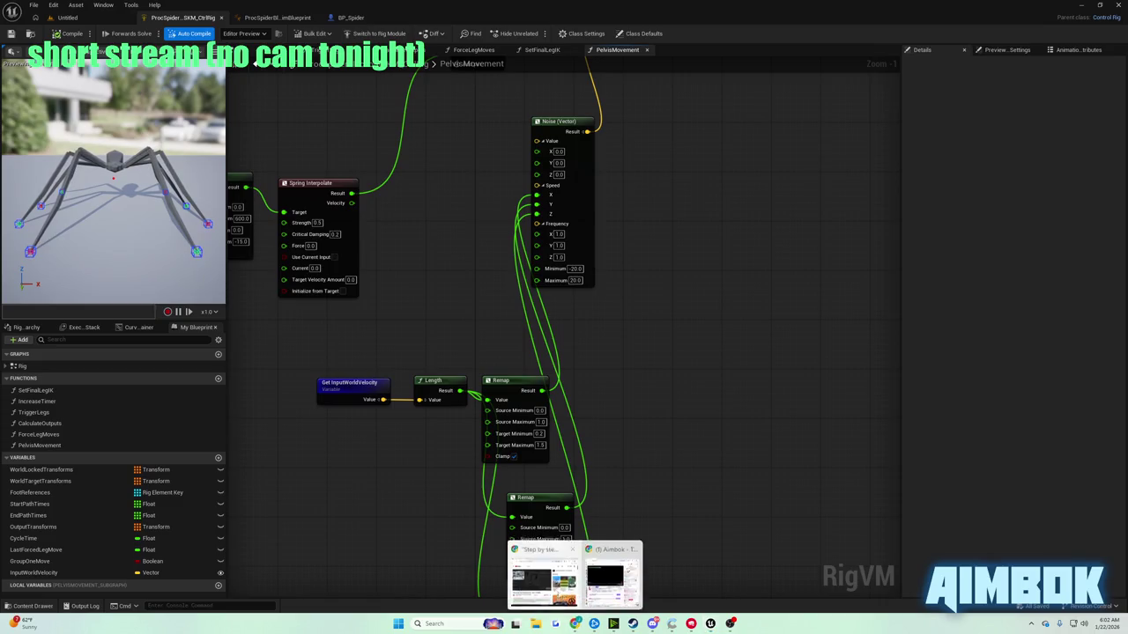
pyautogui.click(533, 577)
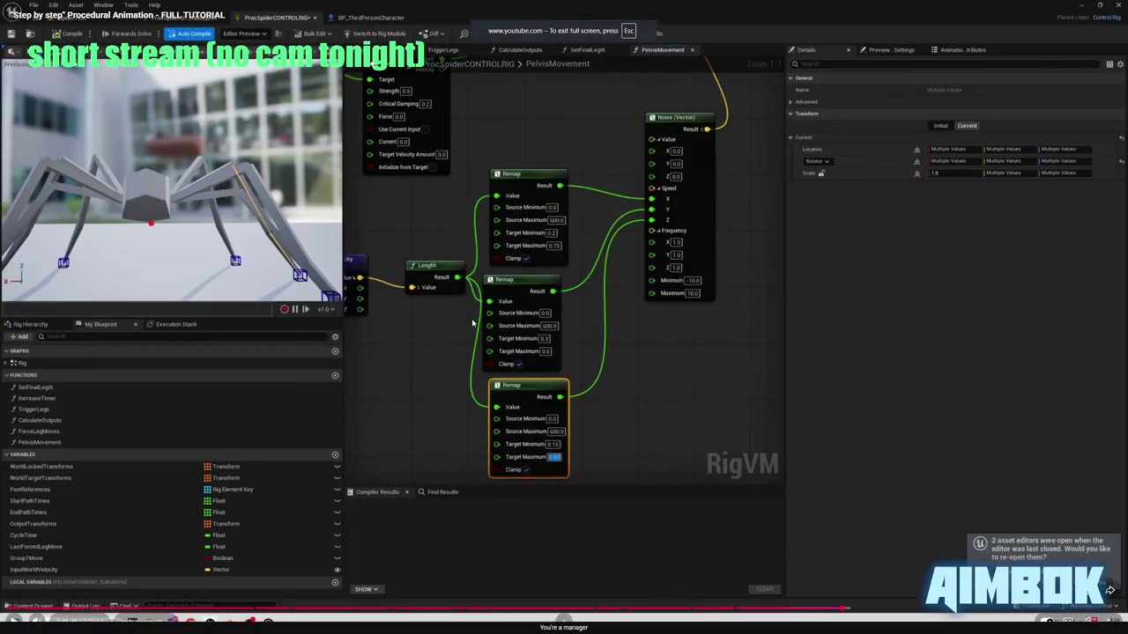
pyautogui.hotkey('alt', 'Tab')
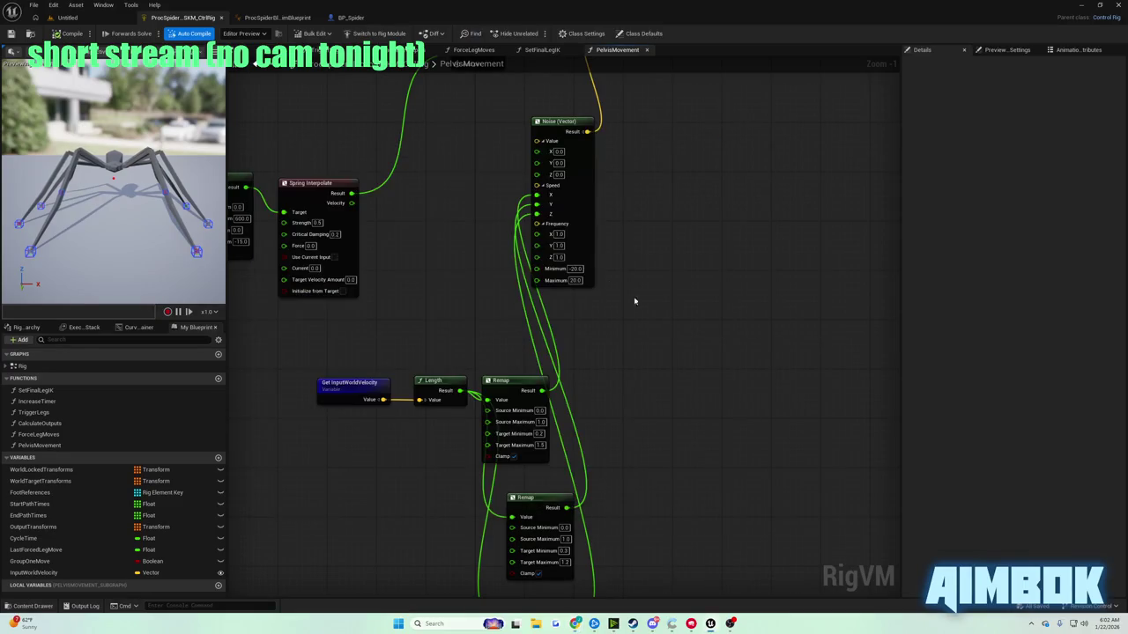
pyautogui.write('-10')
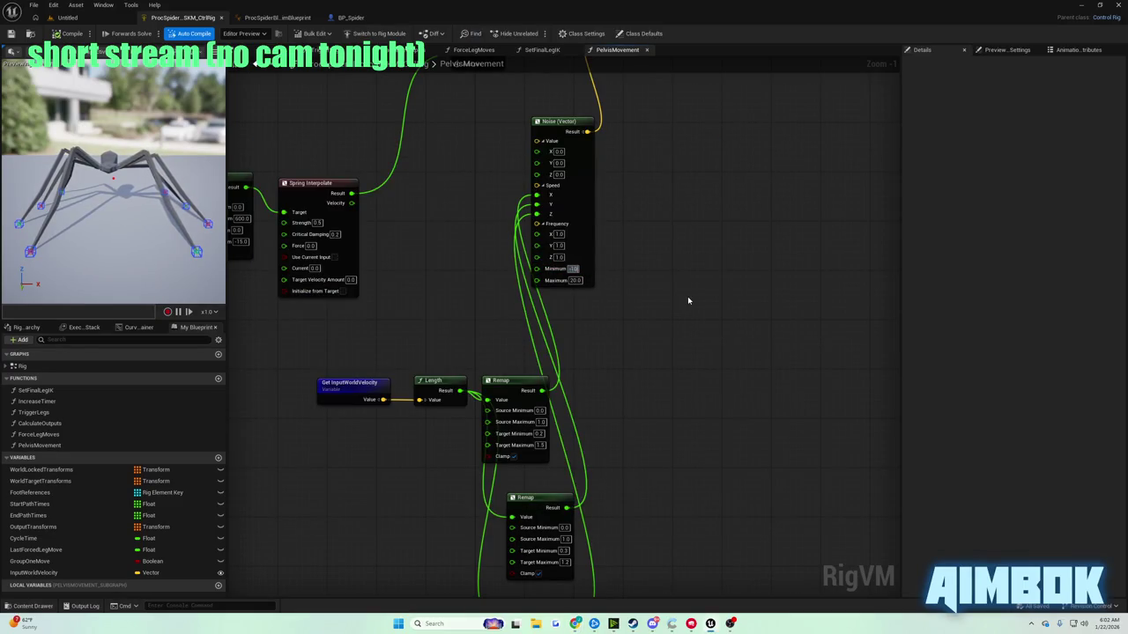
pyautogui.press('Tab')
pyautogui.write('10')
# - Set the first Remap node's Target Maximum to 0.75
pyautogui.moveTo(688, 300); pyautogui.dragTo(648, 115)
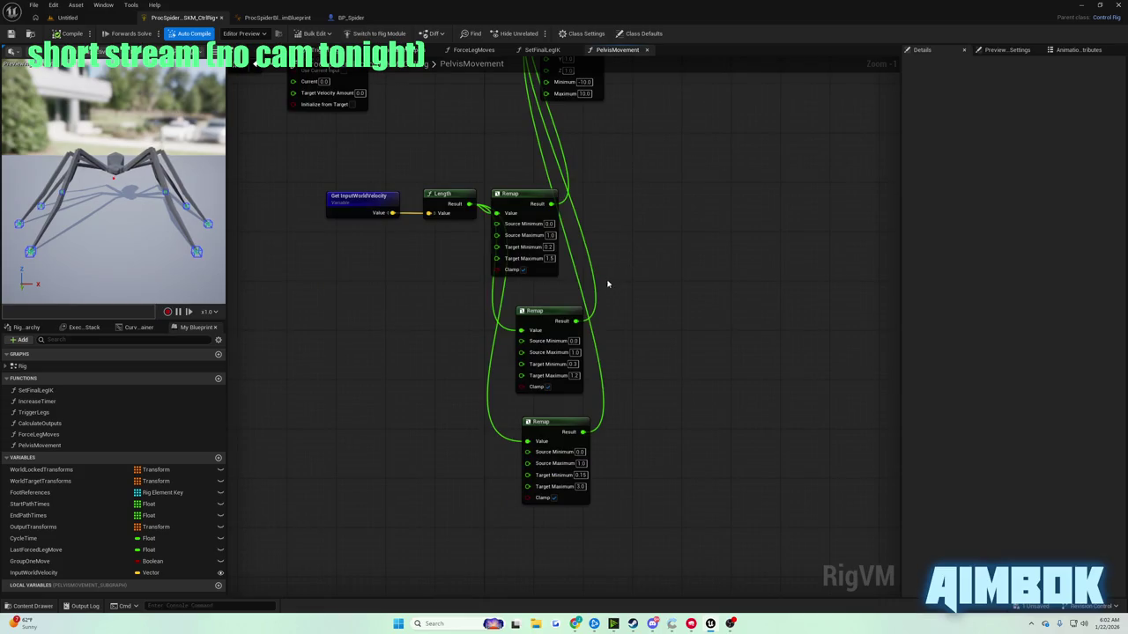
pyautogui.moveTo(575, 622)
pyautogui.click(540, 571)
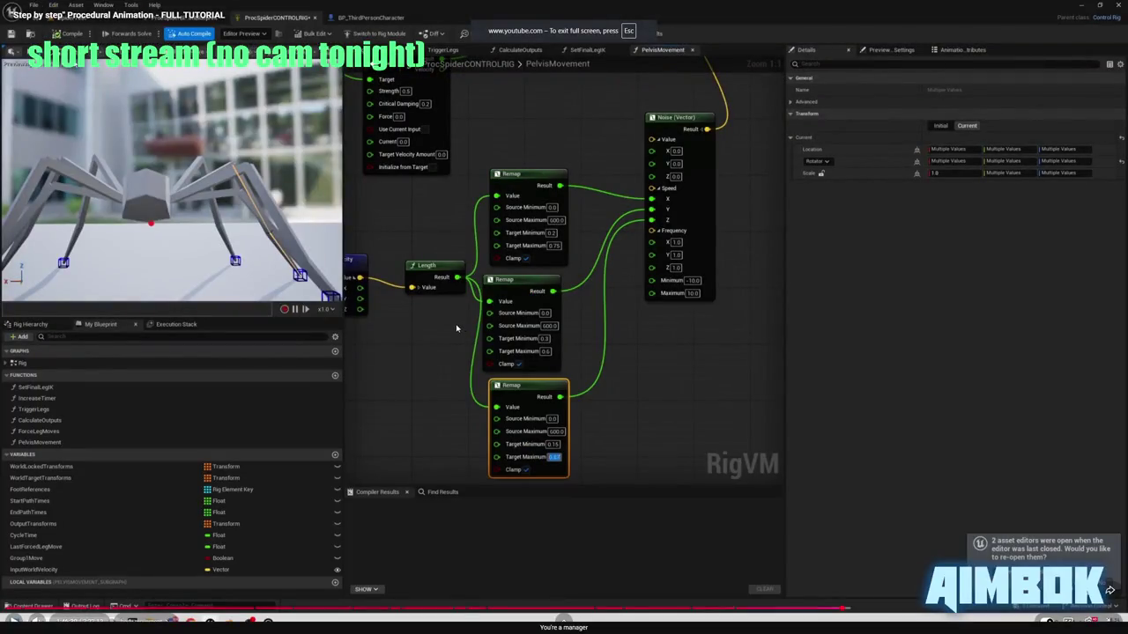
pyautogui.press('super+Down')
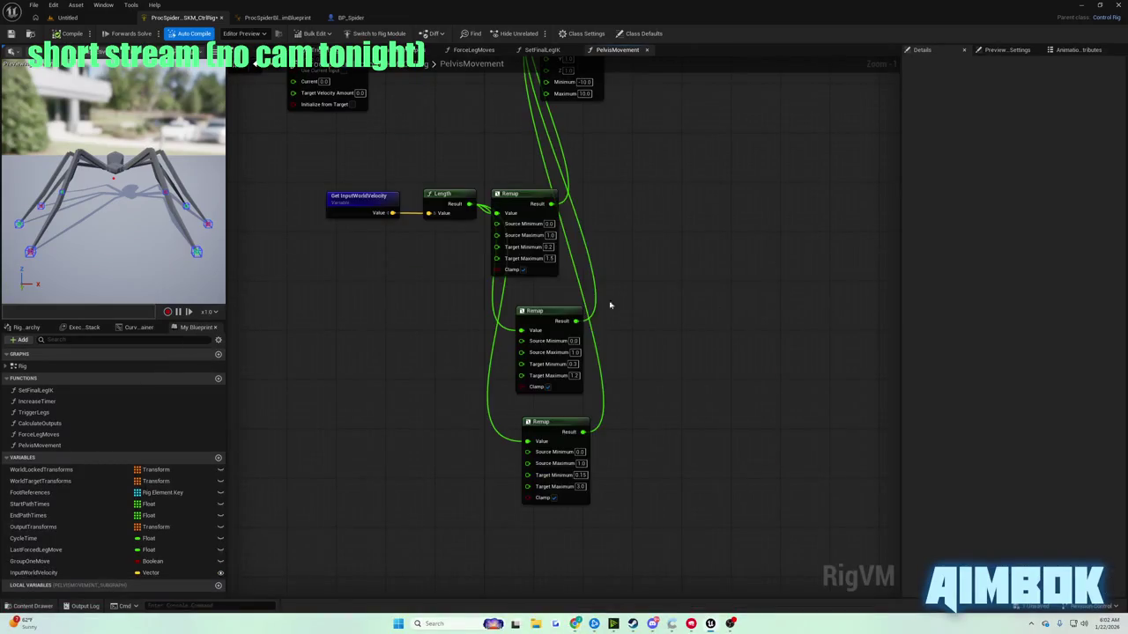
pyautogui.click(550, 258)
pyautogui.write('0.75')
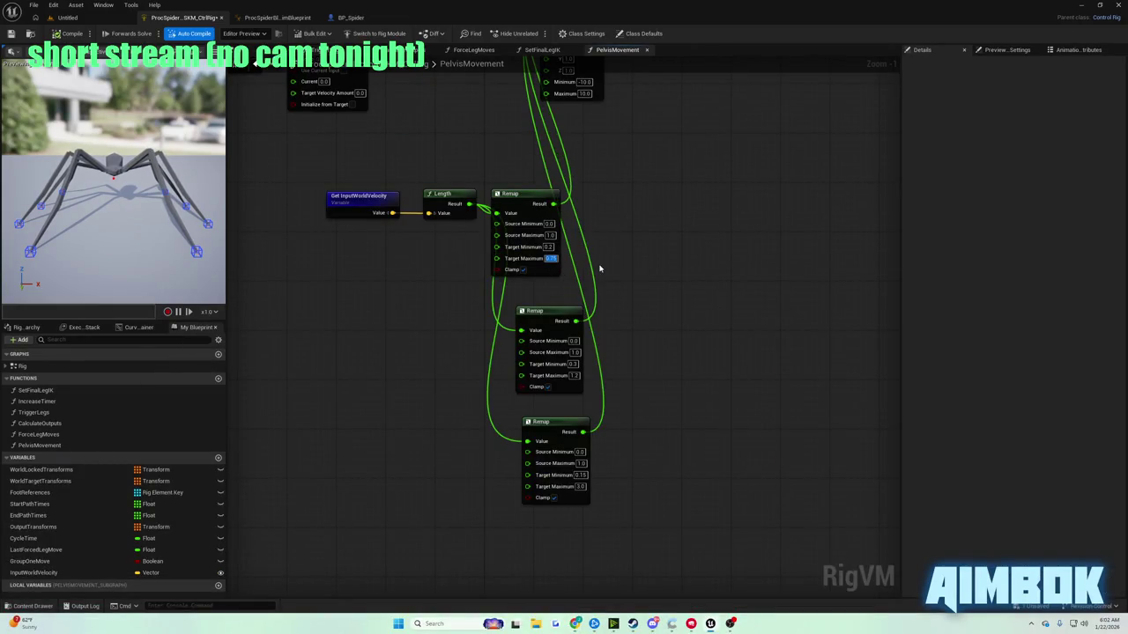
pyautogui.click(575, 375)
# - Compare against the paused tutorial and set the third Remap's Target Maximum to 0.57
pyautogui.moveTo(574, 623)
pyautogui.click(577, 586)
pyautogui.press('f')
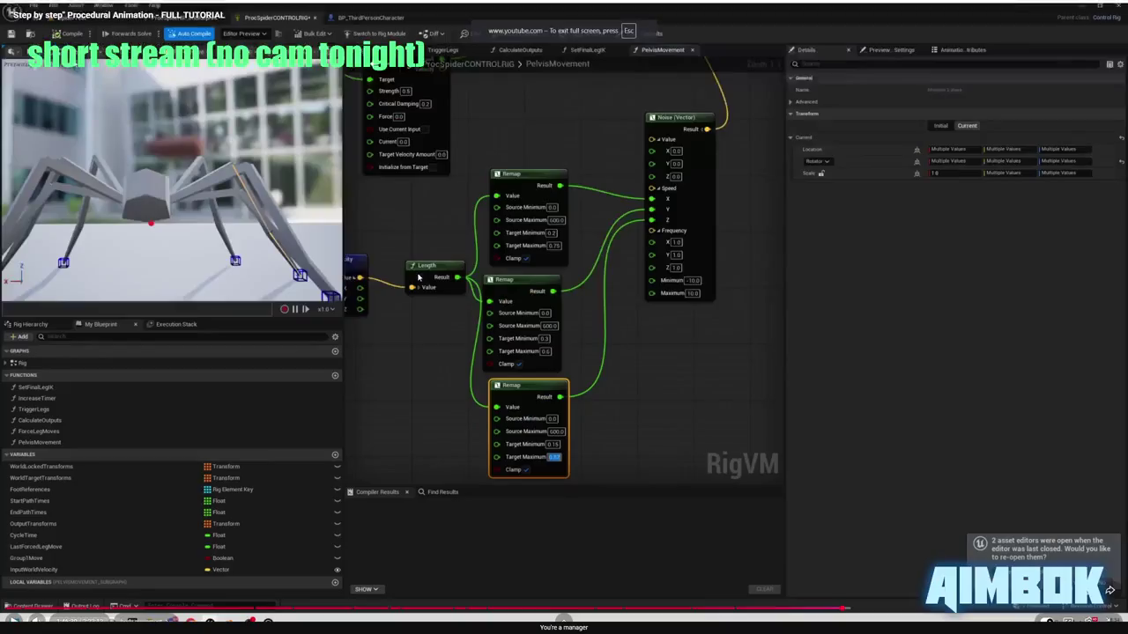
pyautogui.press('space')
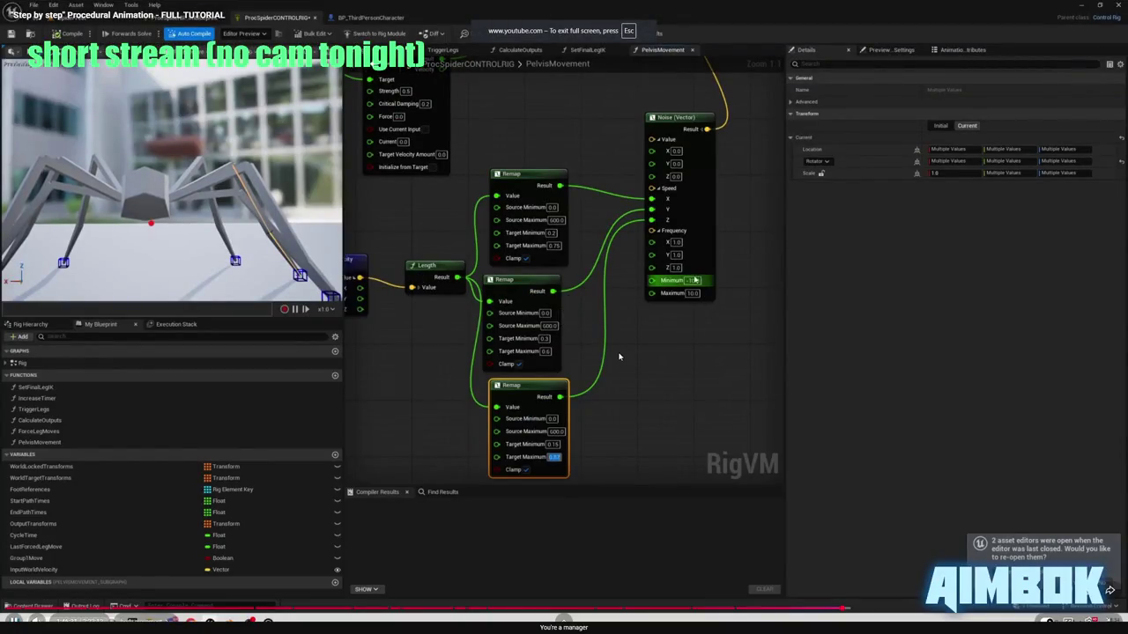
pyautogui.press('Escape')
pyautogui.click(809, 399)
pyautogui.write('0.57')
pyautogui.press('Return')
# - Review the tutorial, then play the Untitled level to test the spider's movement
pyautogui.moveTo(574, 623)
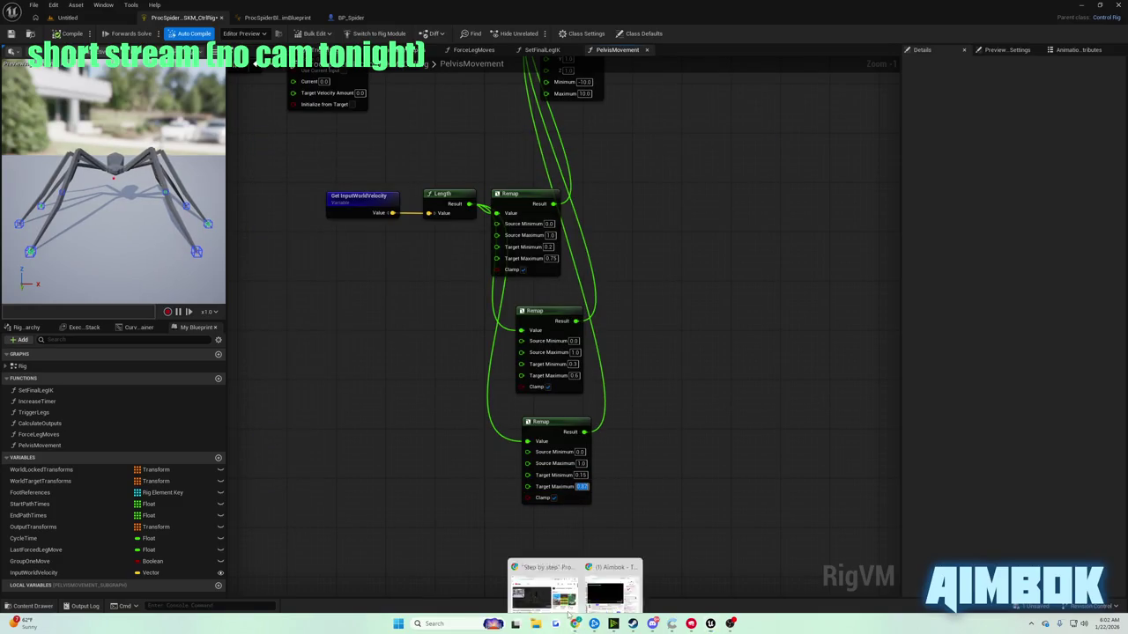
pyautogui.click(542, 597)
pyautogui.doubleClick(473, 295)
pyautogui.press('space')
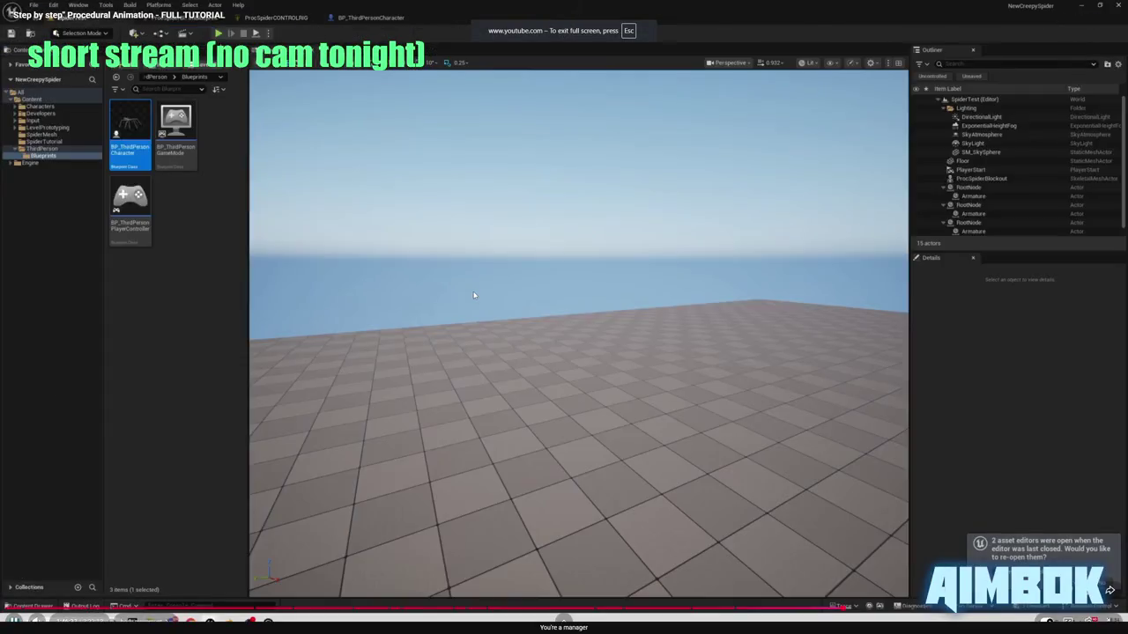
pyautogui.press('Escape')
pyautogui.click(584, 189)
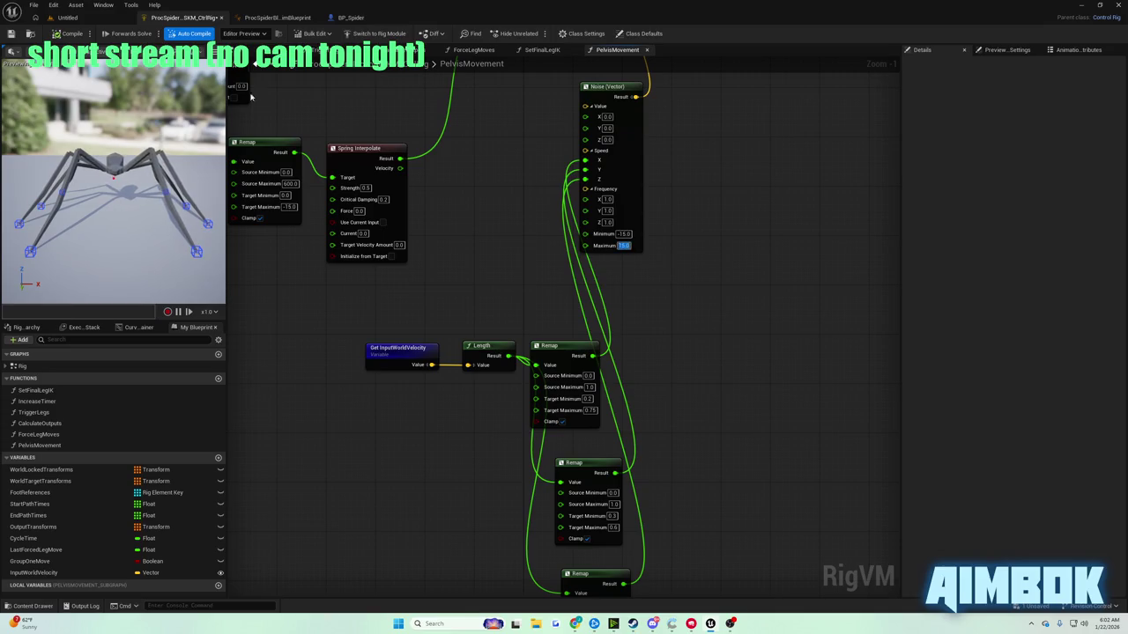
pyautogui.click(67, 18)
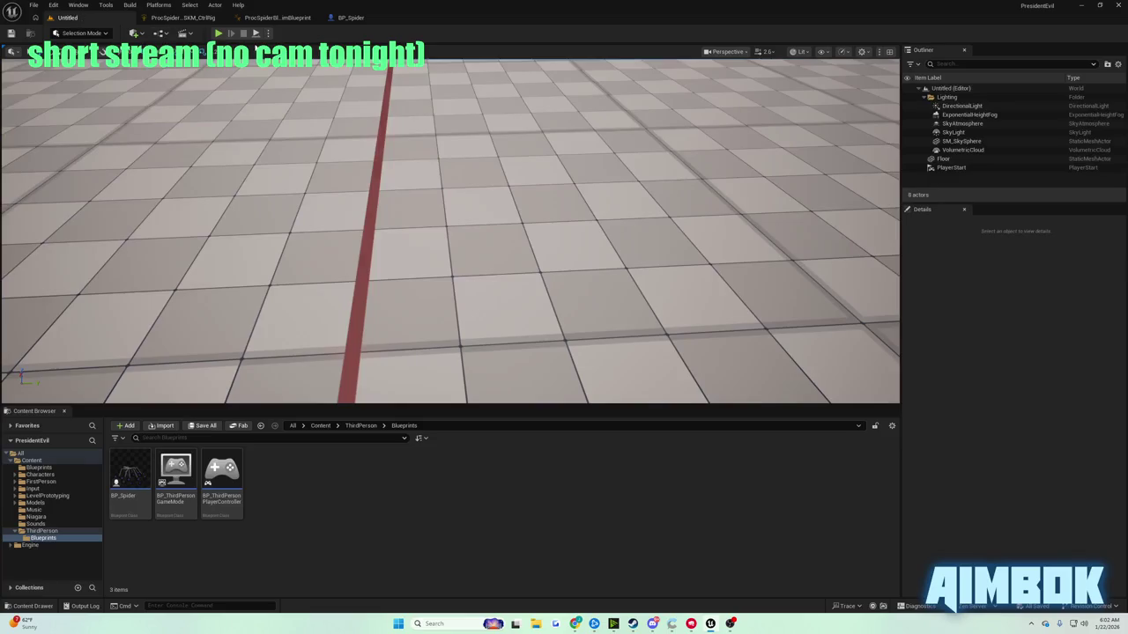
pyautogui.hotkey('alt', 'p')
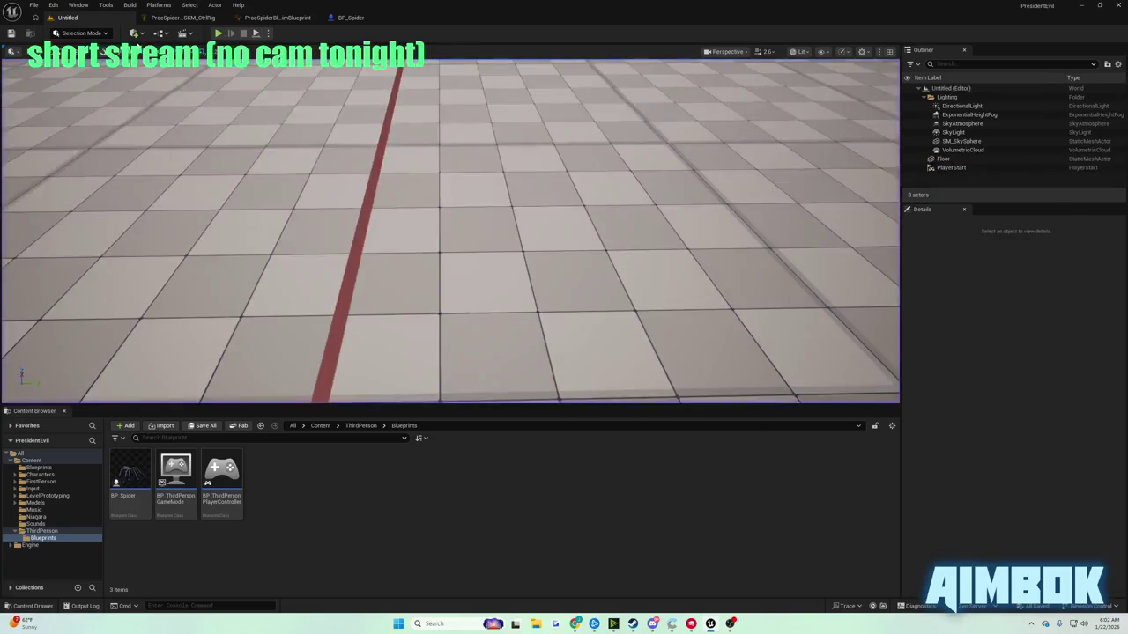
# - Watch the tutorial full screen for reference, then return to the Control Rig graph
pyautogui.click(185, 17)
pyautogui.click(574, 623)
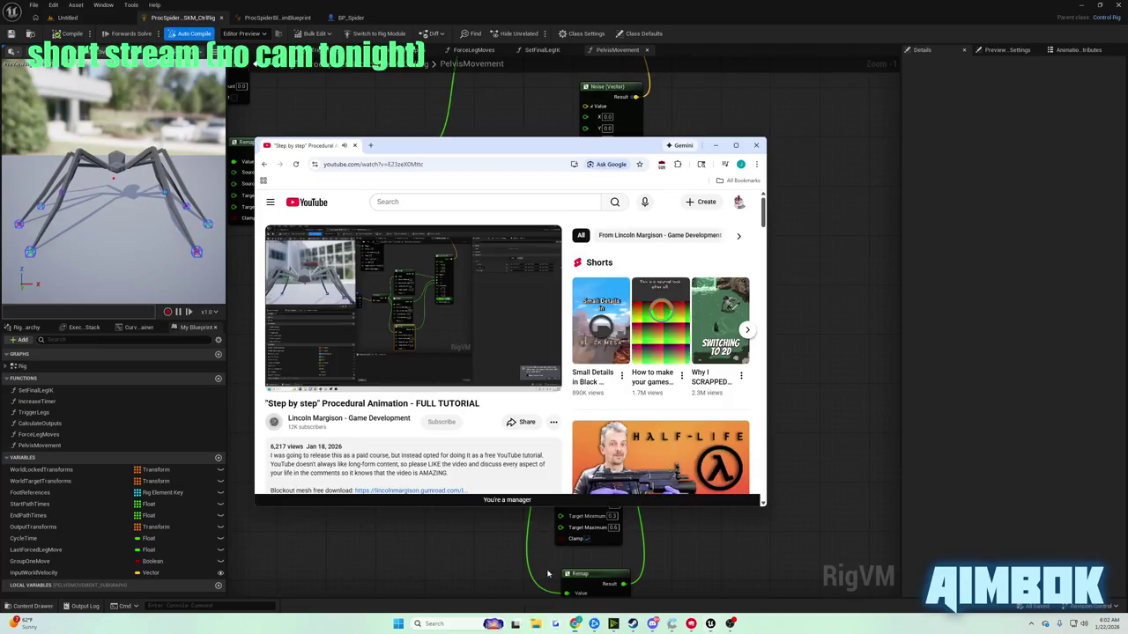
pyautogui.doubleClick(476, 284)
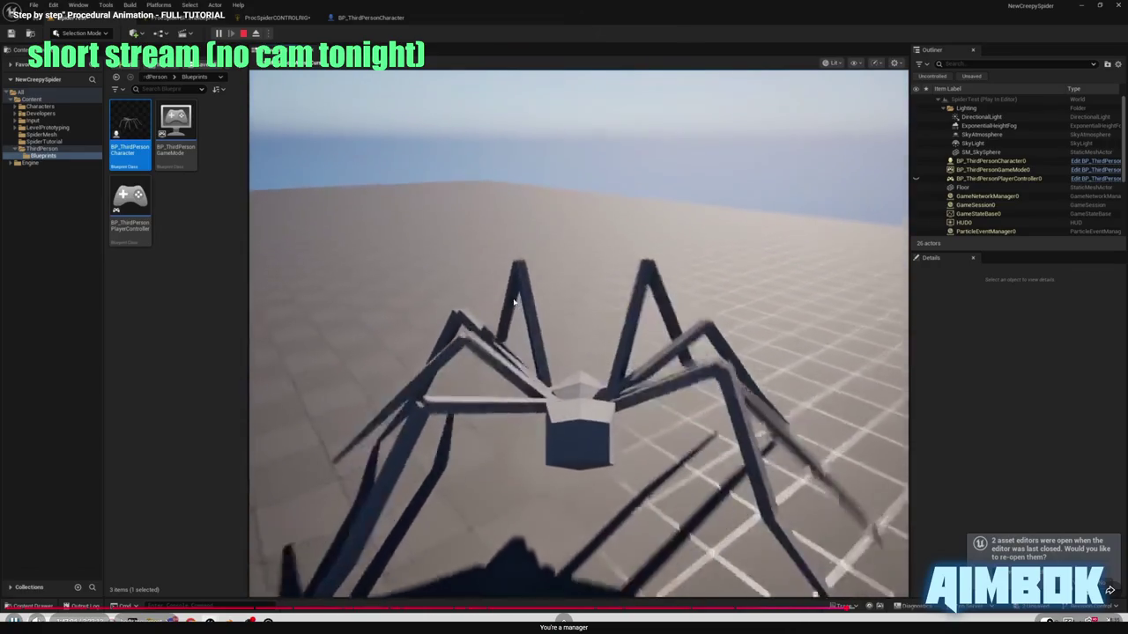
pyautogui.press('Escape')
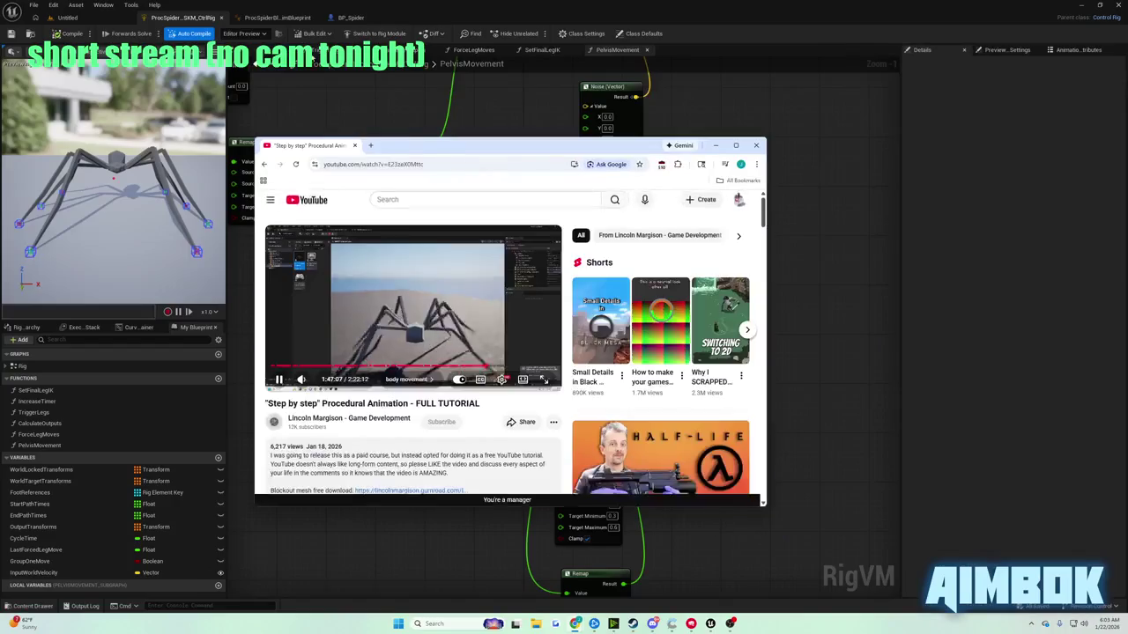
pyautogui.click(715, 146)
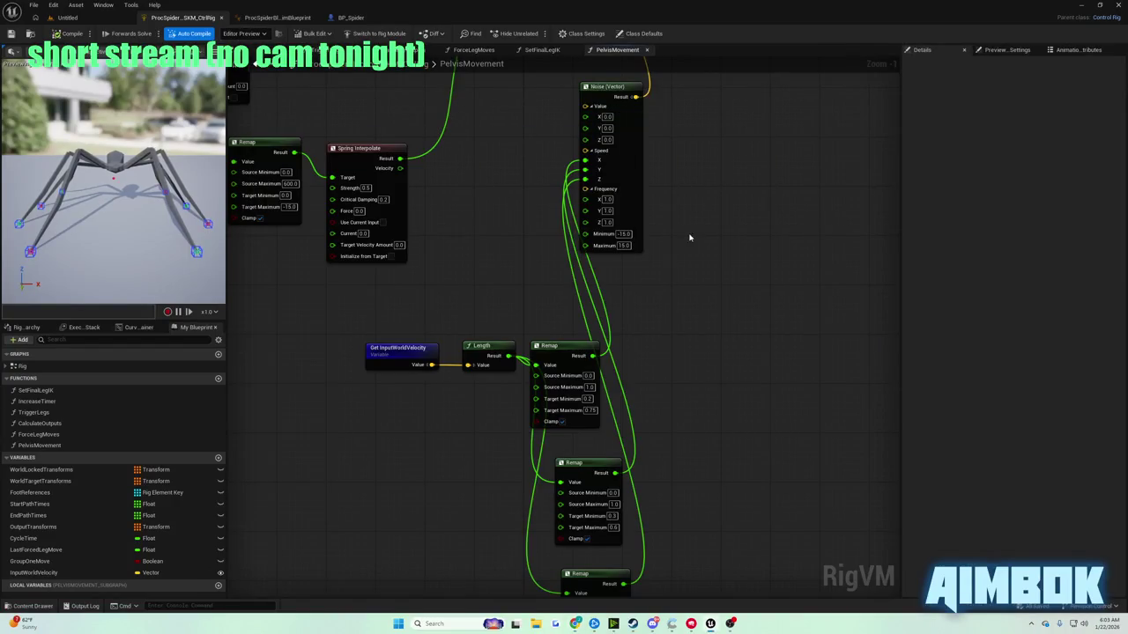
# - Change the Noise range to Minimum -5 and Maximum 5, then return to the level viewport
pyautogui.scroll(-1, 663, 273)
pyautogui.scroll(1, 675, 262)
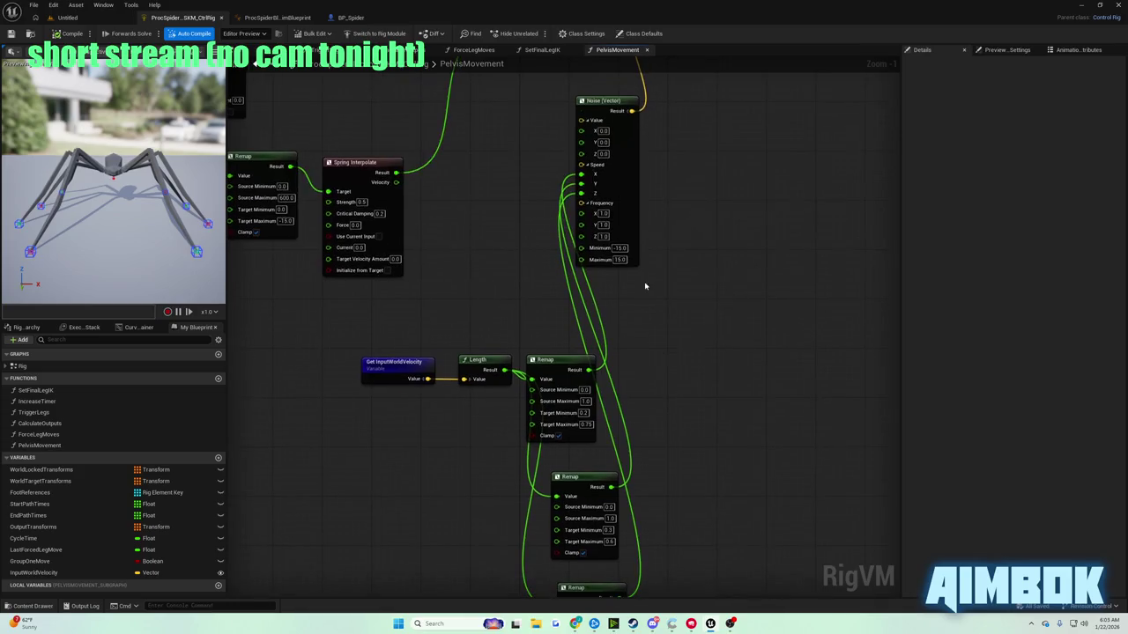
pyautogui.write('-5')
pyautogui.press('Tab')
pyautogui.write('5')
pyautogui.press('Return')
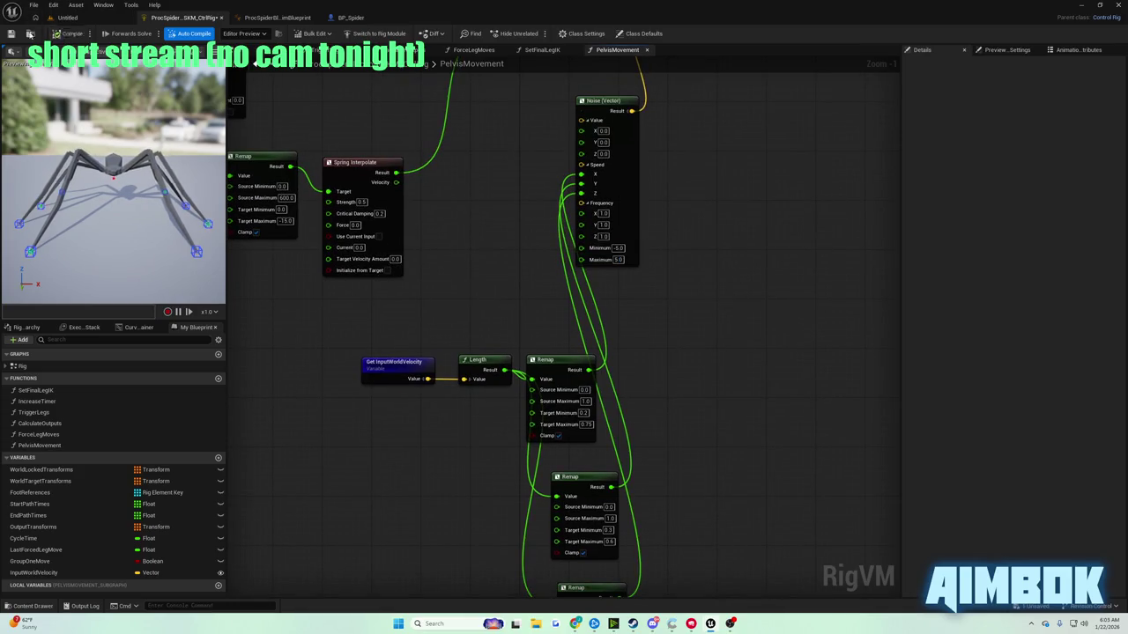
pyautogui.click(66, 18)
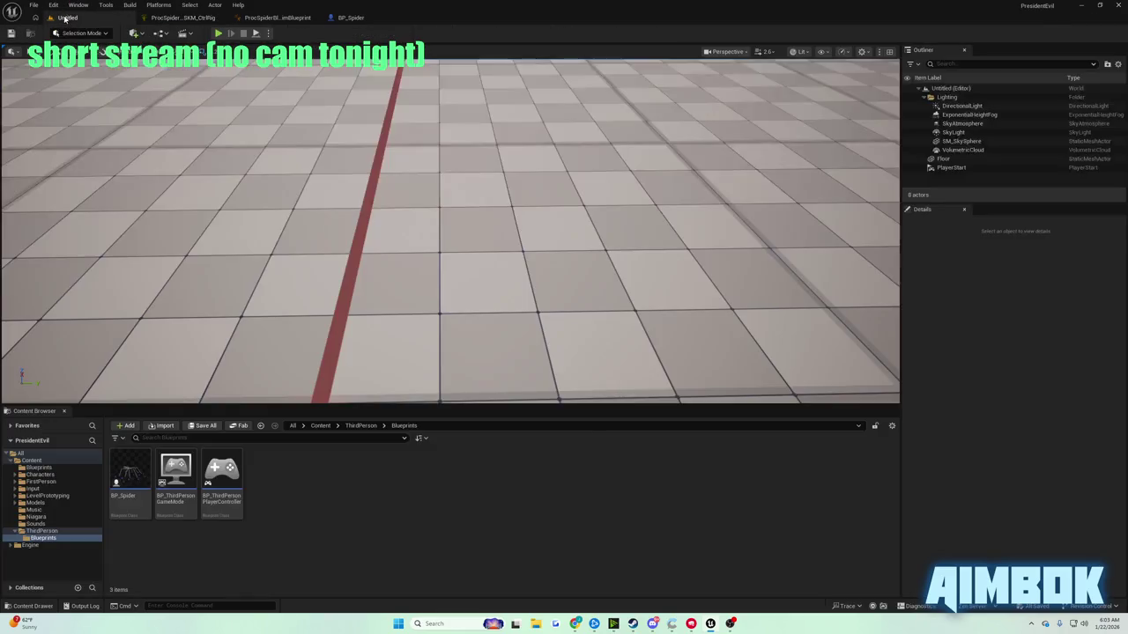
# - Play the procedural animation tutorial full screen in the browser
pyautogui.moveTo(575, 623)
pyautogui.click(540, 587)
pyautogui.doubleClick(409, 261)
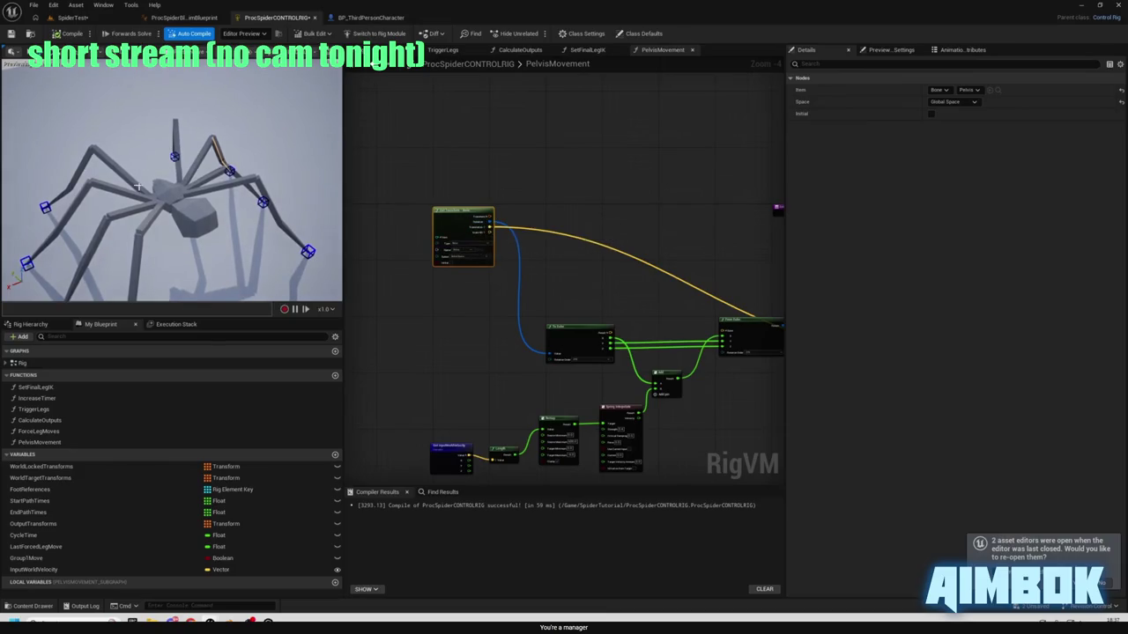
# - Route the pelvis rotation through new To World and From World nodes into To Euler
pyautogui.scroll(4, 443, 202)
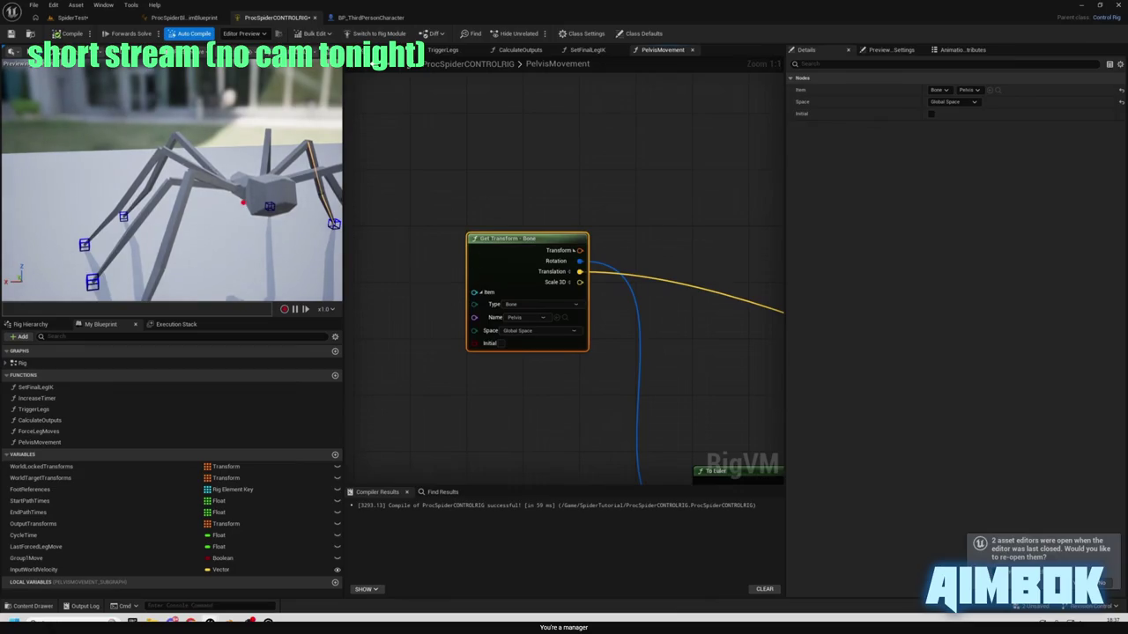
pyautogui.moveTo(262, 270); pyautogui.dragTo(262, 271)
pyautogui.moveTo(652, 396); pyautogui.dragTo(602, 288)
pyautogui.moveTo(527, 132)
pyautogui.mouseDown()
pyautogui.moveTo(464, 132)
pyautogui.moveTo(440, 379)
pyautogui.moveTo(400, 351)
pyautogui.mouseUp()
pyautogui.write('to world')
pyautogui.press('Return')
pyautogui.moveTo(521, 440)
pyautogui.mouseDown()
pyautogui.moveTo(458, 308)
pyautogui.moveTo(459, 319)
pyautogui.mouseUp()
pyautogui.moveTo(432, 359); pyautogui.dragTo(535, 368)
pyautogui.write('from w')
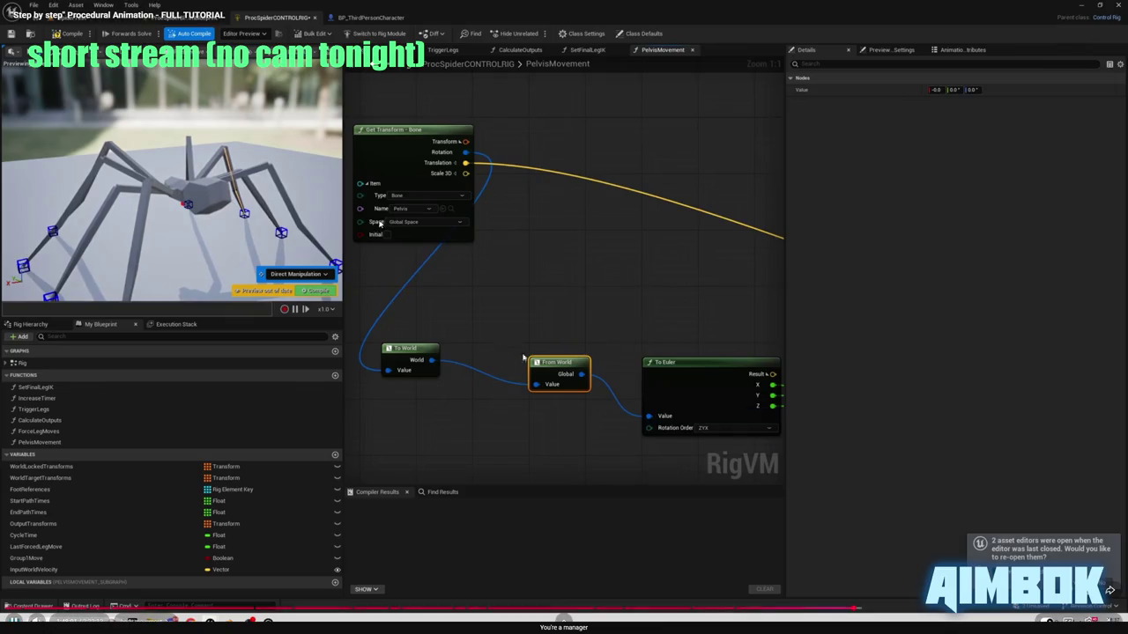
pyautogui.write('k')
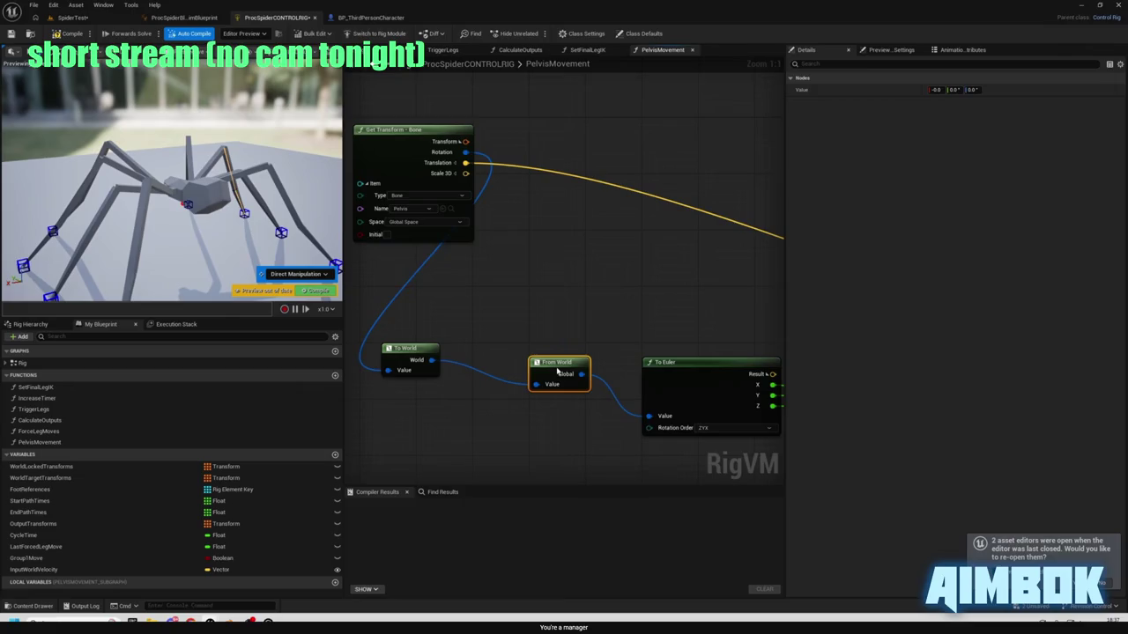
# - Pause and resume the tutorial, then leave it paused and windowed over the editor
pyautogui.moveTo(480, 150)
pyautogui.click(571, 160)
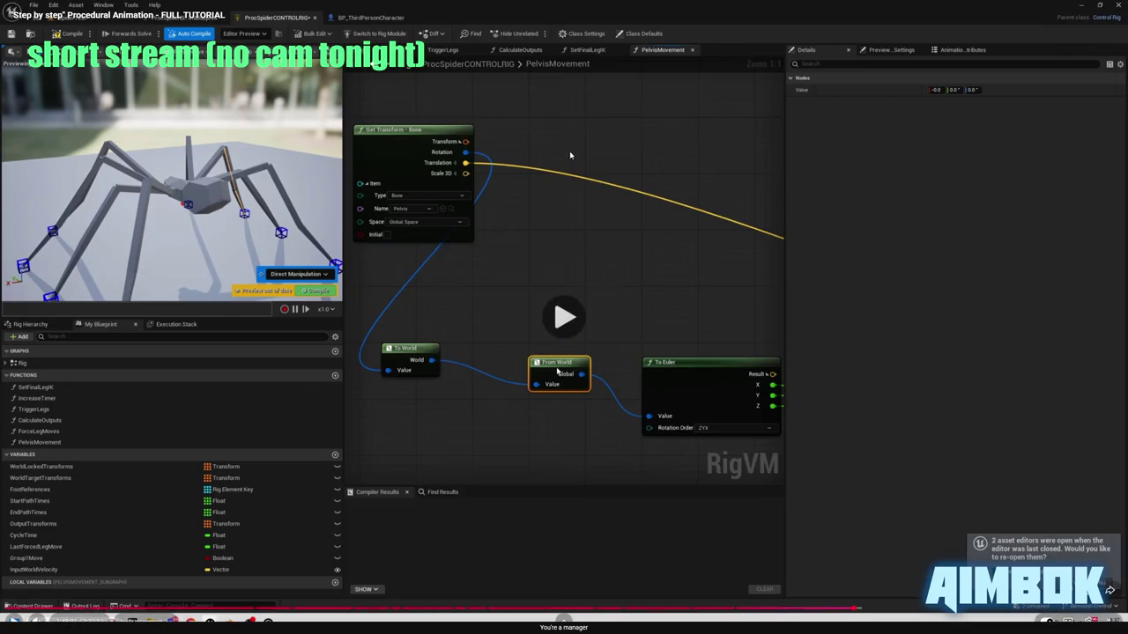
pyautogui.click(572, 162)
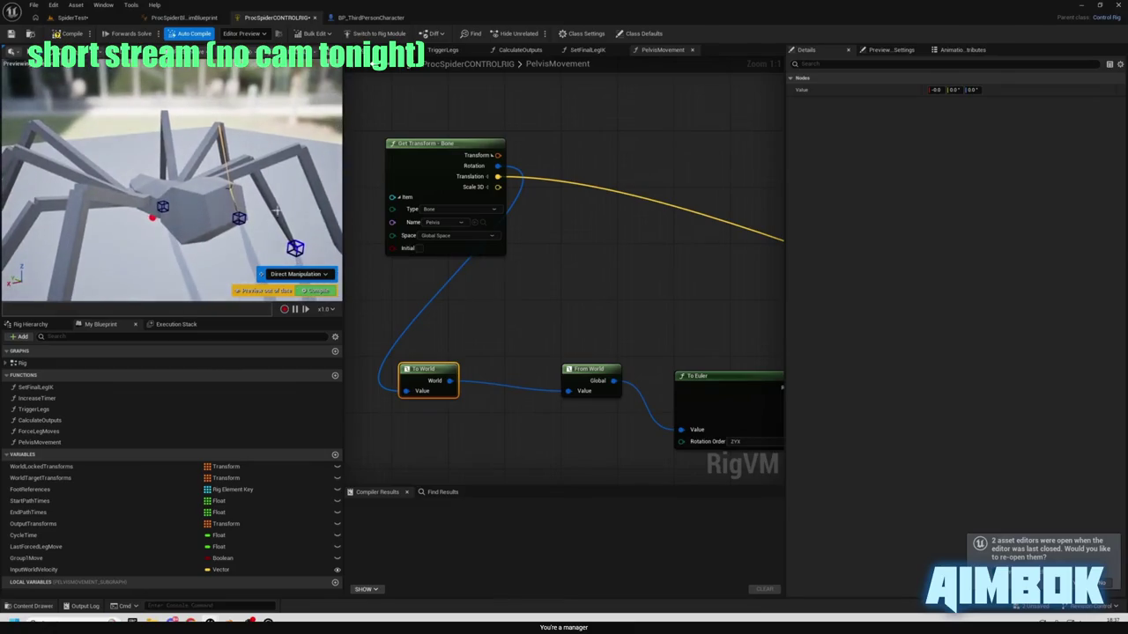
pyautogui.moveTo(460, 361); pyautogui.dragTo(480, 341)
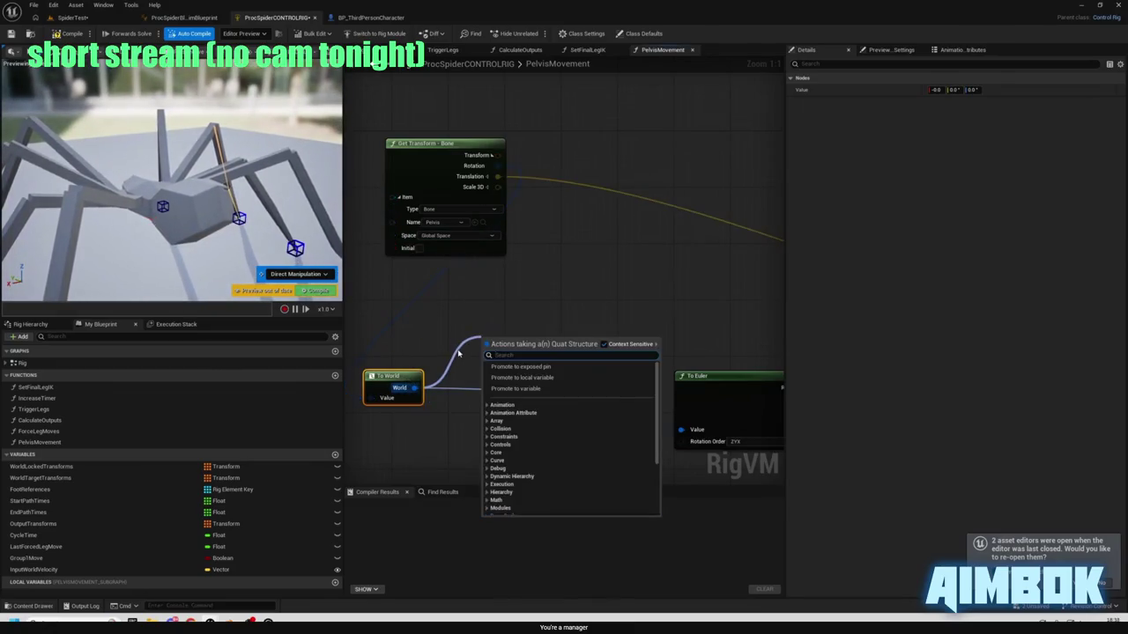
pyautogui.write('spline')
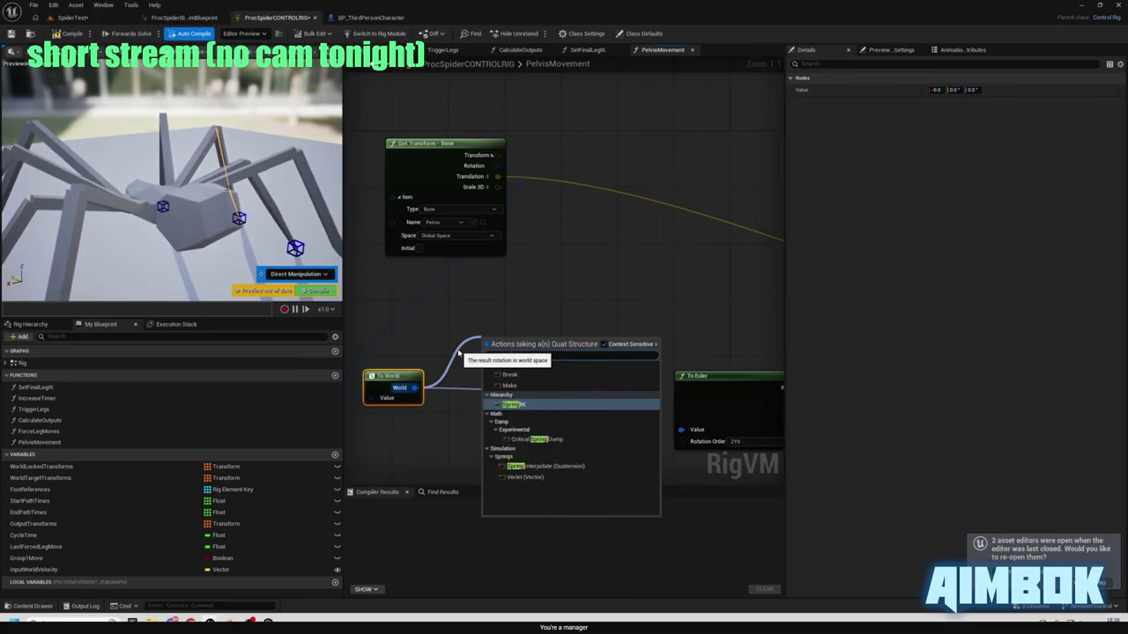
pyautogui.press('space')
pyautogui.press('Escape')
pyautogui.click(407, 273)
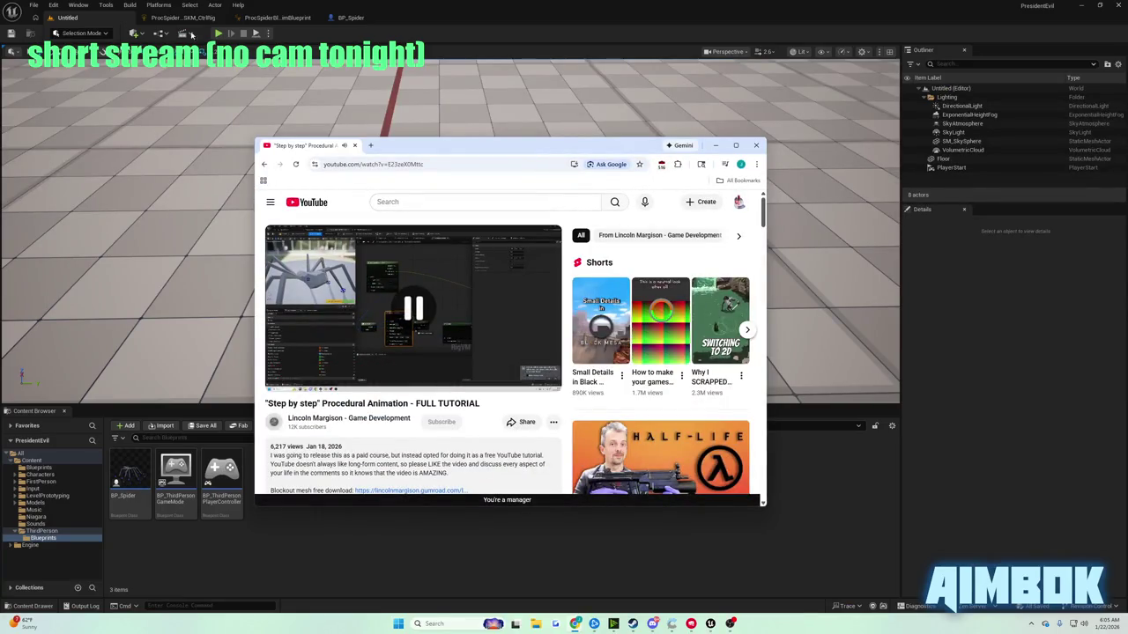
# - Zoom the PelvisMovement graph to 1:1 and move the Get Transform - Bone node up and left
pyautogui.click(183, 18)
pyautogui.scroll(3, 602, 261)
pyautogui.scroll(-3, 602, 261)
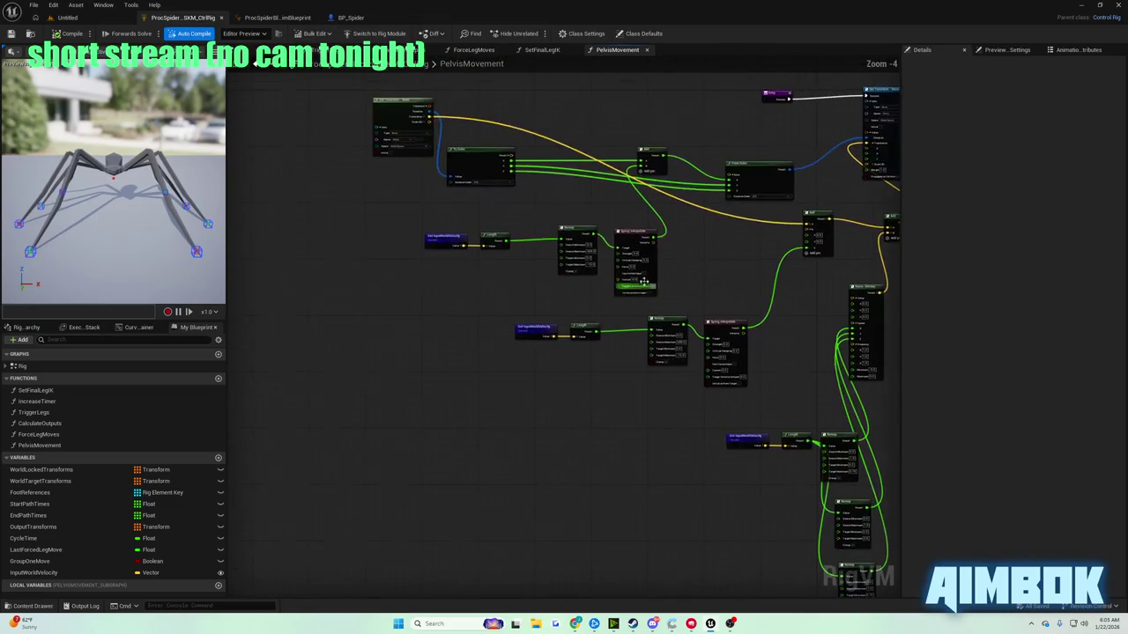
pyautogui.scroll(-4, 501, 263)
pyautogui.scroll(7, 501, 262)
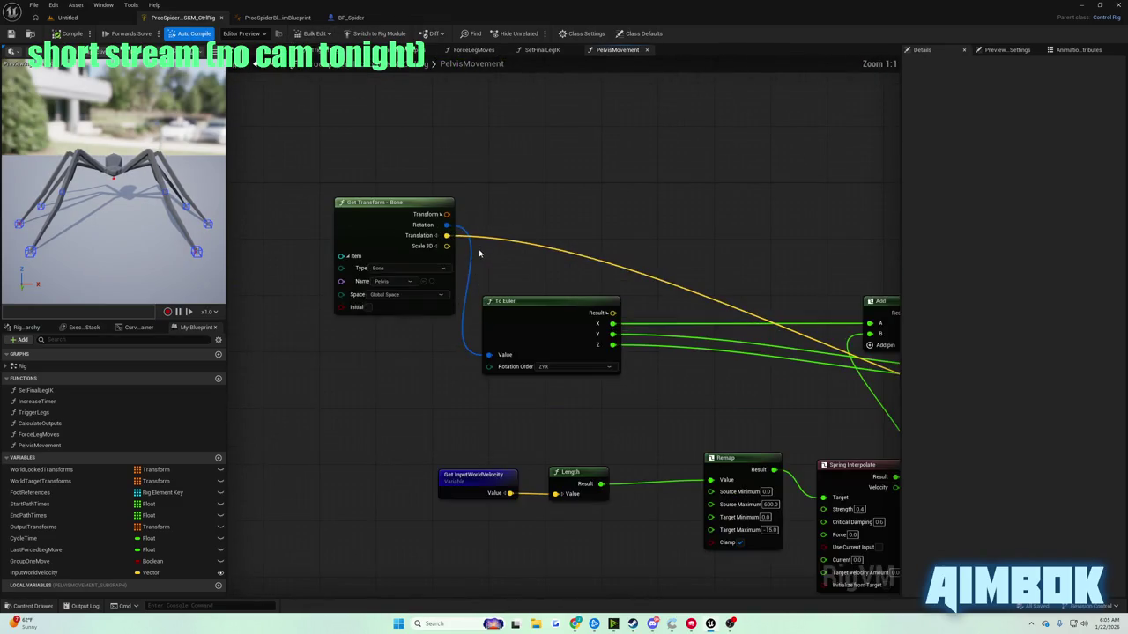
pyautogui.scroll(-2, 533, 259)
pyautogui.scroll(1, 475, 266)
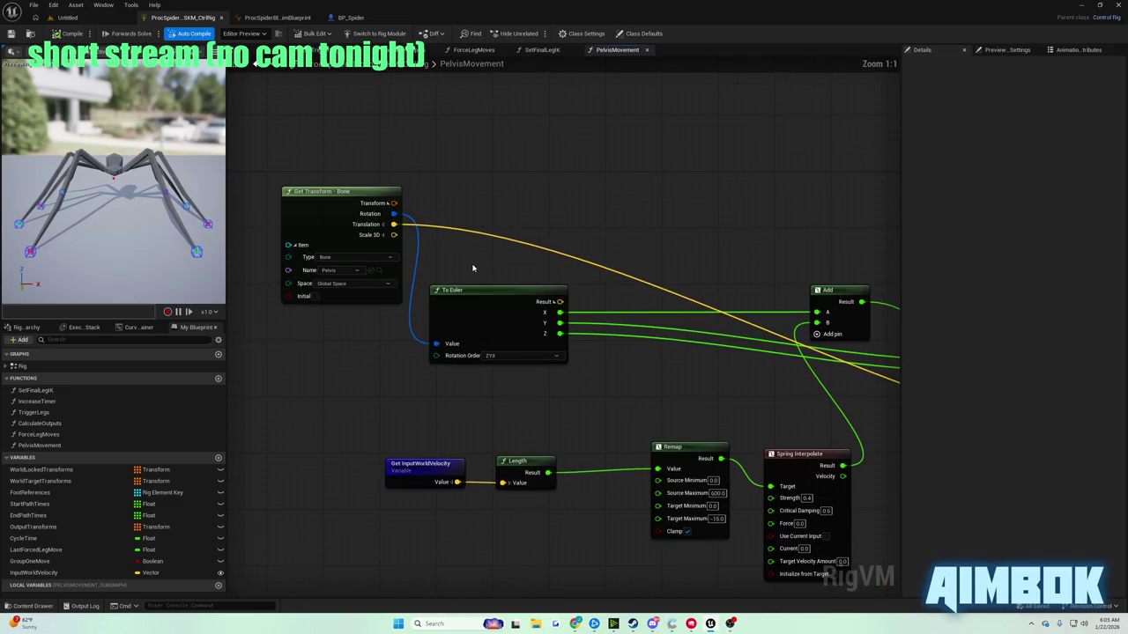
pyautogui.scroll(1, 405, 240)
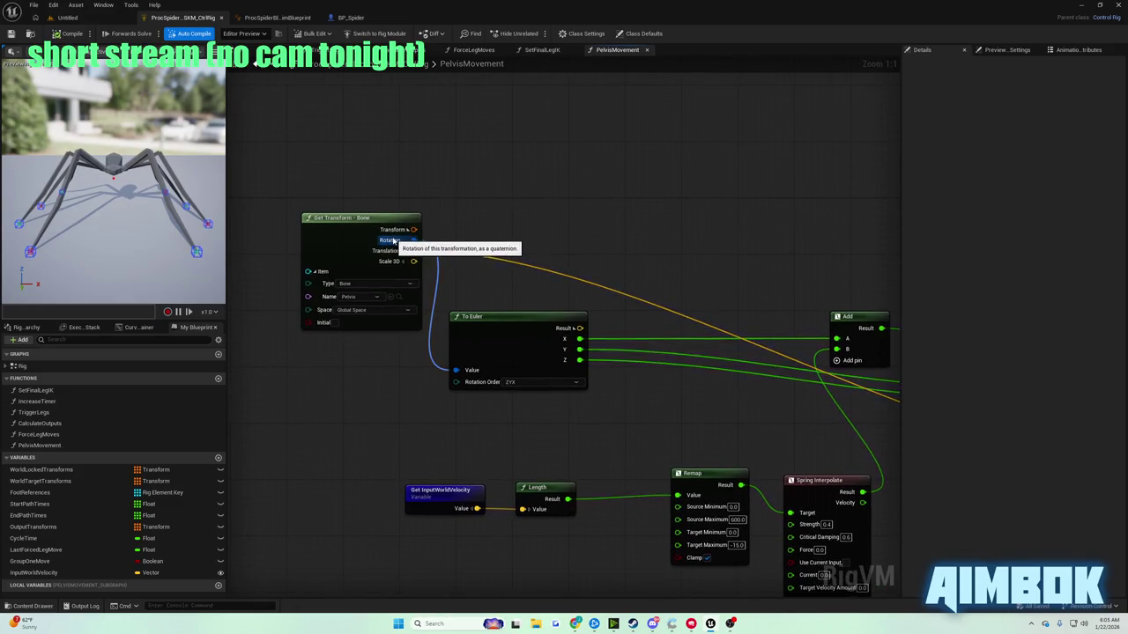
pyautogui.moveTo(379, 220); pyautogui.dragTo(357, 178)
pyautogui.moveTo(501, 246); pyautogui.dragTo(364, 264)
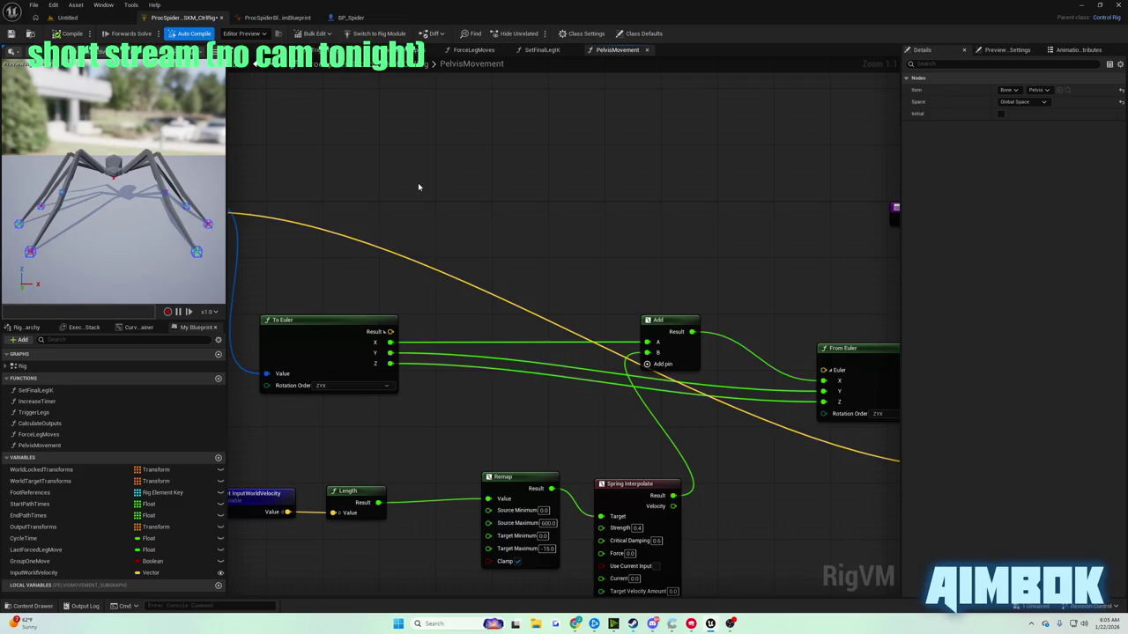
# - Select a spider leg in the preview viewport, then clear the selection
pyautogui.click(179, 175)
pyautogui.click(196, 152)
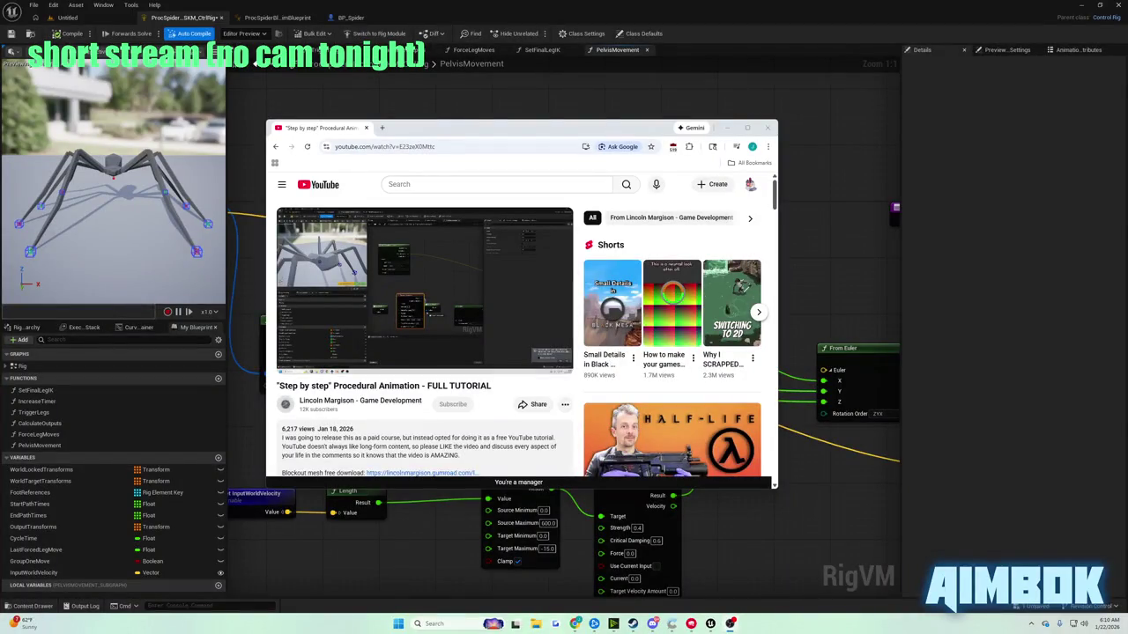
# - Move the tutorial window over the graph, watch it full screen, then pan the rig graph
pyautogui.moveTo(498, 134); pyautogui.dragTo(588, 140)
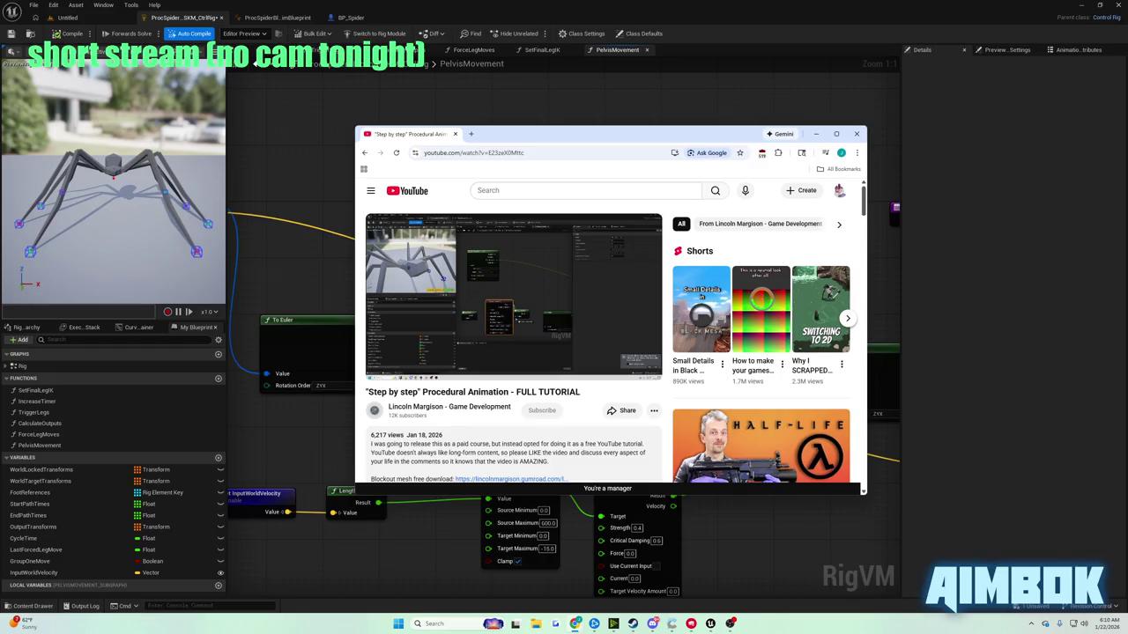
pyautogui.moveTo(425, 255)
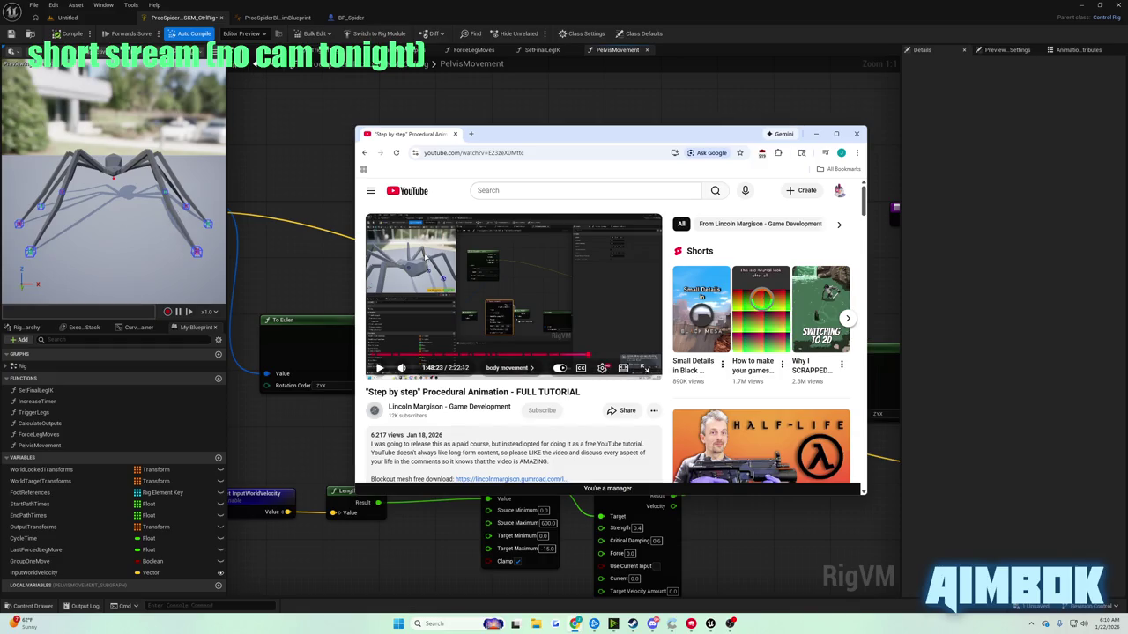
pyautogui.doubleClick(486, 255)
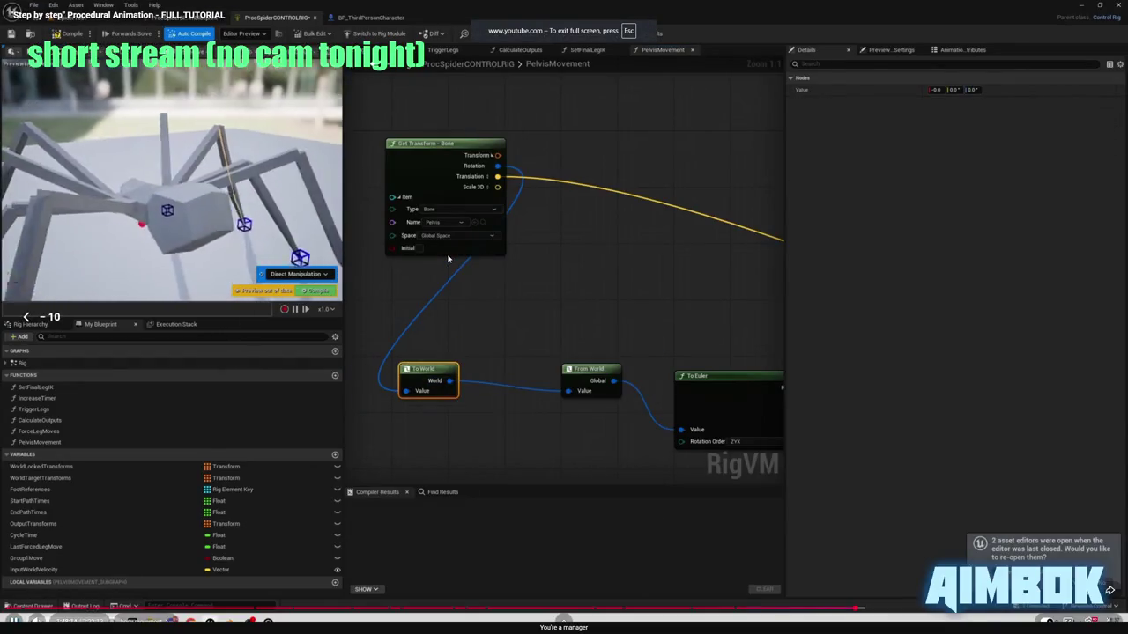
pyautogui.doubleClick(494, 267)
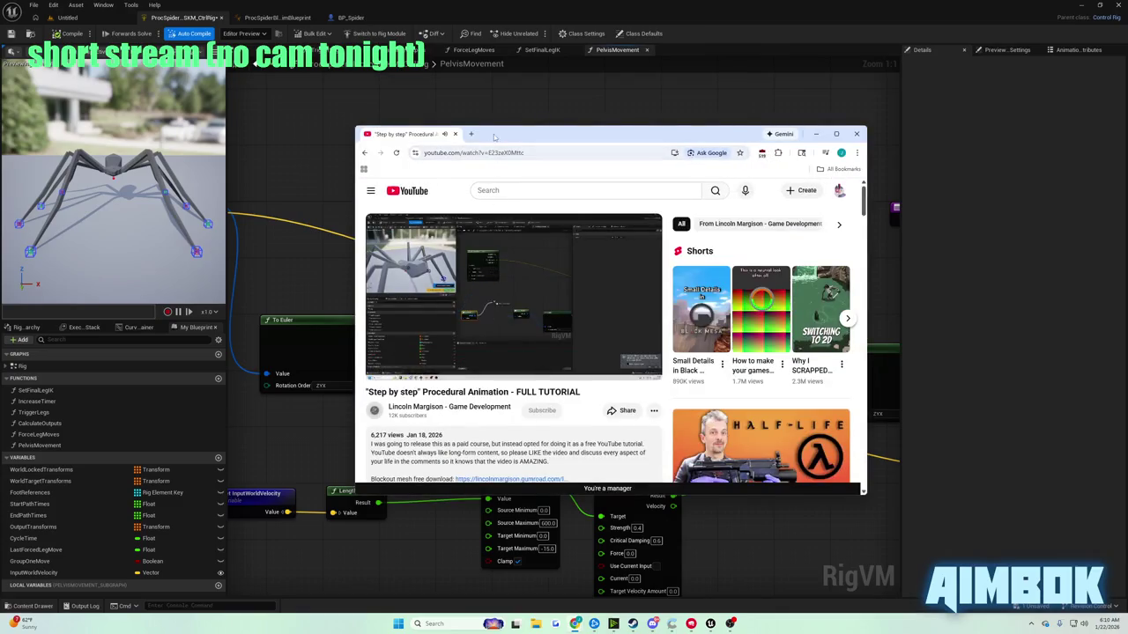
pyautogui.doubleClick(547, 256)
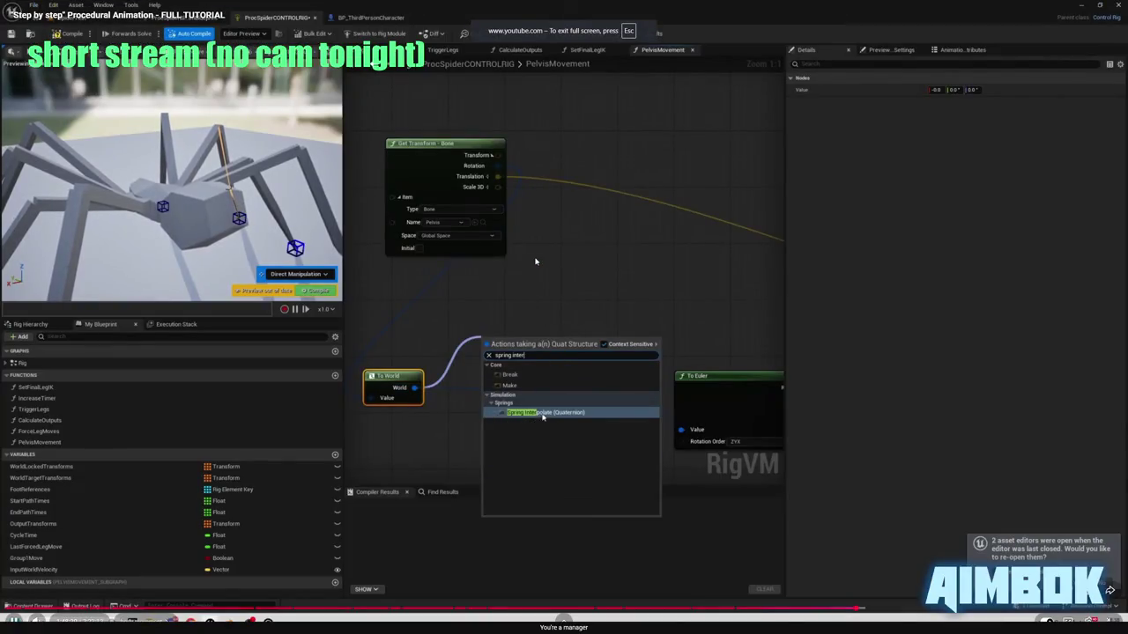
pyautogui.doubleClick(535, 260)
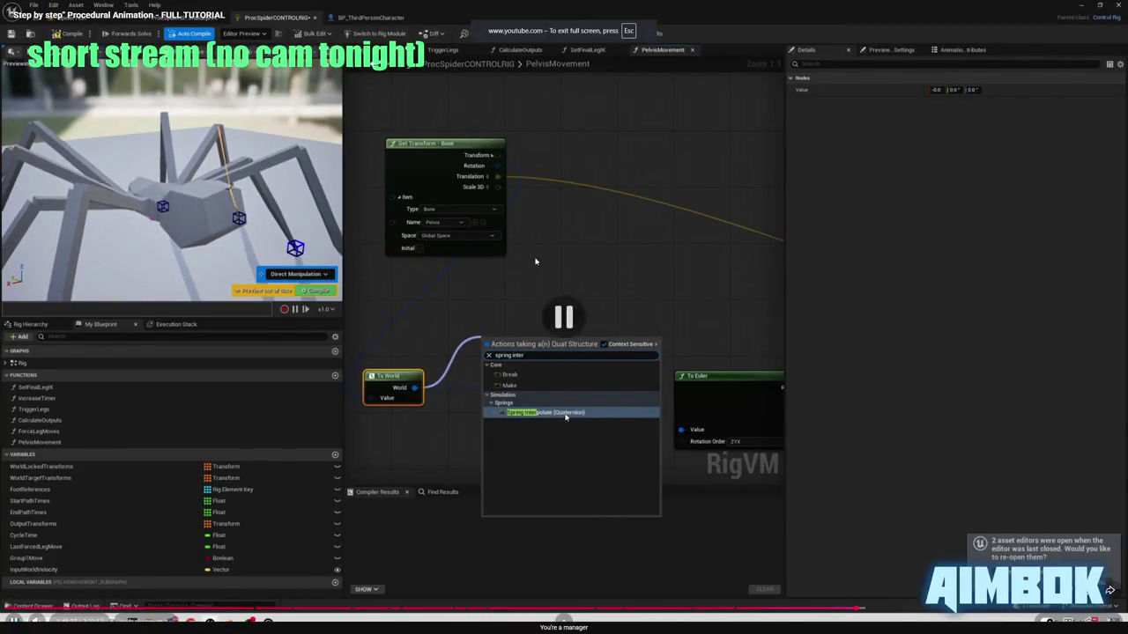
pyautogui.click(308, 176)
pyautogui.moveTo(308, 176)
pyautogui.mouseDown()
pyautogui.moveTo(590, 203)
pyautogui.moveTo(540, 218)
pyautogui.mouseUp()
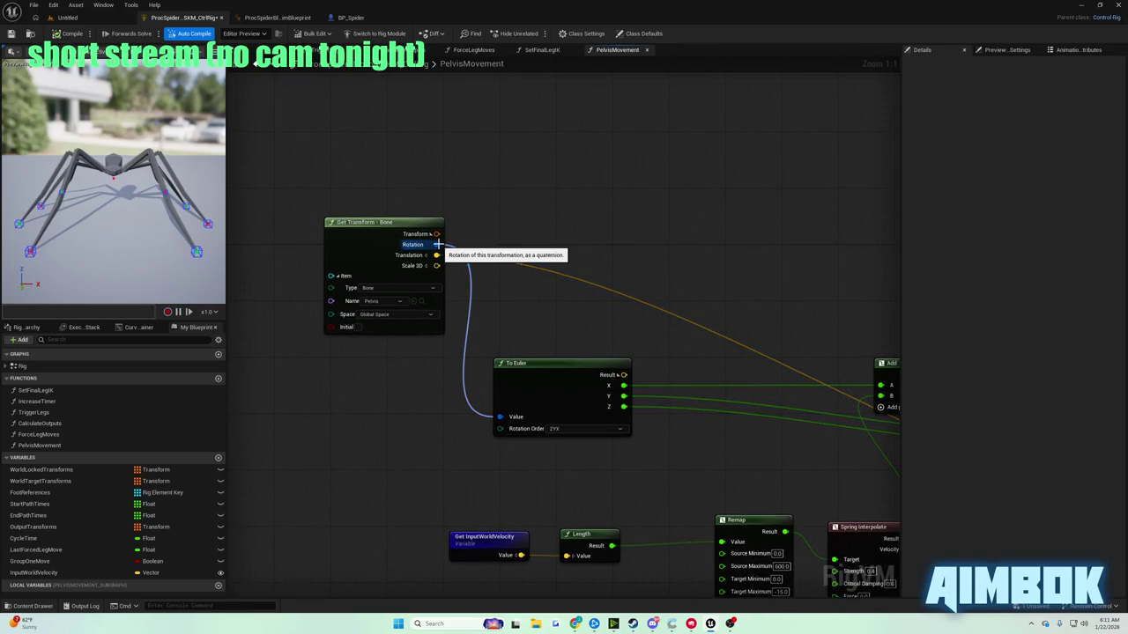
# - Briefly view the tutorial full screen again, then reframe the pelvis nodes in the graph
pyautogui.click(574, 623)
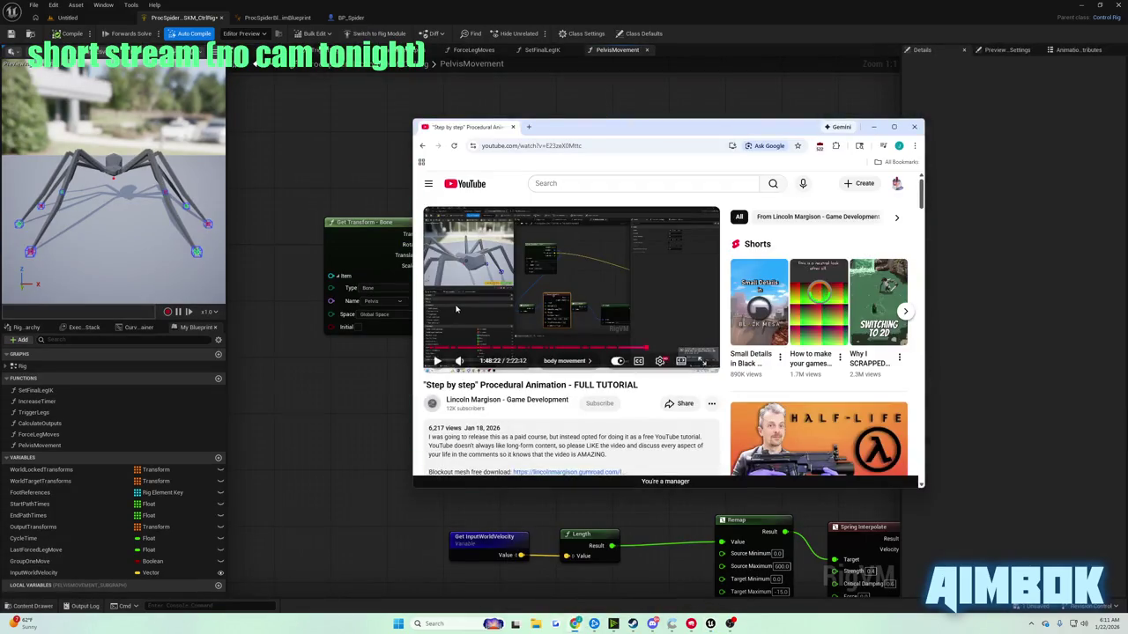
pyautogui.doubleClick(457, 309)
pyautogui.doubleClick(456, 309)
pyautogui.click(340, 189)
pyautogui.moveTo(527, 281)
pyautogui.mouseDown()
pyautogui.moveTo(453, 249)
pyautogui.moveTo(512, 310)
pyautogui.mouseUp()
# - Play the tutorial on to about 1:48, then bring the Unreal graph back in front
pyautogui.moveTo(574, 622)
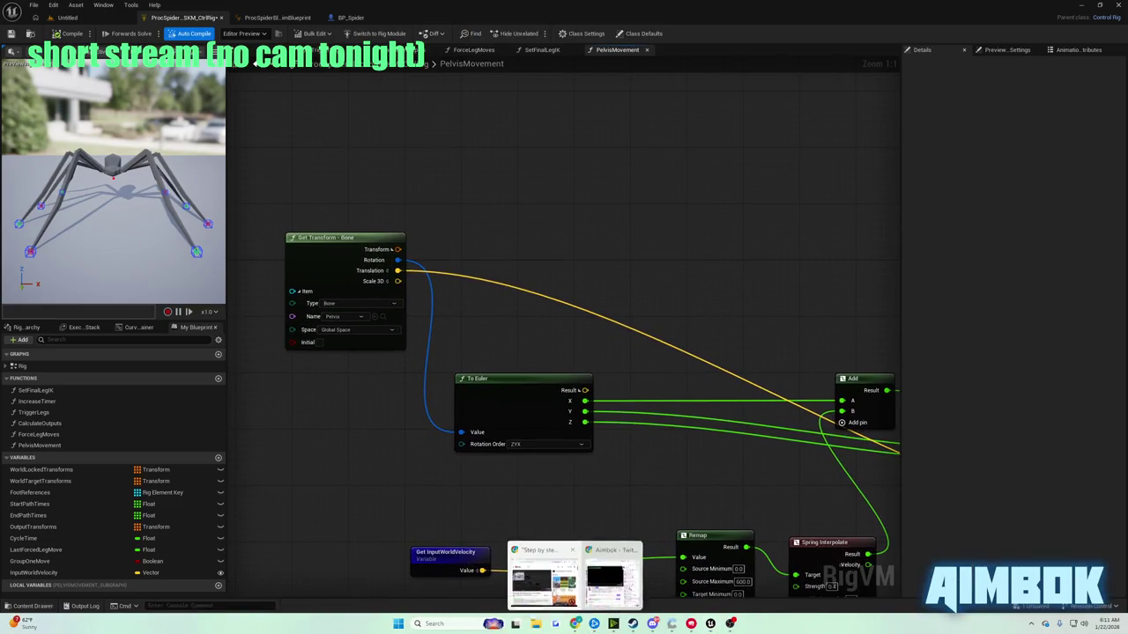
pyautogui.click(542, 582)
pyautogui.doubleClick(449, 283)
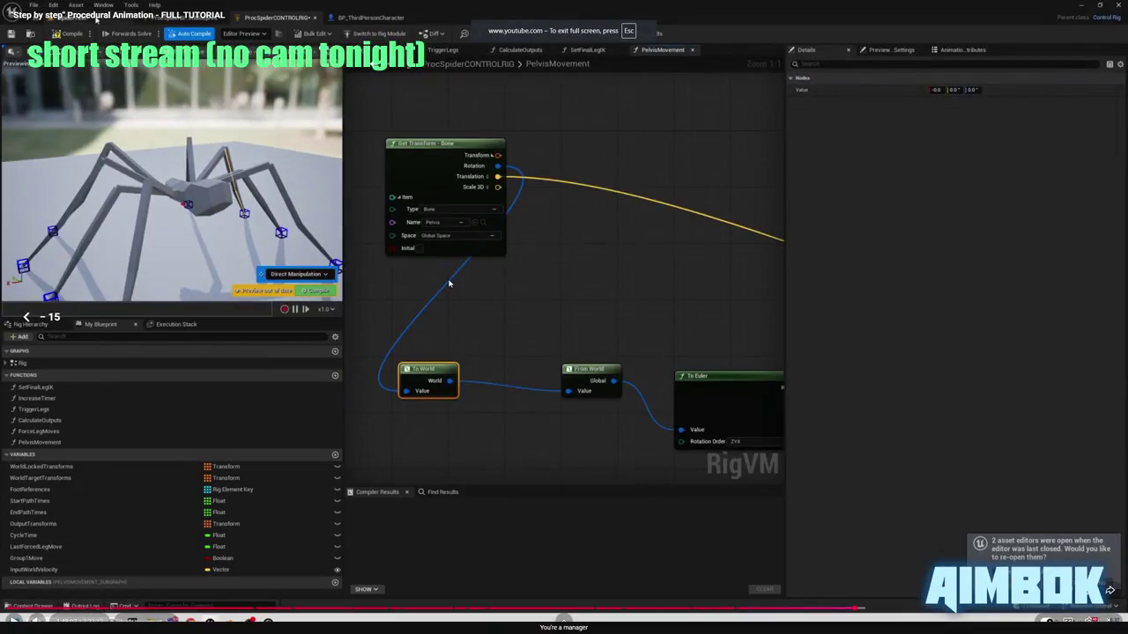
pyautogui.click(448, 283)
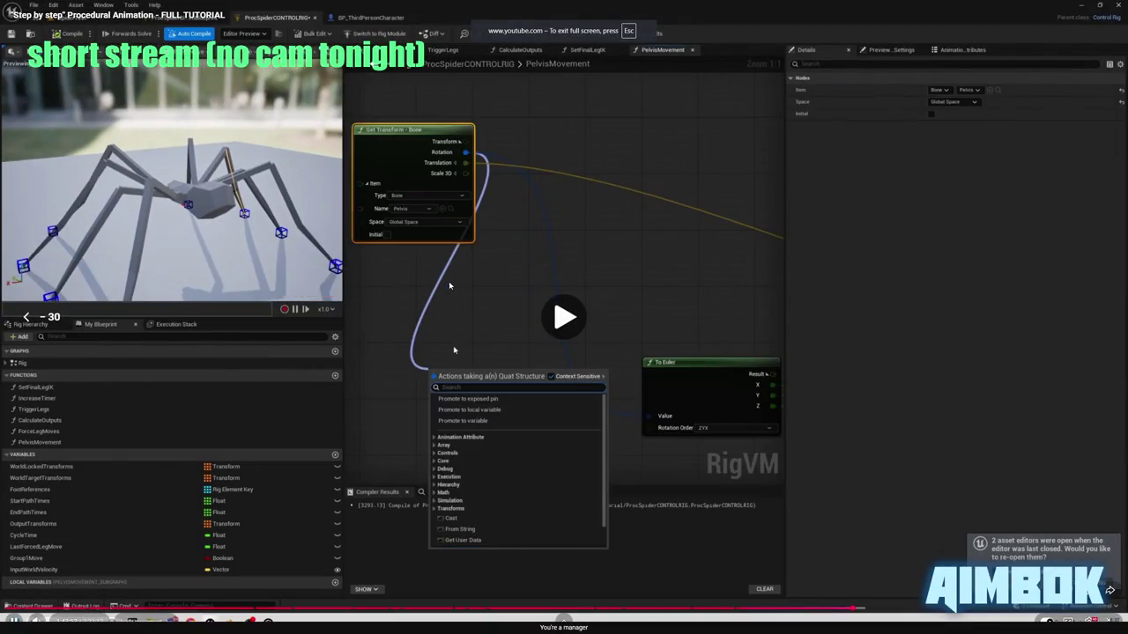
pyautogui.click(448, 281)
pyautogui.press('Escape')
pyautogui.click(356, 159)
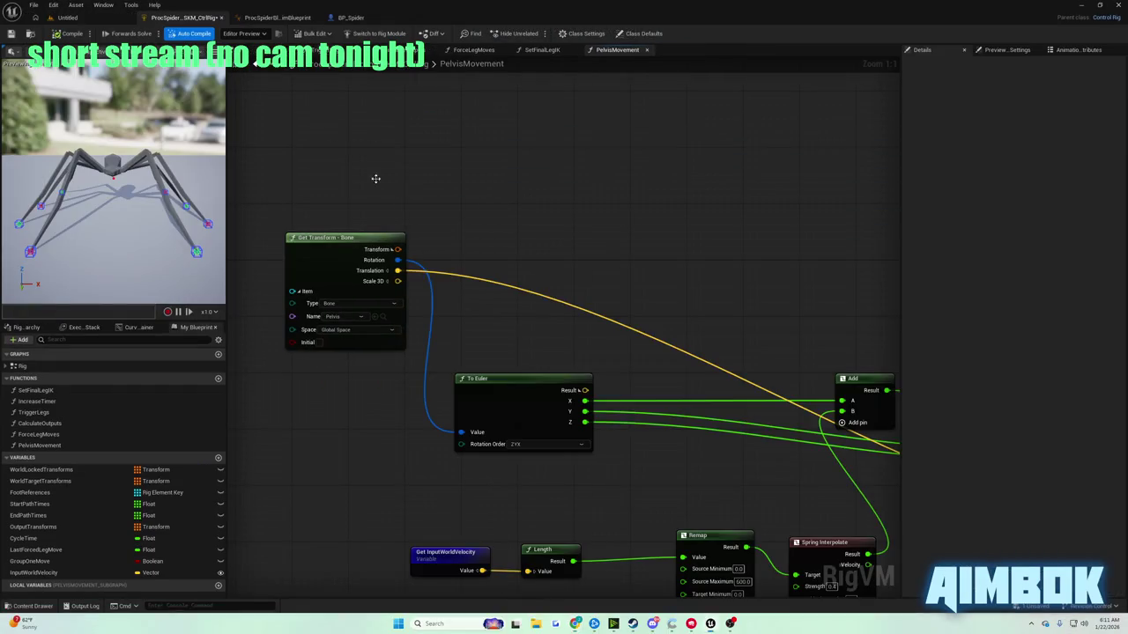
# - Add a To World node fed by the pelvis Get Transform's Rotation output
pyautogui.moveTo(397, 260); pyautogui.dragTo(486, 252)
pyautogui.write('to world')
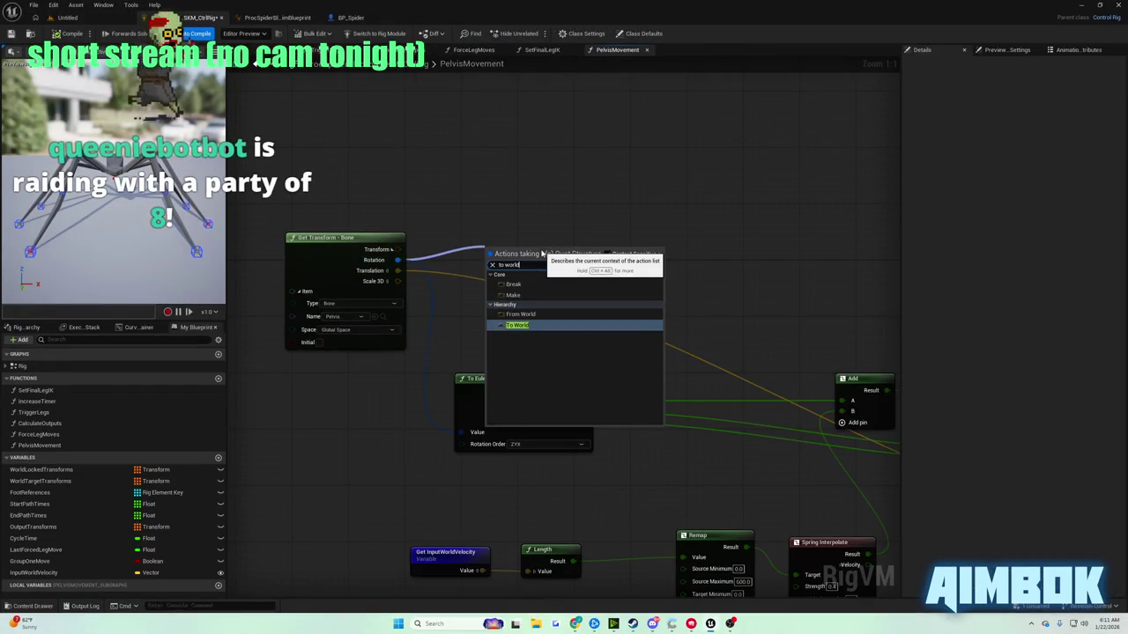
pyautogui.press('Return')
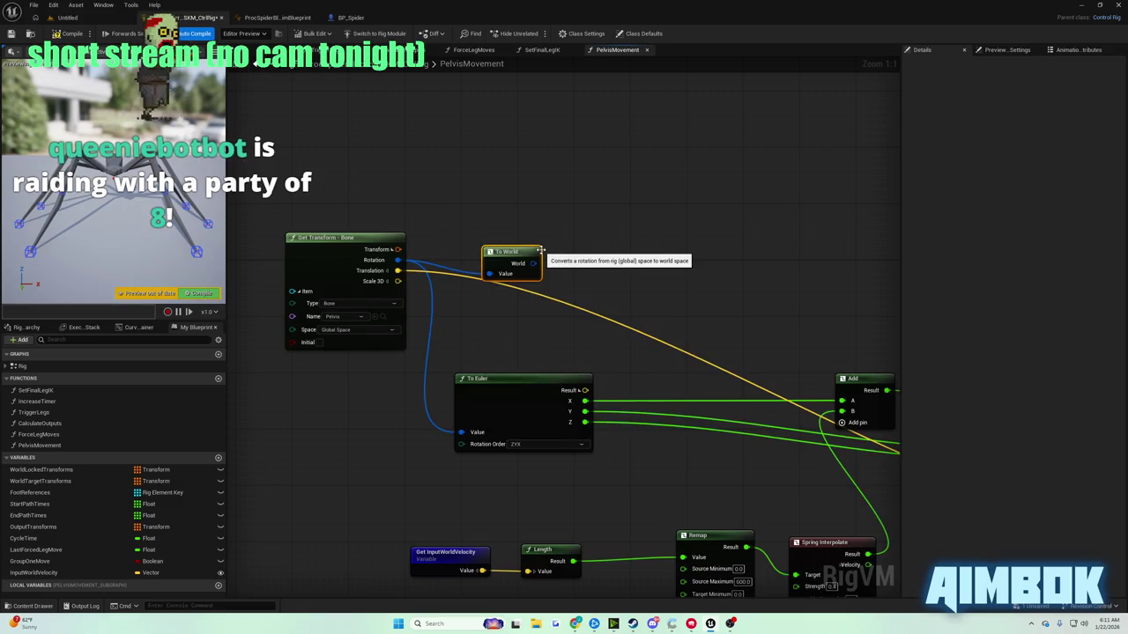
pyautogui.click(563, 241)
# - Add a Spring Interpolate (Quaternion) node whose Target comes from To World's World output
pyautogui.moveTo(532, 264); pyautogui.dragTo(576, 344)
pyautogui.press('Escape')
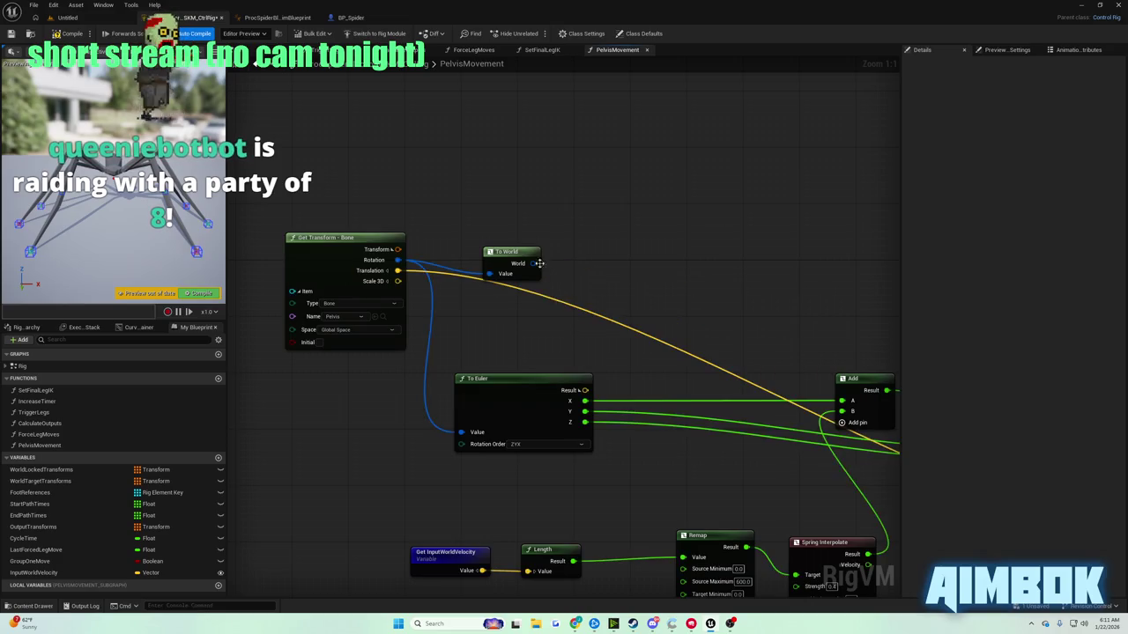
pyautogui.moveTo(534, 264); pyautogui.dragTo(588, 264)
pyautogui.write('spring')
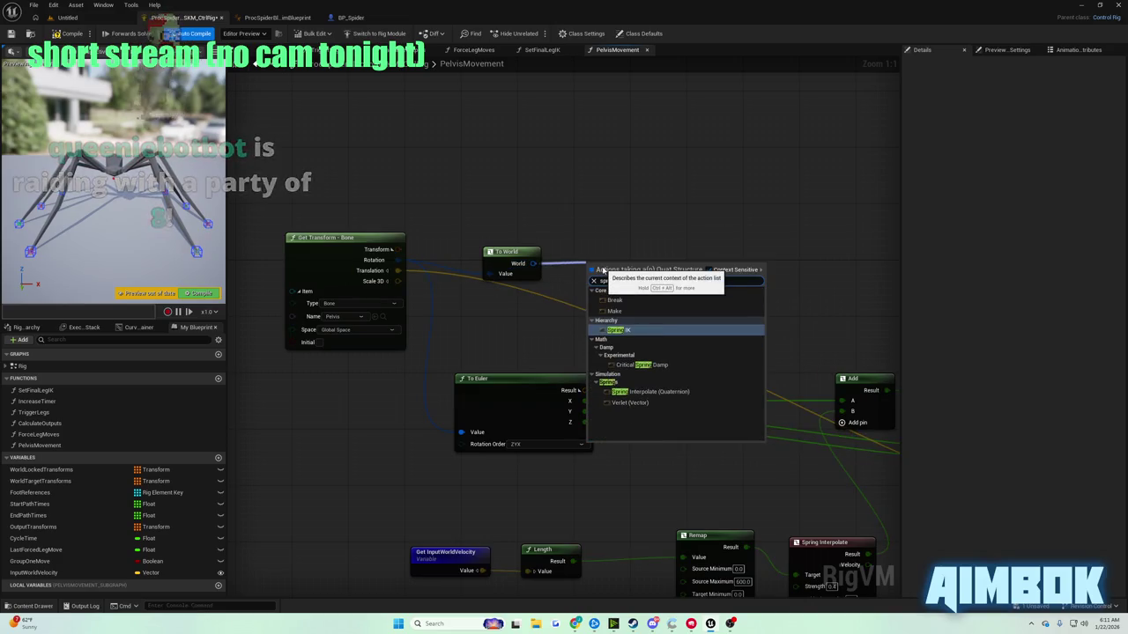
pyautogui.click(652, 391)
pyautogui.moveTo(600, 265); pyautogui.dragTo(607, 215)
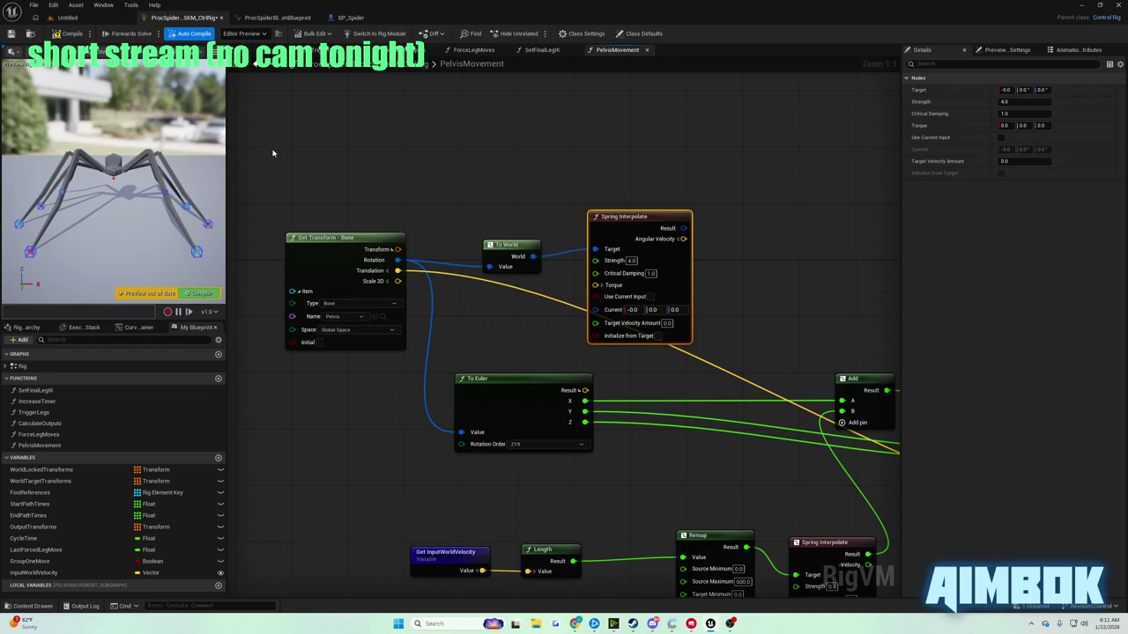
pyautogui.click(541, 582)
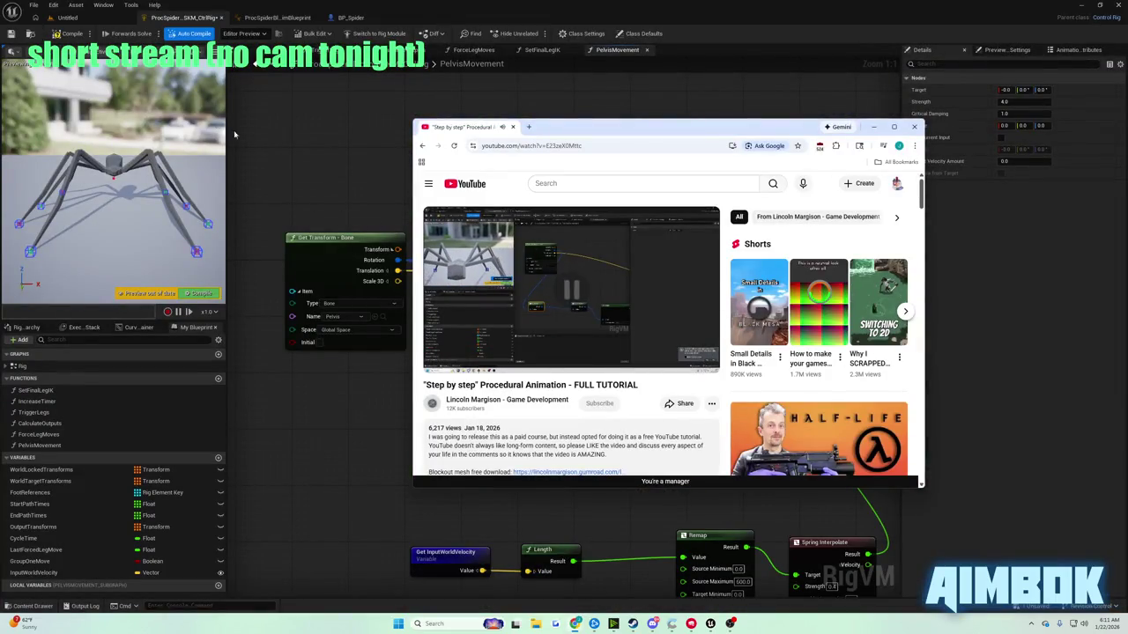
# - Bring the Untitled level forward and orbit the view to show the floor edge and sky
pyautogui.click(68, 34)
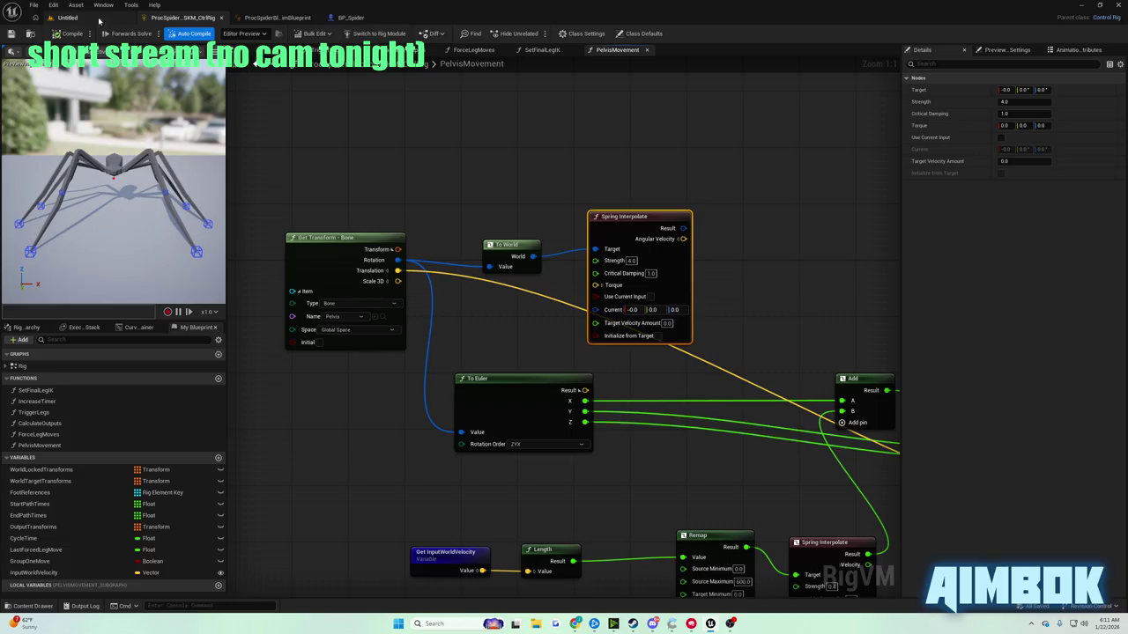
pyautogui.click(68, 17)
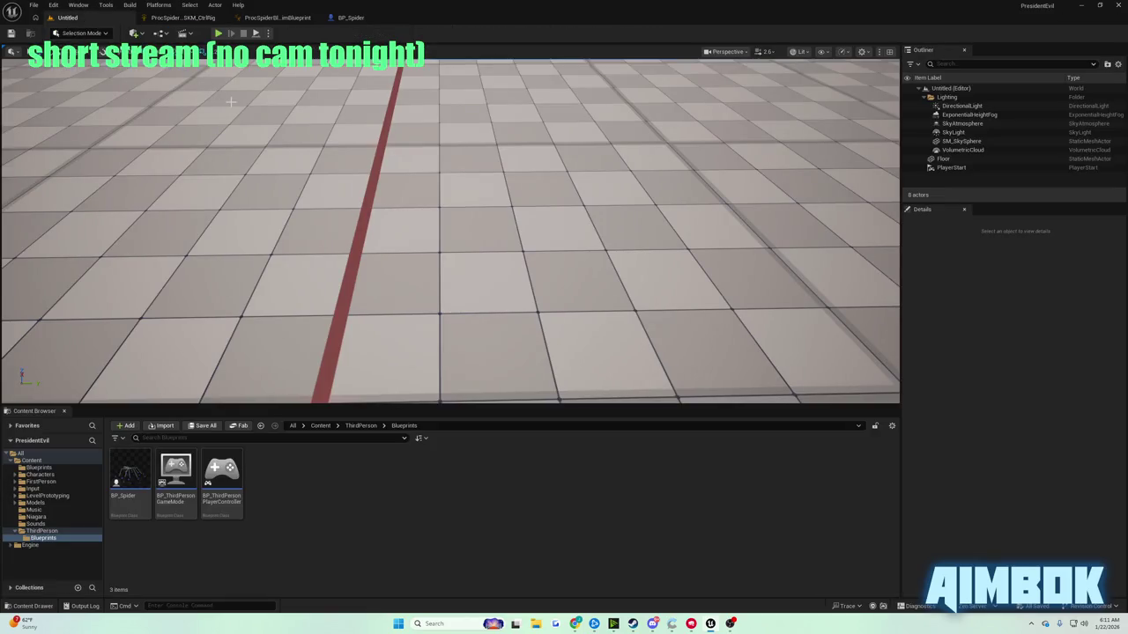
pyautogui.moveTo(449, 229)
pyautogui.mouseDown()
pyautogui.moveTo(291, 300)
pyautogui.moveTo(291, 224)
pyautogui.moveTo(220, 229)
pyautogui.moveTo(220, 203)
pyautogui.moveTo(189, 220)
pyautogui.moveTo(193, 211)
pyautogui.moveTo(212, 231)
pyautogui.moveTo(383, 132)
pyautogui.mouseUp()
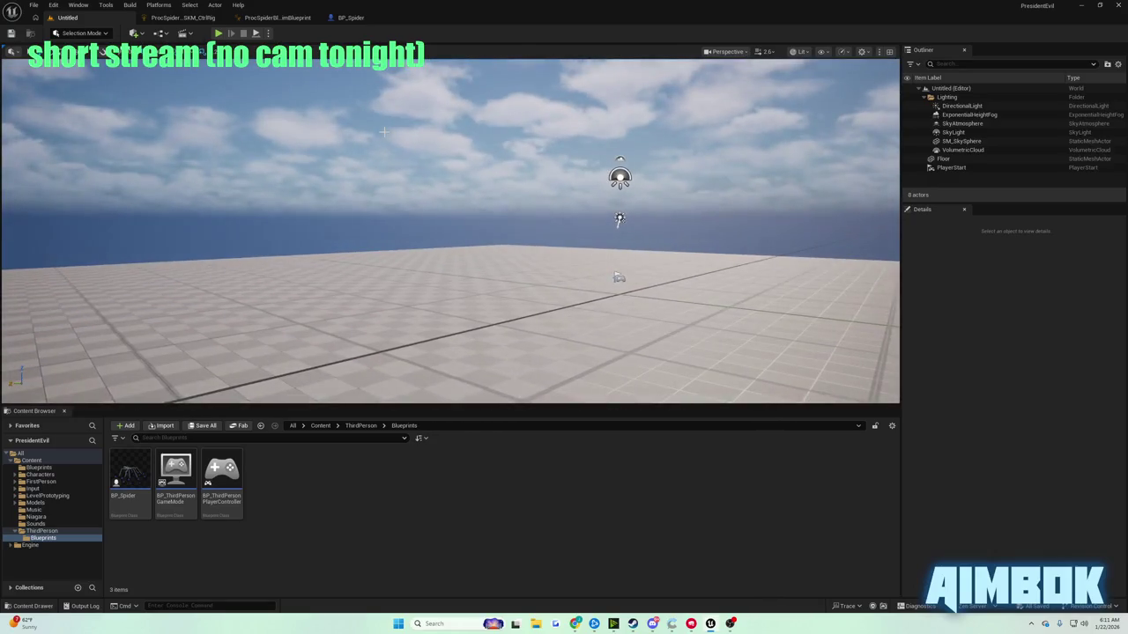
# - Cancel Save Level As twice, leaving the level unsaved, and show the ProcSpider AnimBlueprint's AnimGraph
pyautogui.click(12, 34)
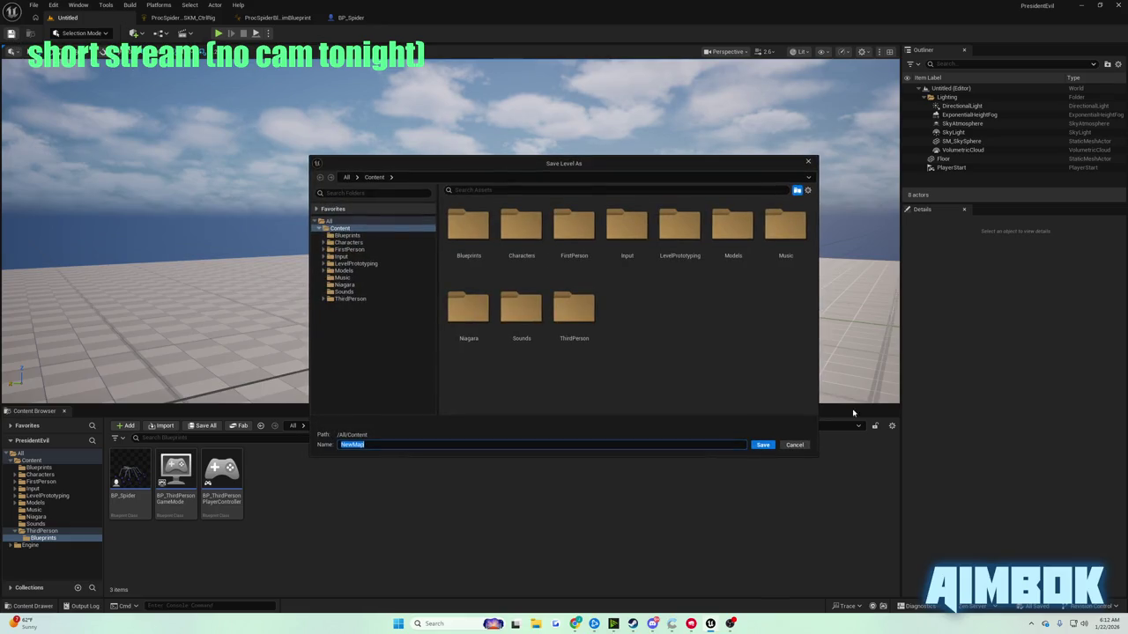
pyautogui.click(796, 446)
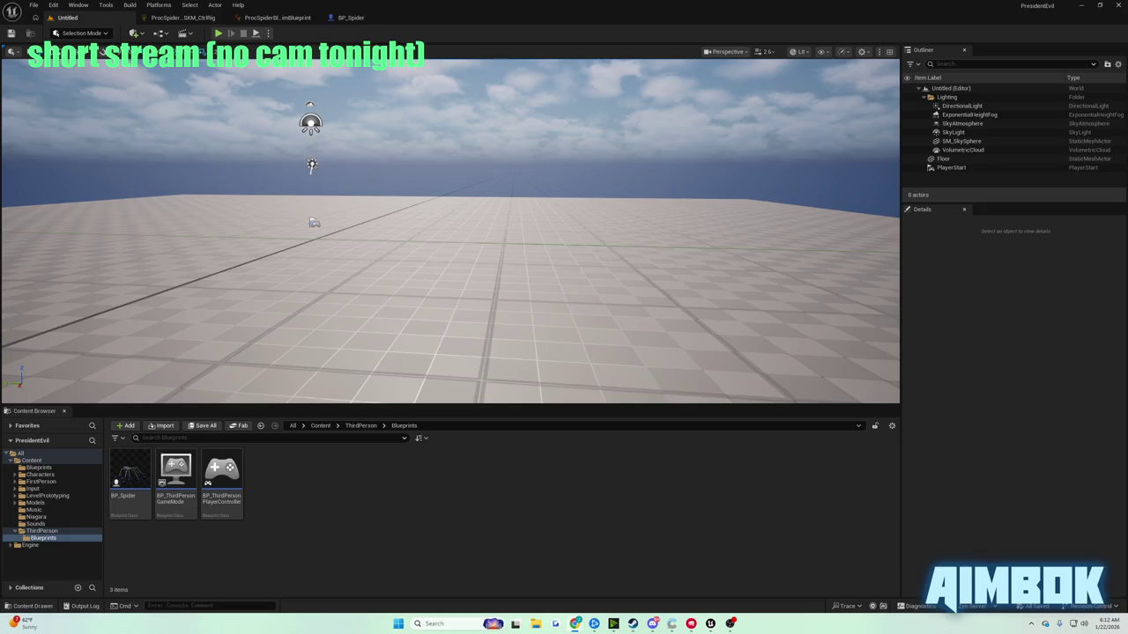
pyautogui.click(10, 33)
pyautogui.click(810, 163)
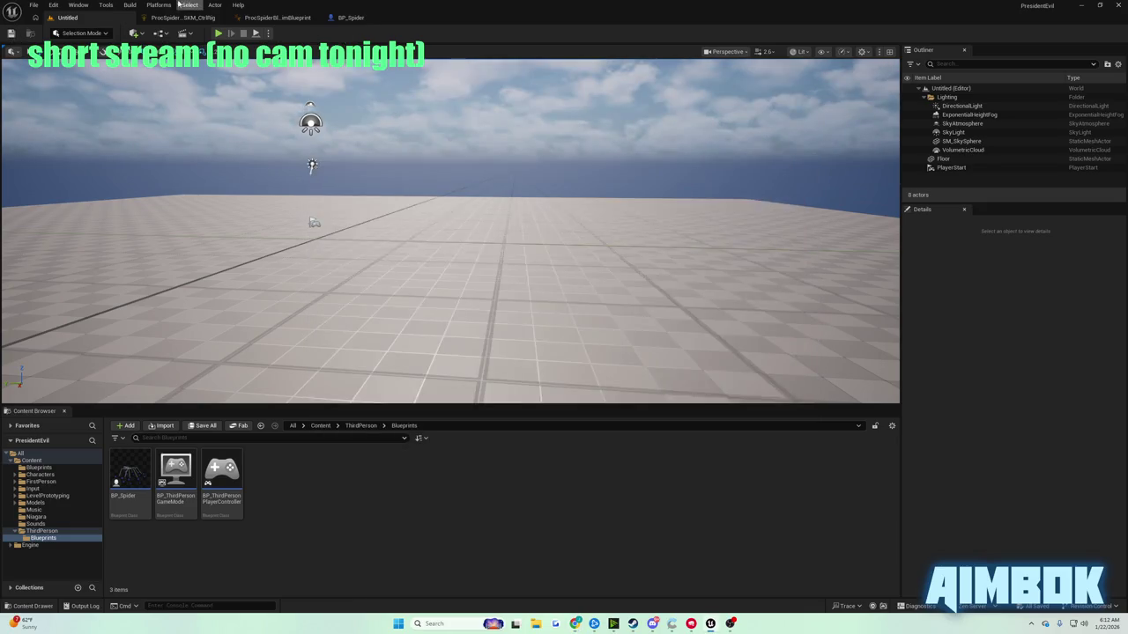
pyautogui.click(273, 17)
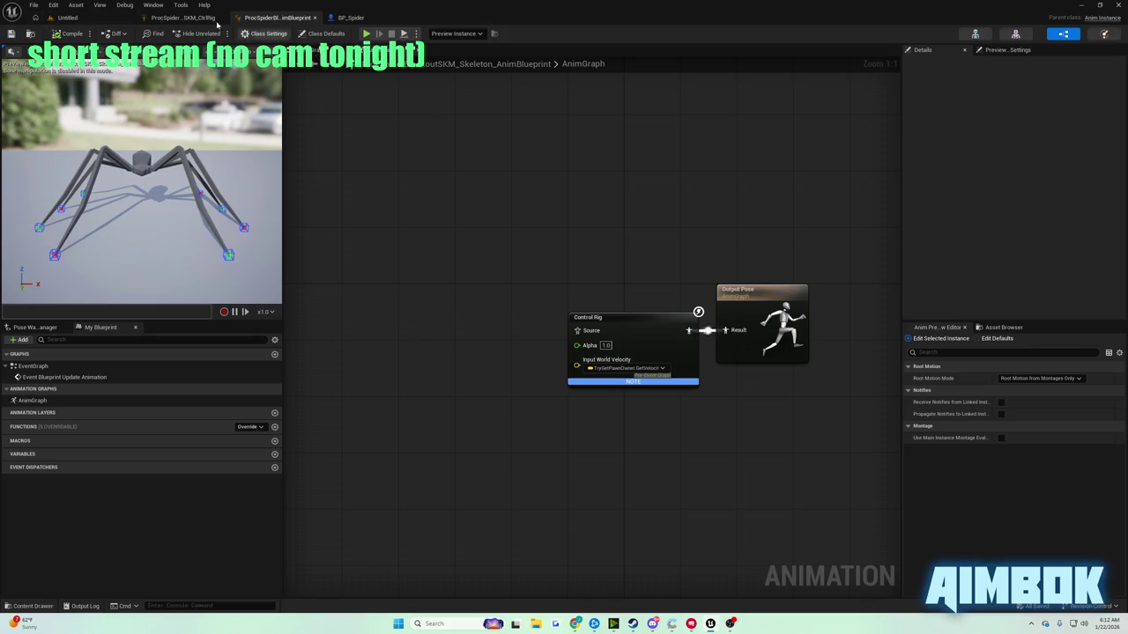
# - Nudge the Spring Interpolate node slightly down-right, then put the tutorial full screen
pyautogui.click(182, 18)
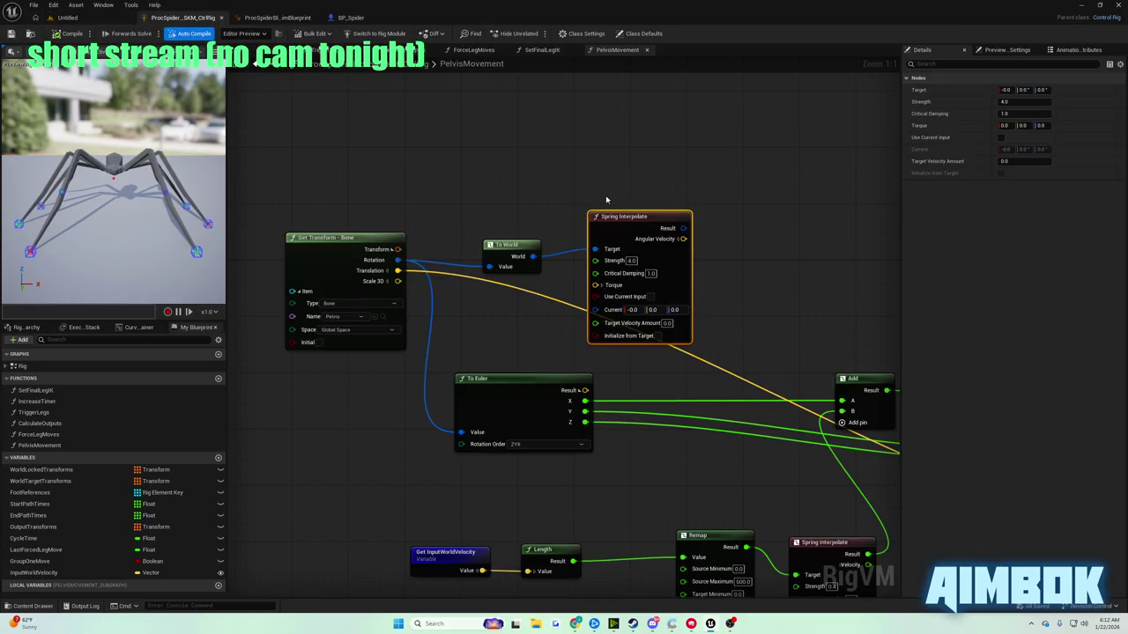
pyautogui.moveTo(628, 219); pyautogui.dragTo(636, 227)
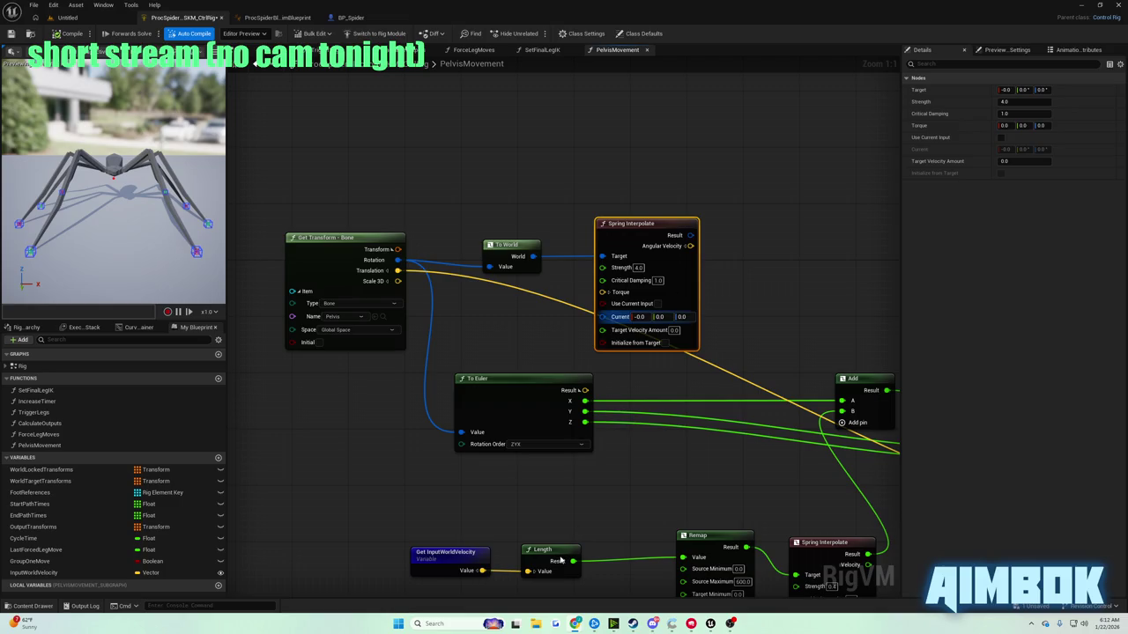
pyautogui.moveTo(574, 624)
pyautogui.click(543, 580)
pyautogui.press('F11')
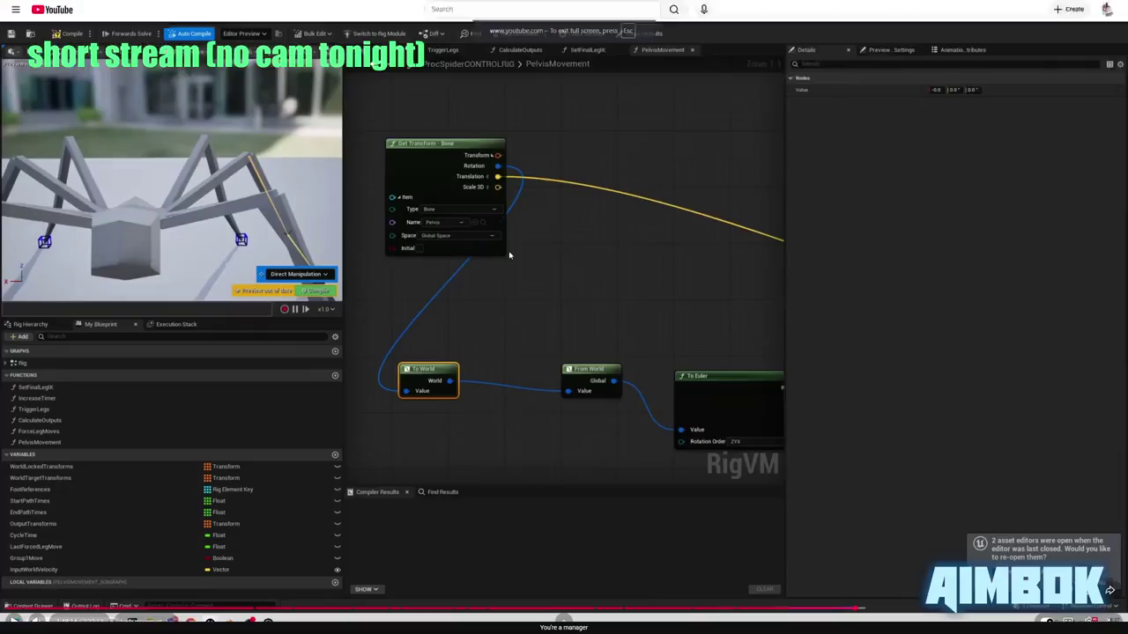
# - Resume the tutorial video and watch its Spring Interpolate wiring section
pyautogui.click(463, 251)
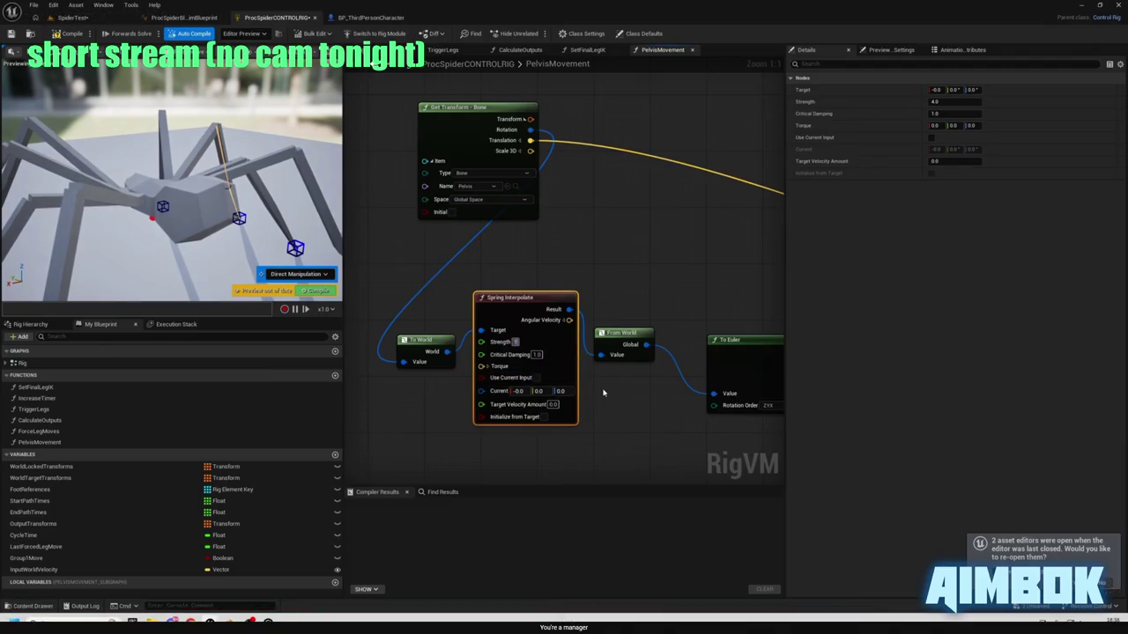
pyautogui.moveTo(564, 217)
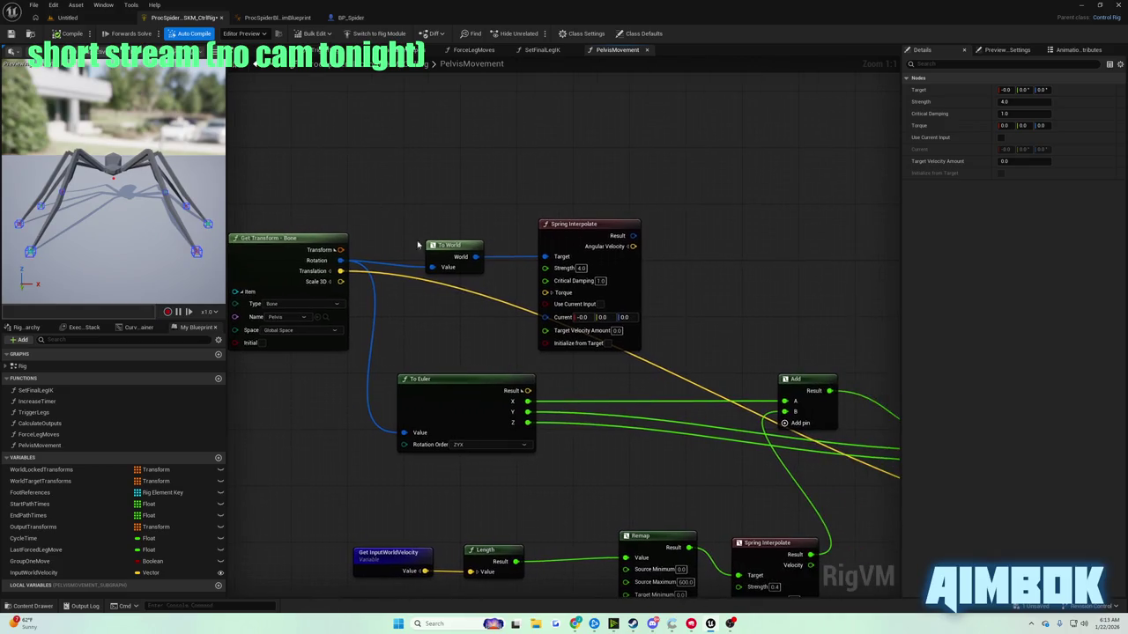
# - Move the To Euler node down-right and rewind the fullscreen tutorial to recheck the wiring
pyautogui.moveTo(439, 388); pyautogui.dragTo(517, 402)
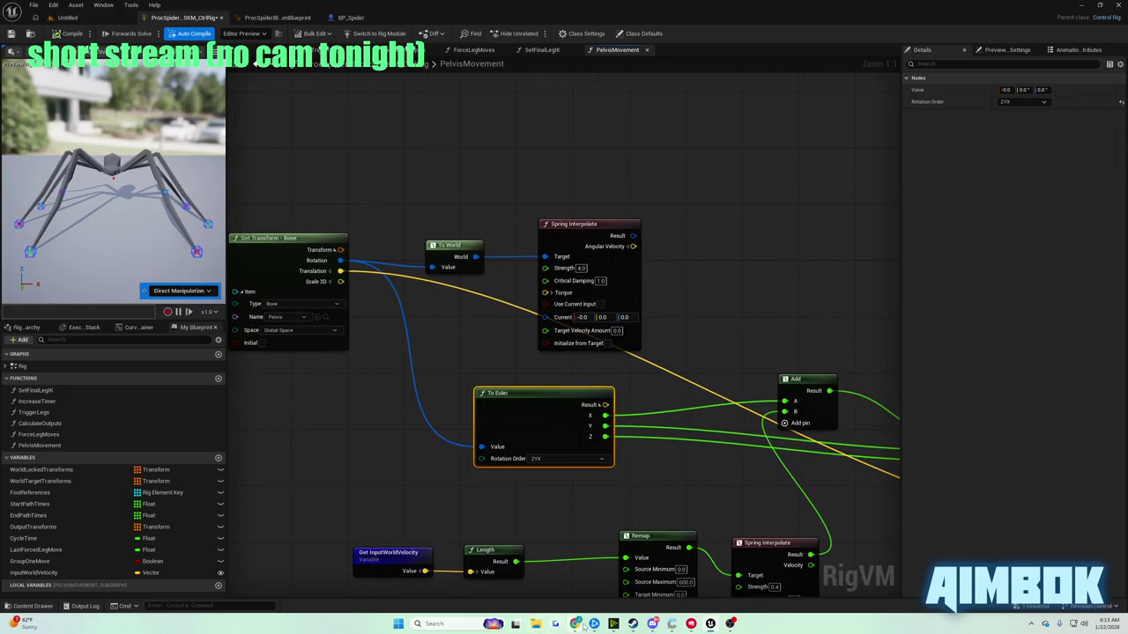
pyautogui.moveTo(577, 624)
pyautogui.click(542, 563)
pyautogui.doubleClick(469, 334)
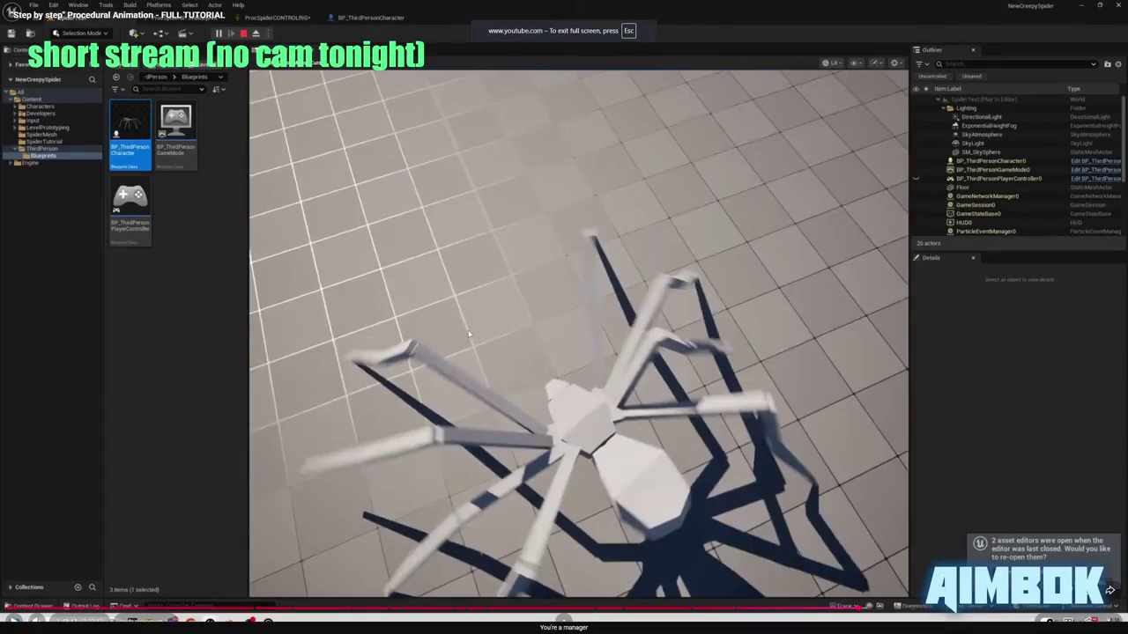
pyautogui.press('Left')
pyautogui.press('Left')
pyautogui.press('Left')
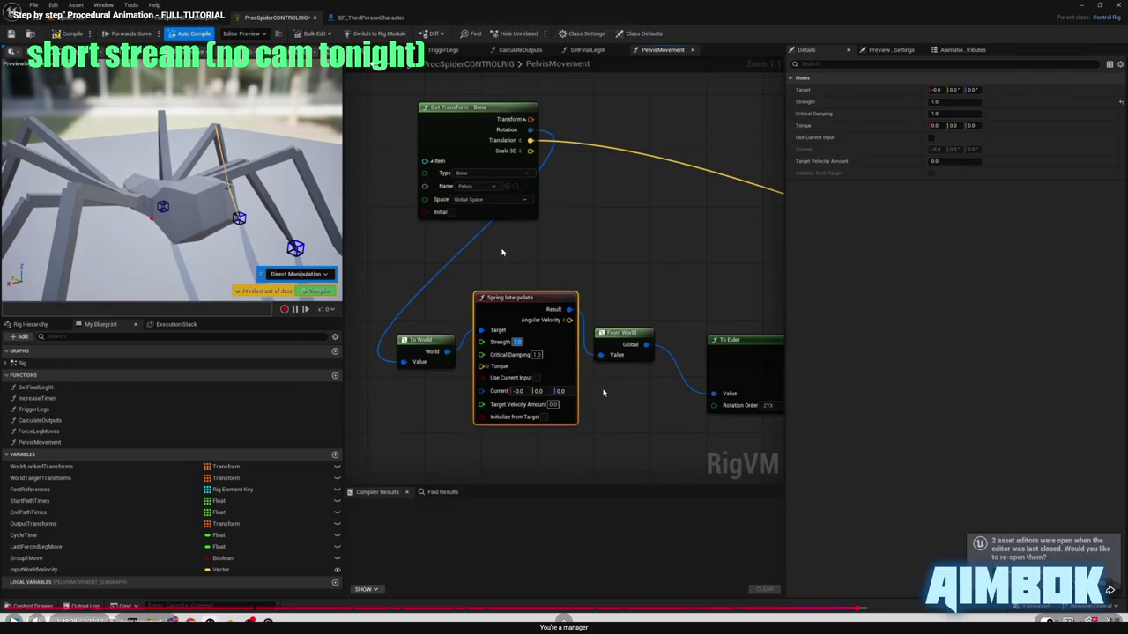
pyautogui.press('Escape')
# - Connect Spring Interpolate's Result to To Euler's Value, then go to the Untitled level
pyautogui.click(420, 174)
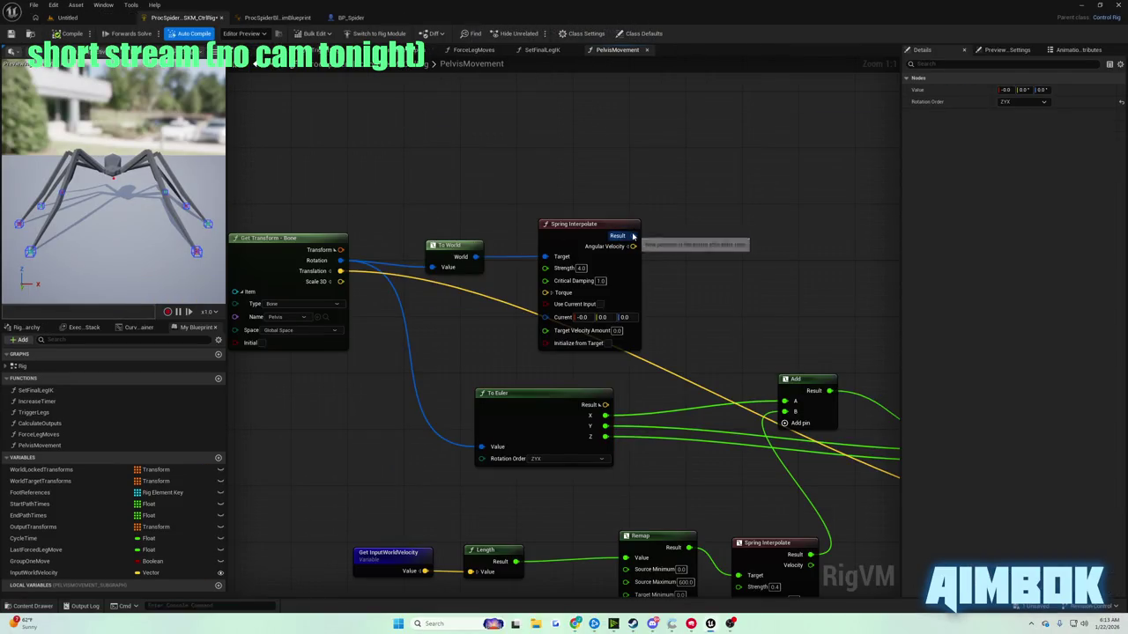
pyautogui.moveTo(632, 236); pyautogui.dragTo(481, 447)
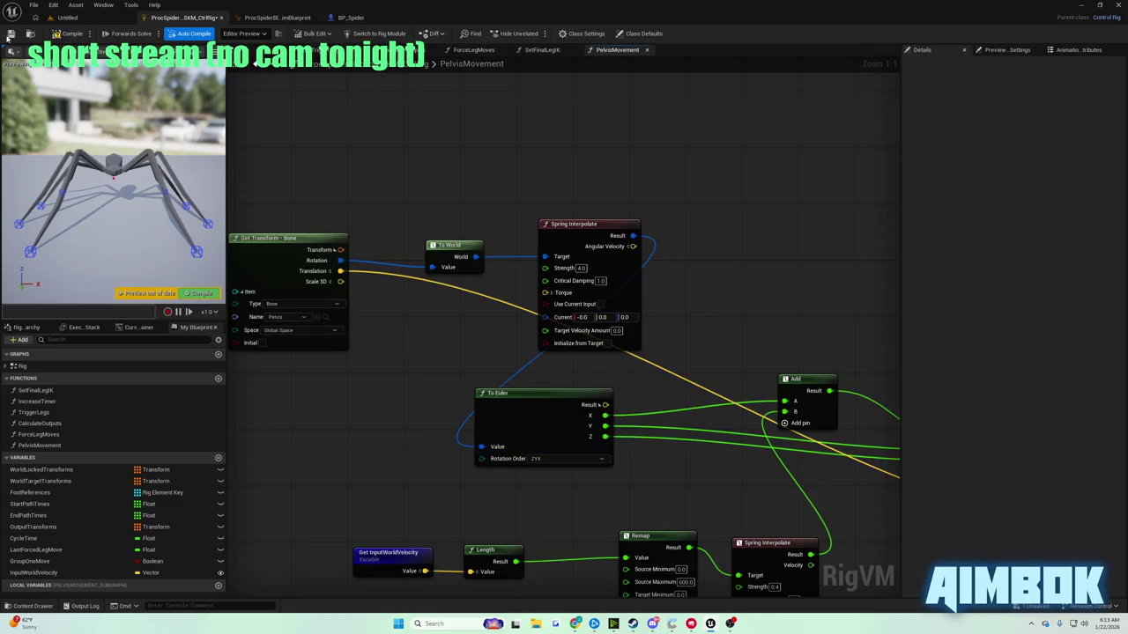
pyautogui.click(86, 17)
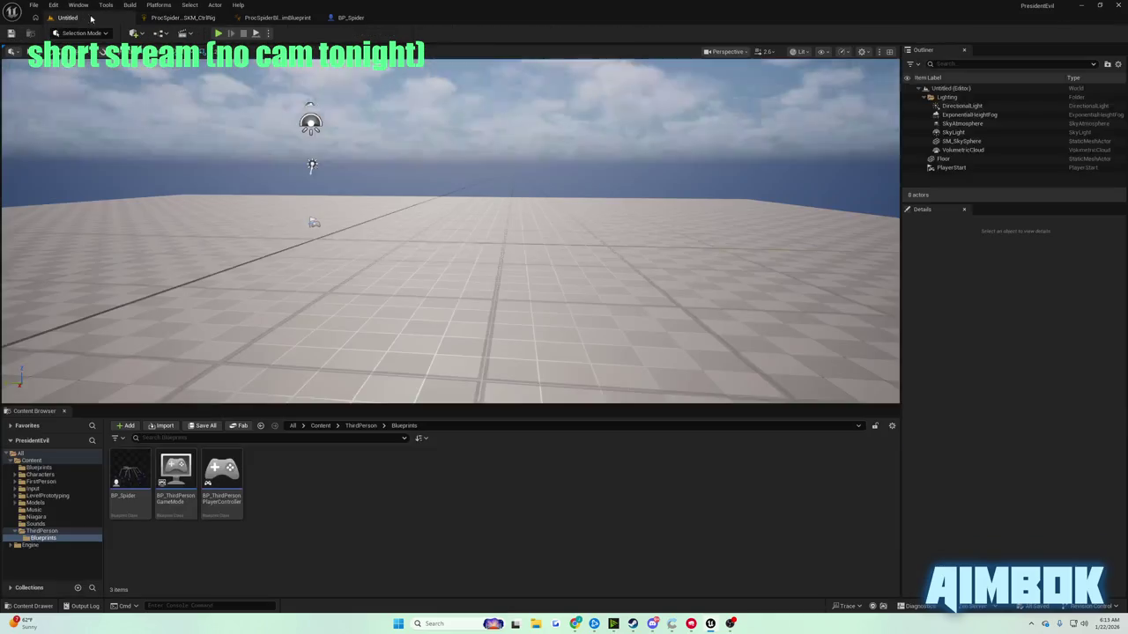
# - Play-test the spider in the level, then return to the ProcSpider control rig graph
pyautogui.click(218, 34)
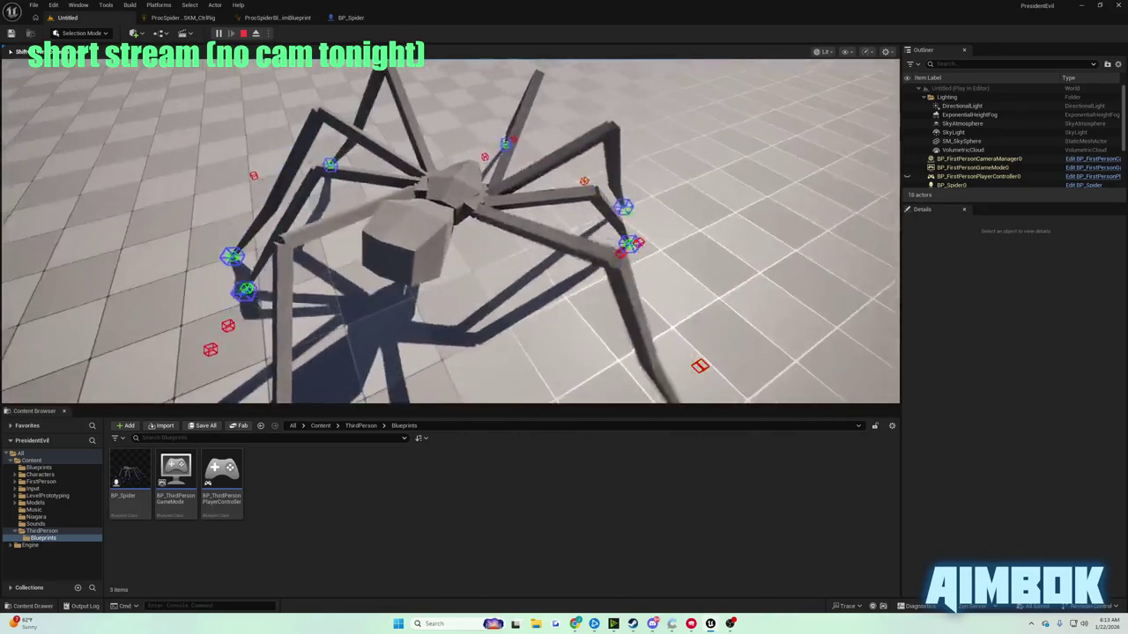
pyautogui.press('Escape')
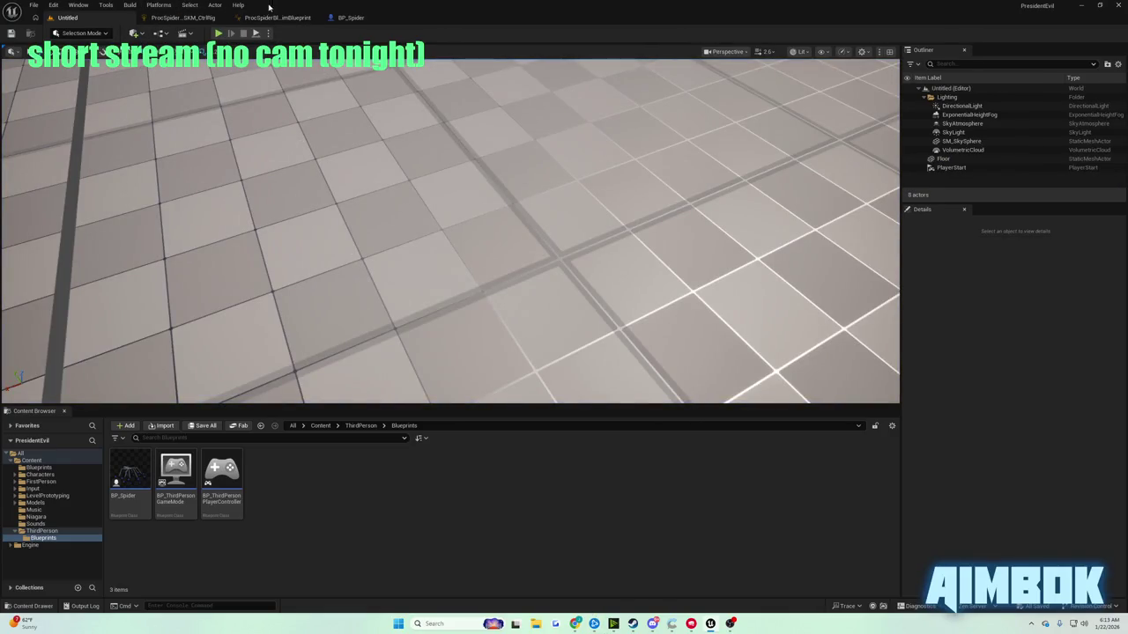
pyautogui.click(275, 18)
pyautogui.click(183, 18)
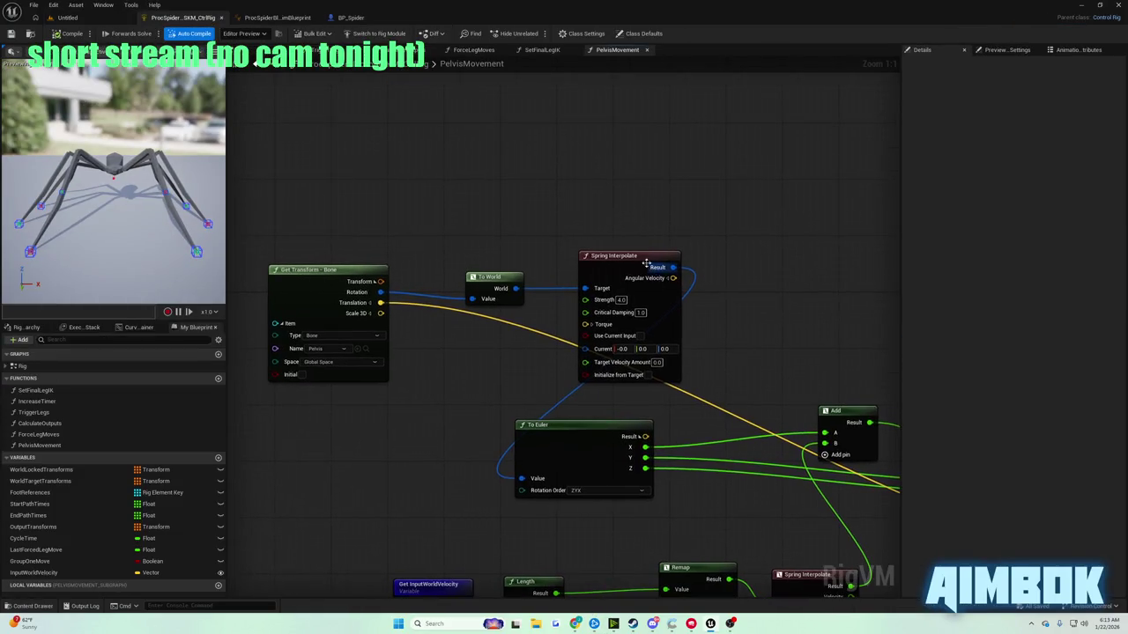
# - Shift the Get Transform, To World and Spring Interpolate nodes left, then view the tutorial fullscreen
pyautogui.moveTo(652, 266); pyautogui.dragTo(601, 253)
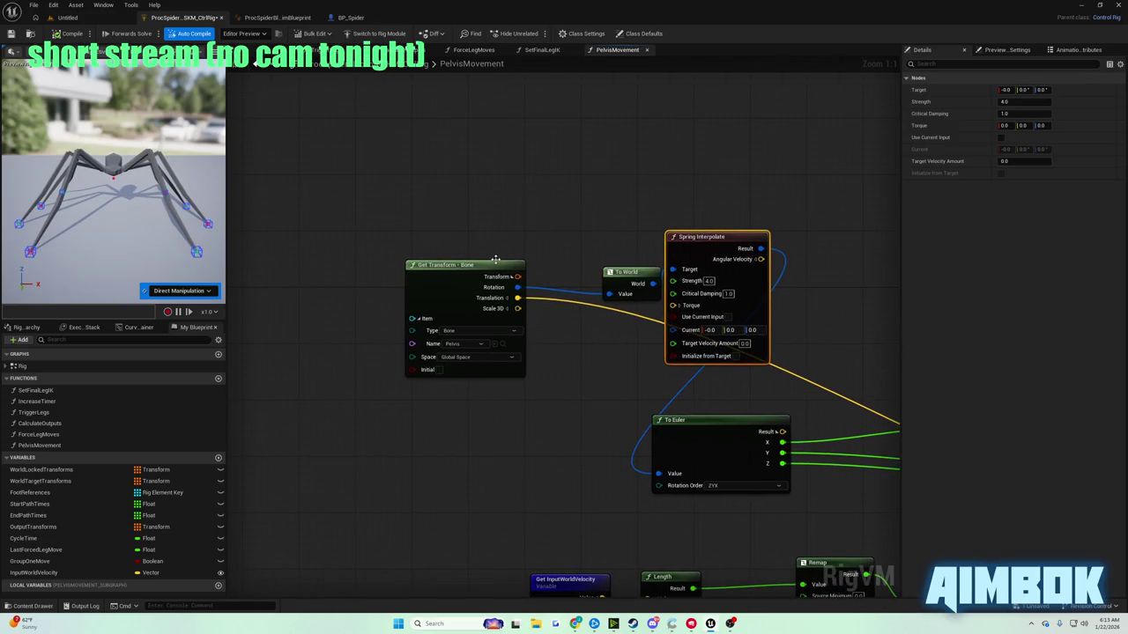
pyautogui.moveTo(495, 259); pyautogui.dragTo(403, 252)
pyautogui.moveTo(621, 271); pyautogui.dragTo(494, 264)
pyautogui.moveTo(697, 238); pyautogui.dragTo(594, 255)
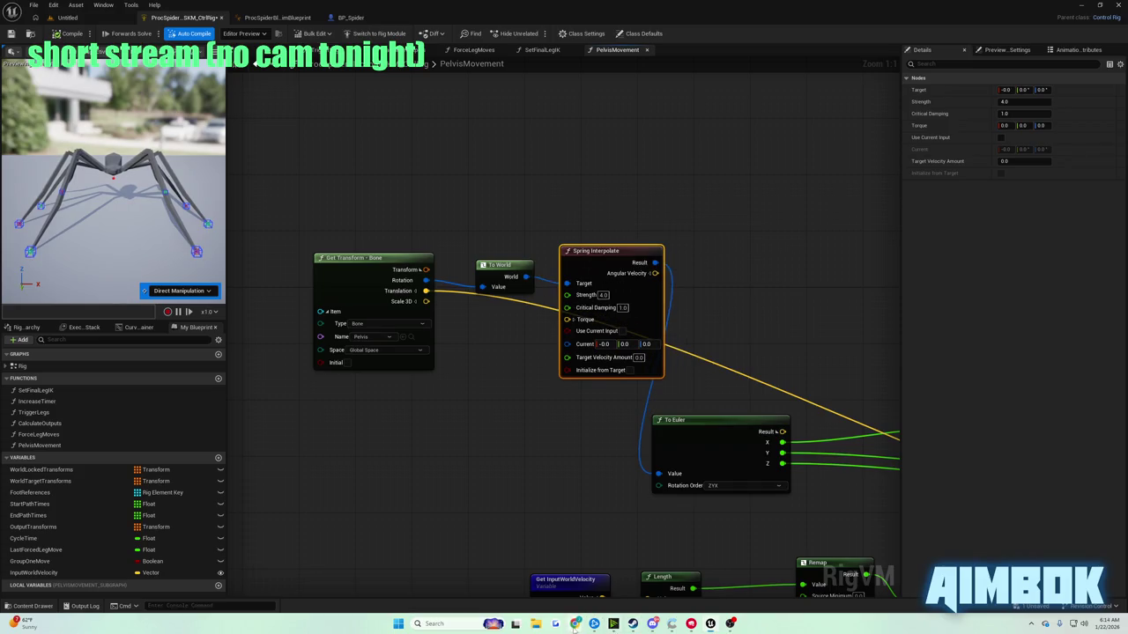
pyautogui.click(574, 623)
pyautogui.press('f')
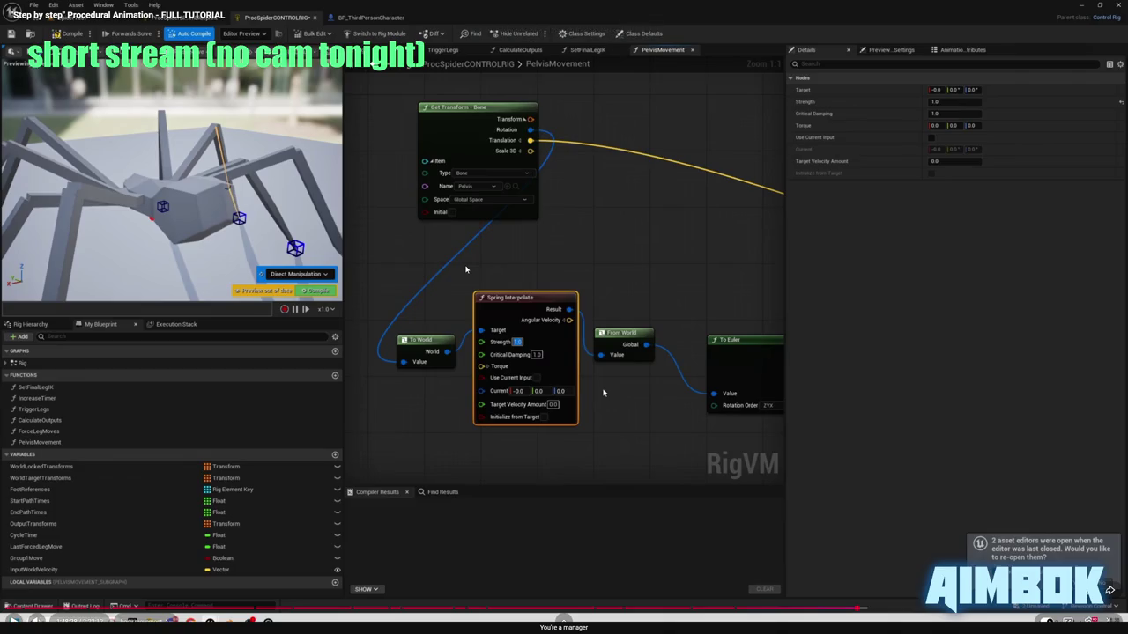
# - Pan the graph and briefly recheck the tutorial video before returning to Unreal
pyautogui.press('super+Down')
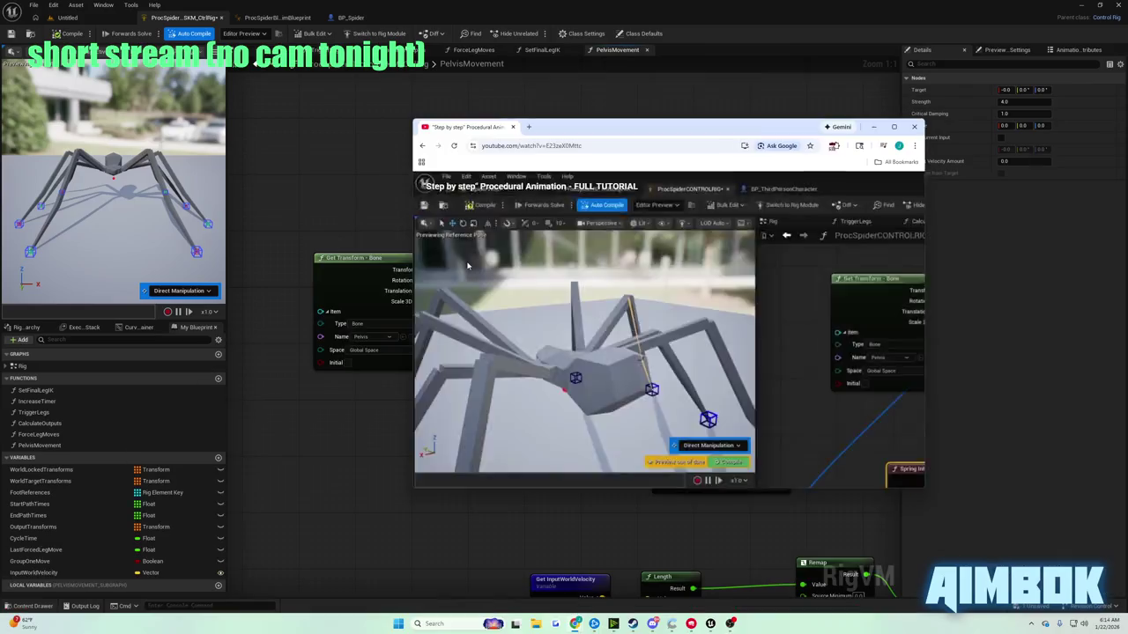
pyautogui.moveTo(515, 257); pyautogui.dragTo(391, 217)
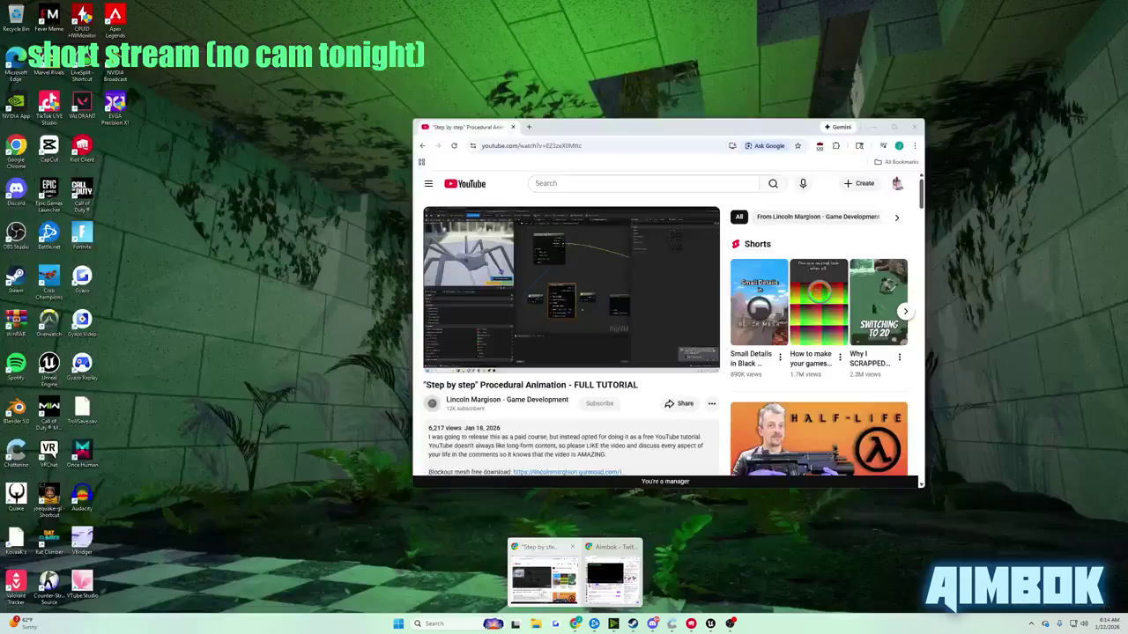
pyautogui.click(549, 573)
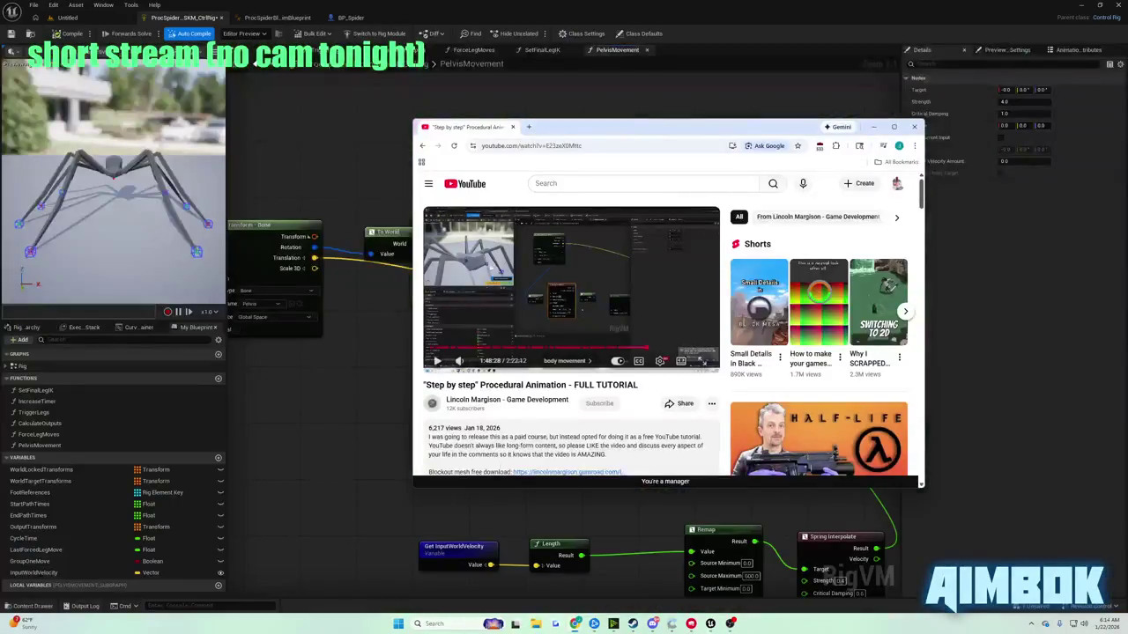
pyautogui.doubleClick(491, 259)
pyautogui.doubleClick(490, 264)
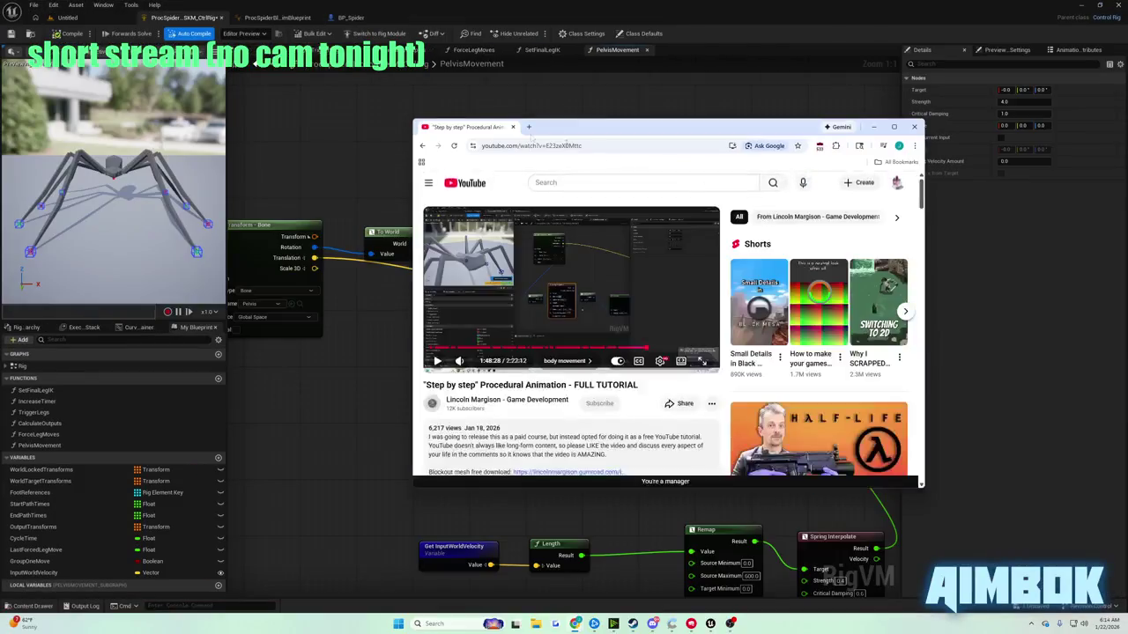
pyautogui.hotkey('alt', 'Tab')
# - Insert a From World node off Spring Interpolate's Result and start a spider play test
pyautogui.write('f')
pyautogui.moveTo(544, 229)
pyautogui.mouseDown()
pyautogui.moveTo(606, 235)
pyautogui.moveTo(579, 440)
pyautogui.moveTo(548, 441)
pyautogui.mouseUp()
pyautogui.press('Return')
pyautogui.click(76, 18)
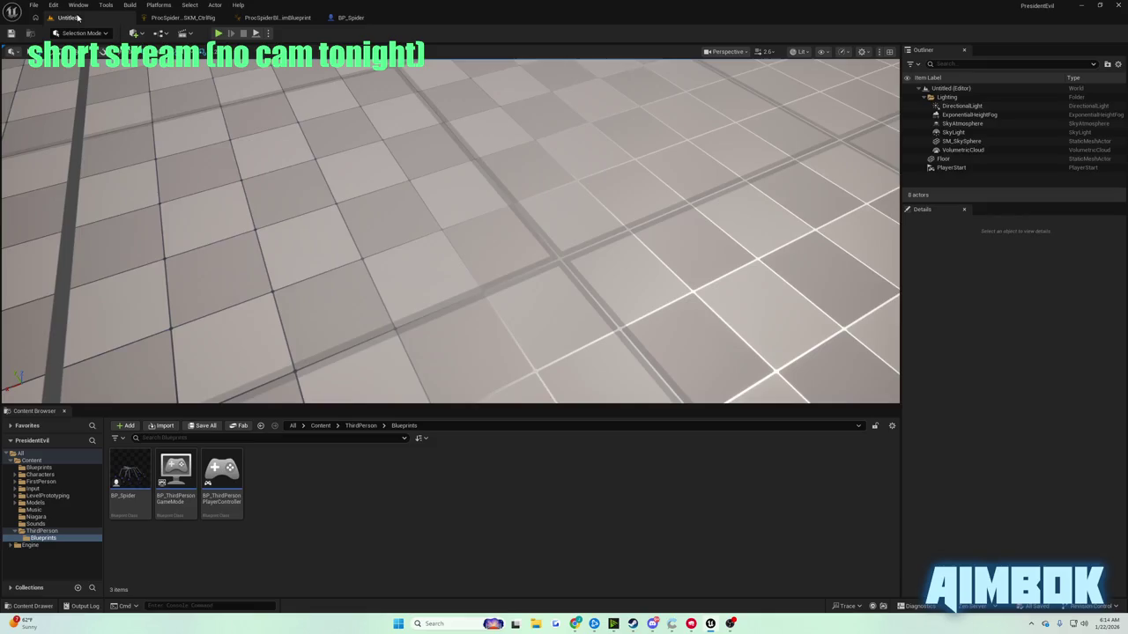
pyautogui.click(218, 33)
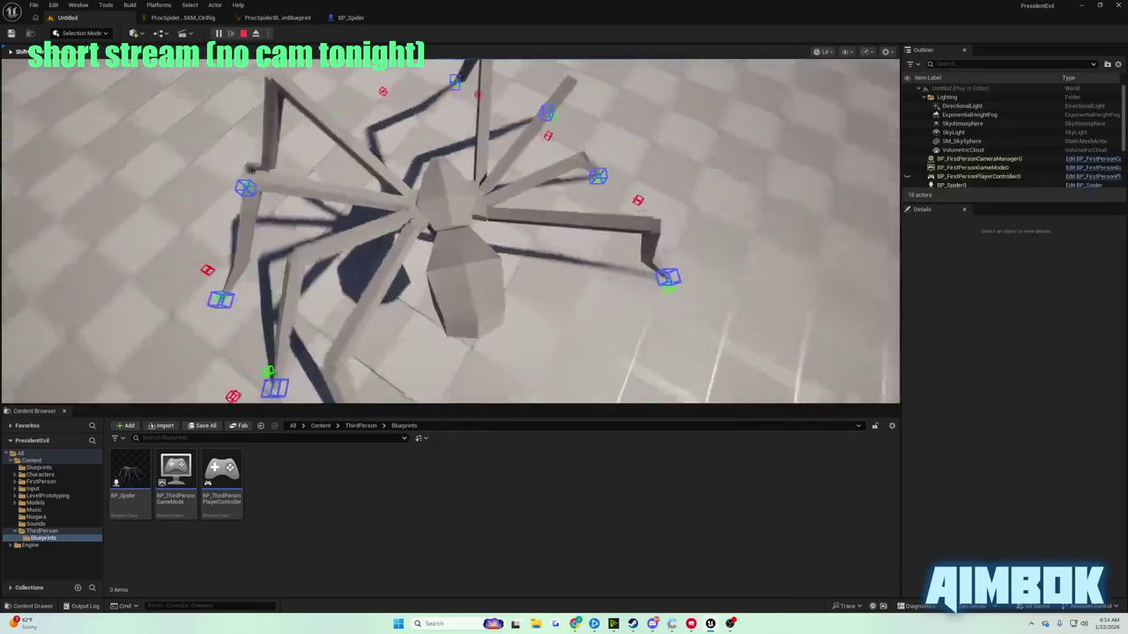
# - Walk the spider forward with W, stop the test, and return to the control rig graph
pyautogui.press('w')
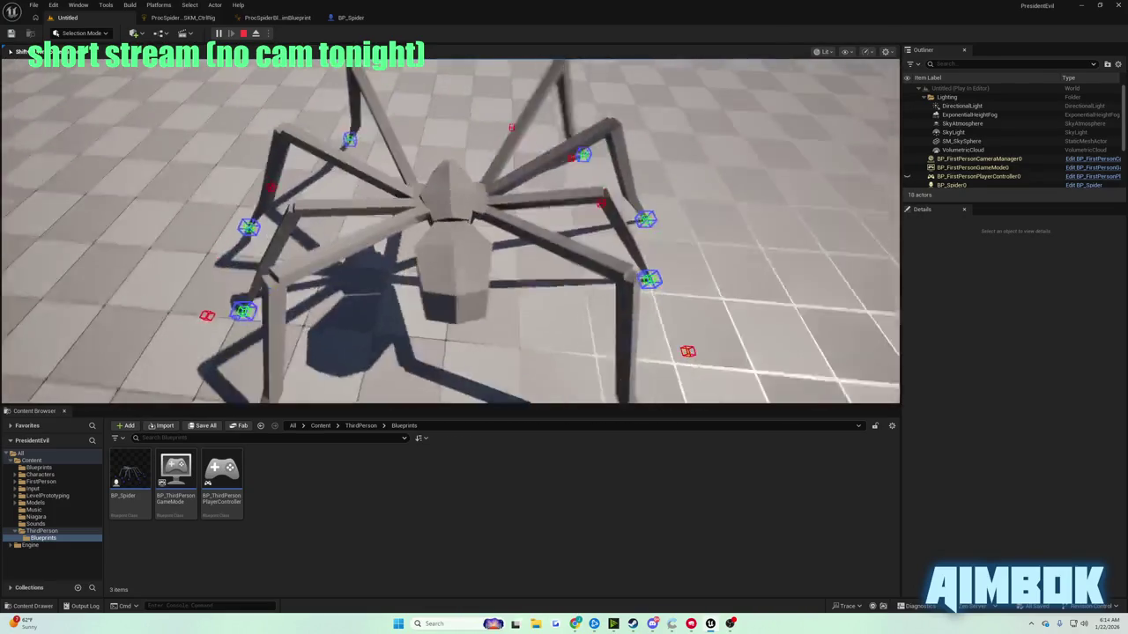
pyautogui.press('Escape')
pyautogui.click(202, 17)
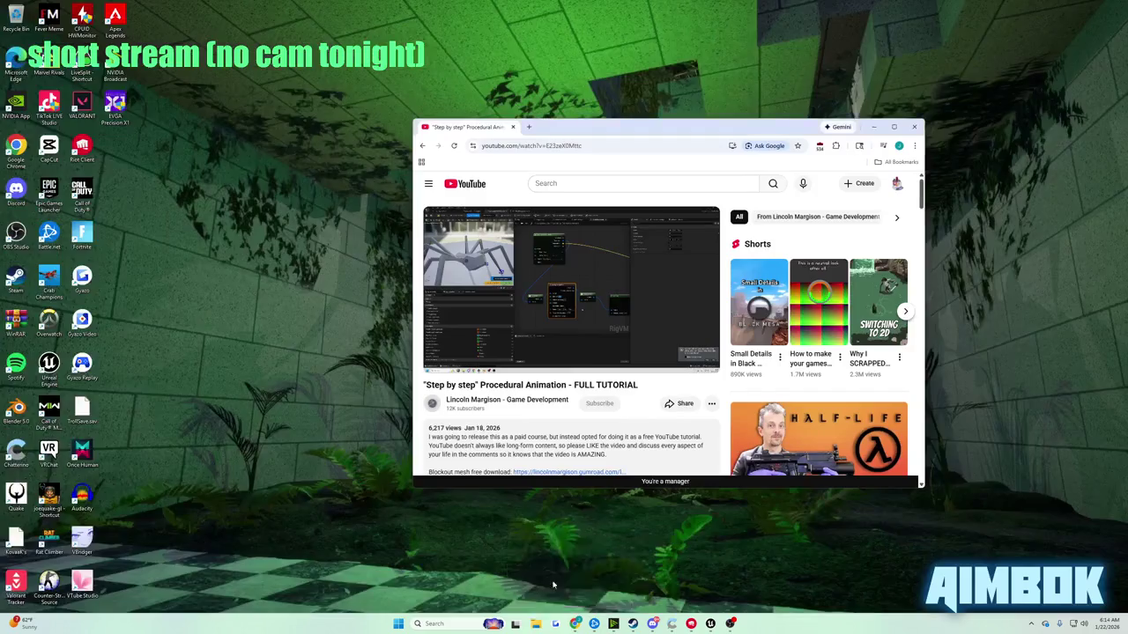
# - Skip the tutorial ahead 5 seconds and pause it, then recenter the control rig graph
pyautogui.click(576, 579)
pyautogui.press('f')
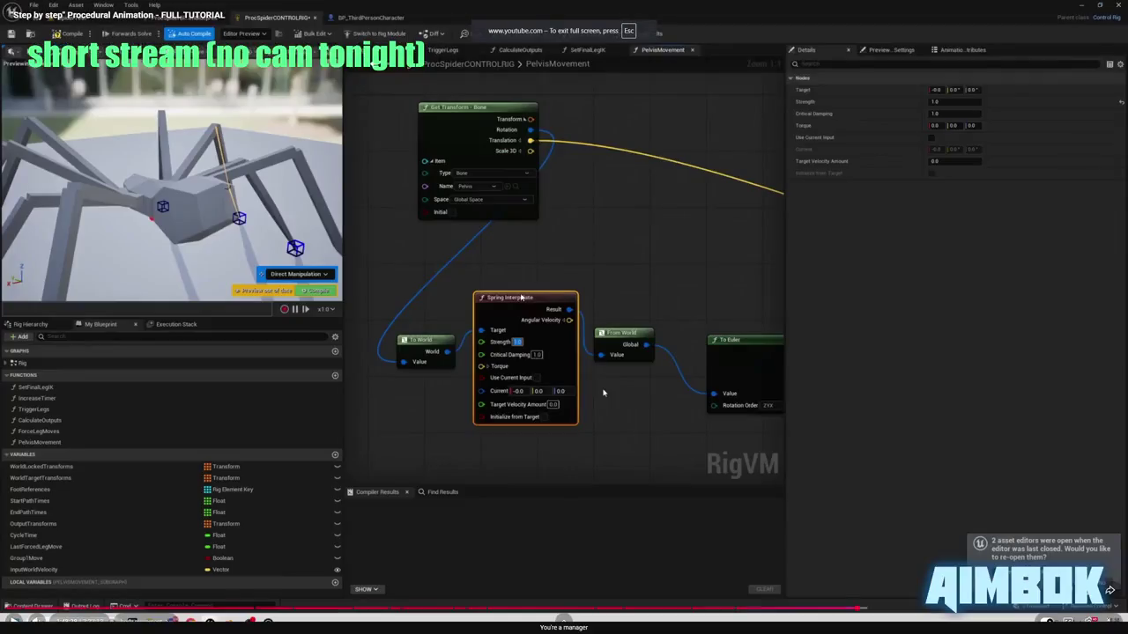
pyautogui.press('Right')
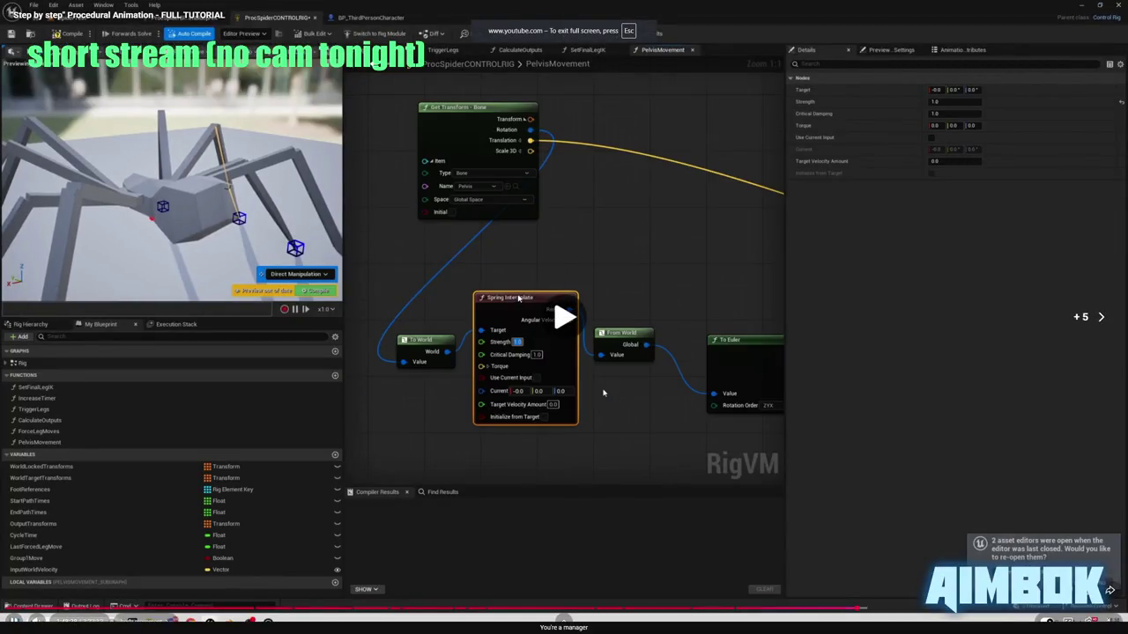
pyautogui.press('space')
pyautogui.press('Escape')
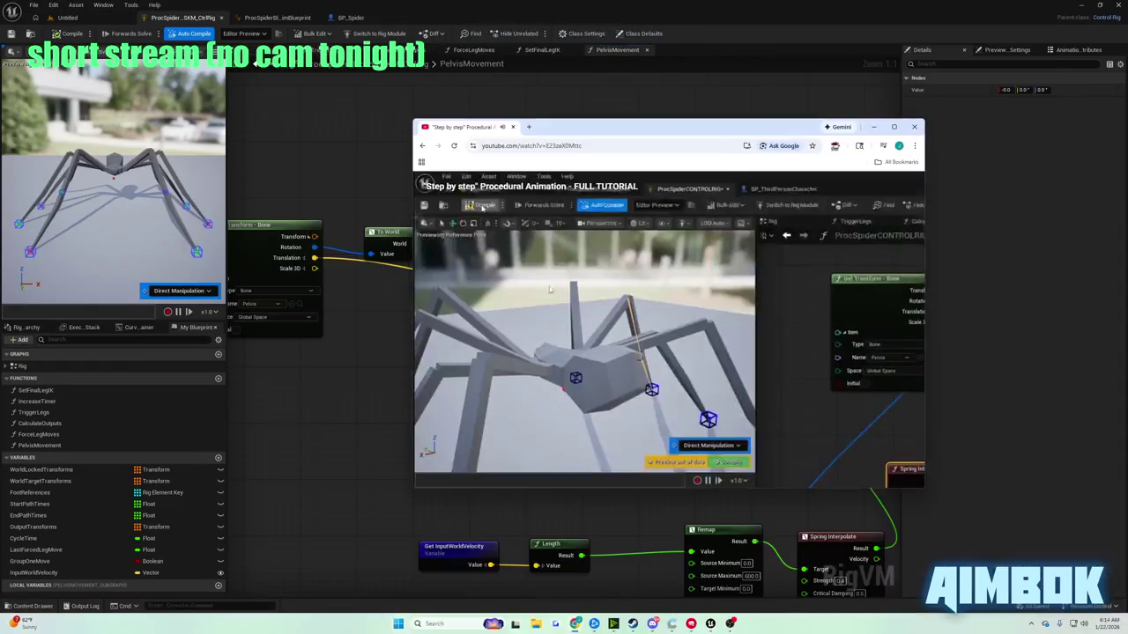
pyautogui.click(388, 179)
pyautogui.moveTo(489, 240); pyautogui.dragTo(613, 271)
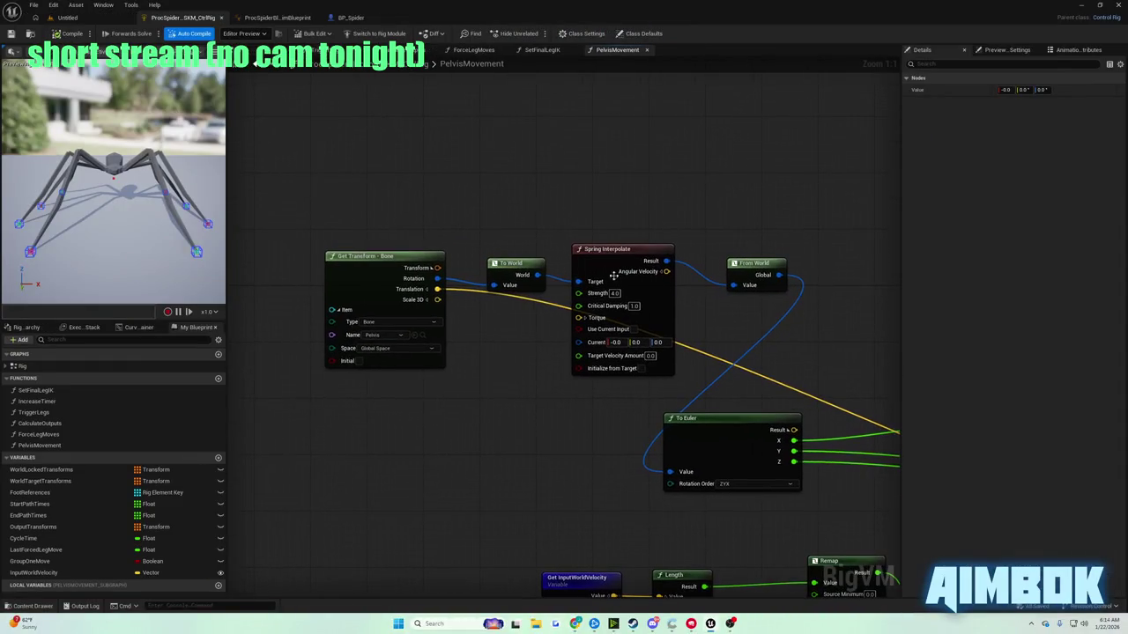
pyautogui.click(624, 261)
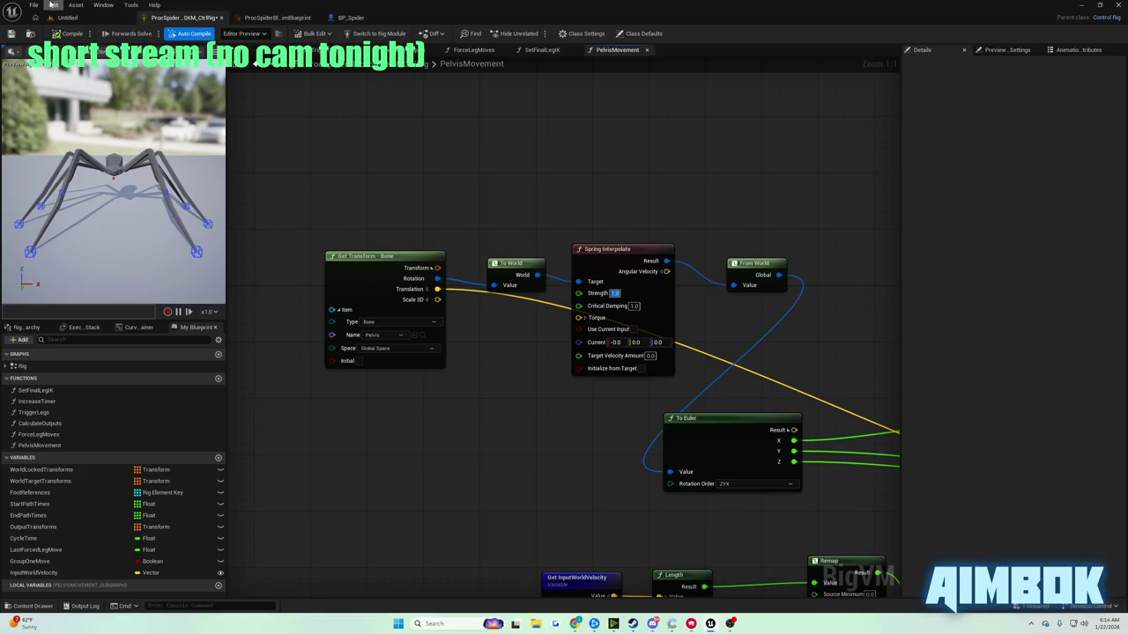
# - Play more of the tutorial fullscreen, then switch back to the Unreal editor
pyautogui.moveTo(575, 624)
pyautogui.click(543, 568)
pyautogui.doubleClick(501, 271)
pyautogui.click(499, 266)
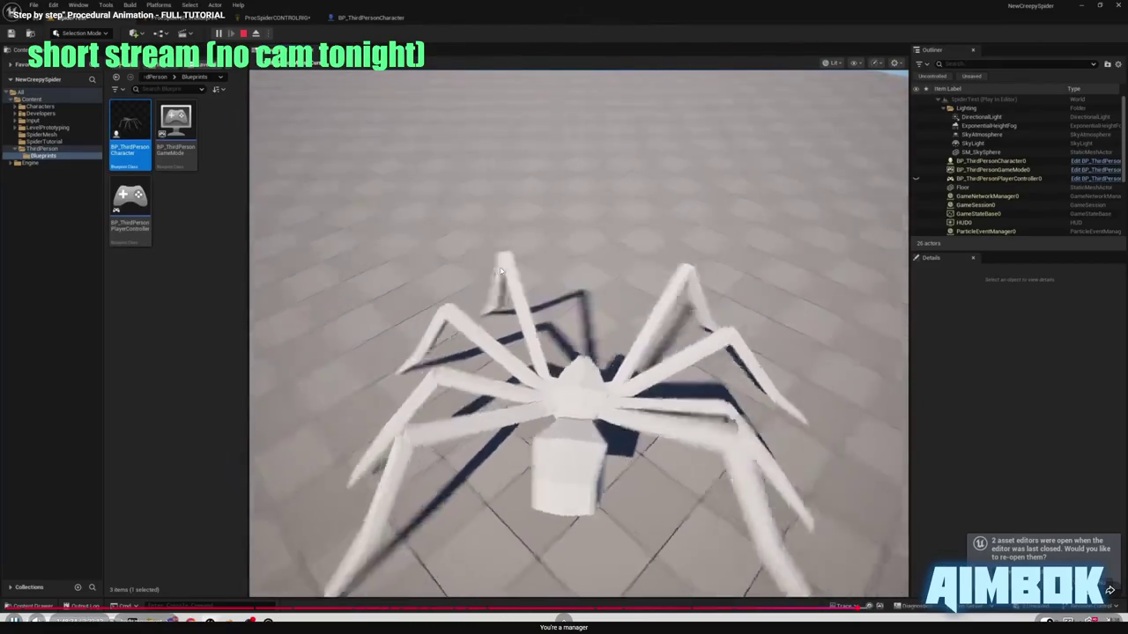
pyautogui.press('Escape')
pyautogui.hotkey('alt', 'Tab')
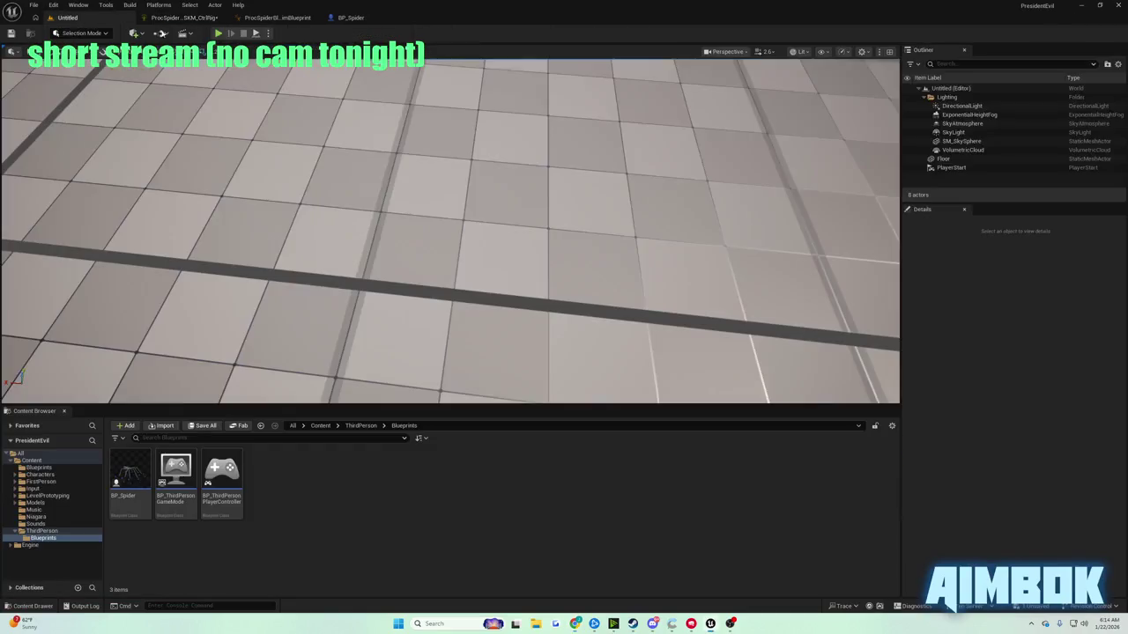
# - Play-test the spider, reopen the ProcSpider control rig graph, and bring the tutorial forward
pyautogui.click(224, 33)
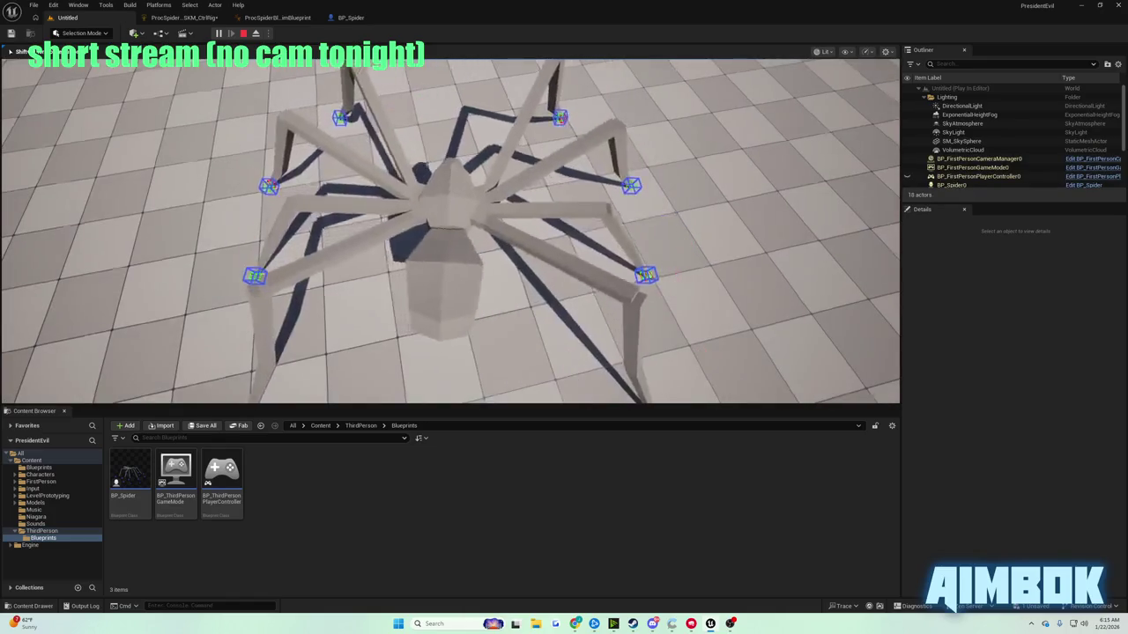
pyautogui.press('Escape')
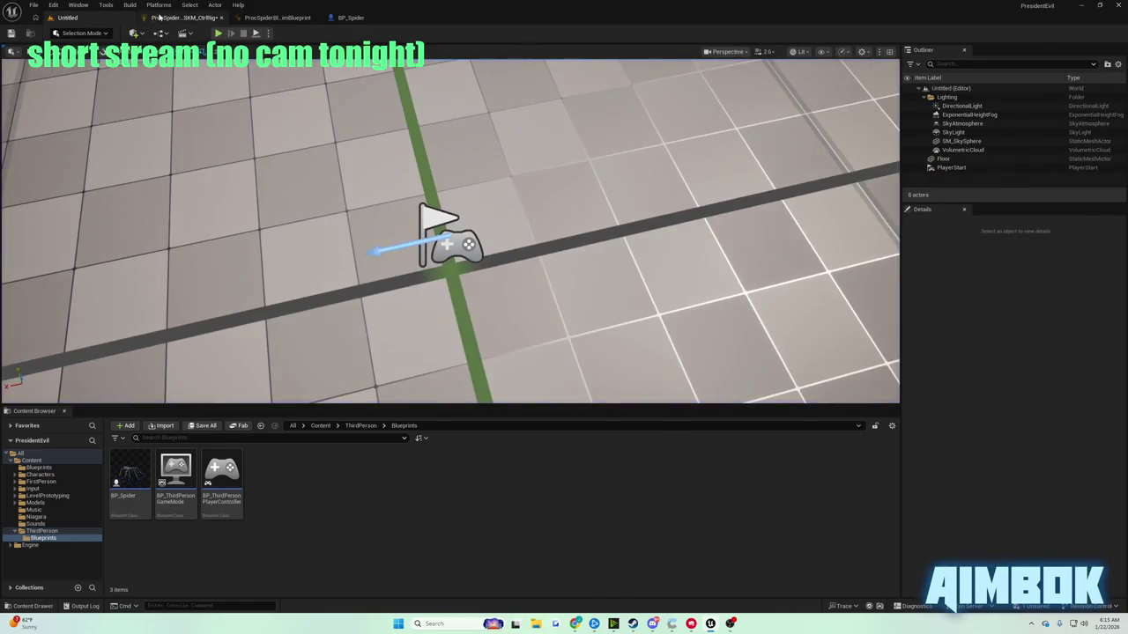
pyautogui.click(160, 16)
pyautogui.moveTo(574, 624)
pyautogui.click(538, 574)
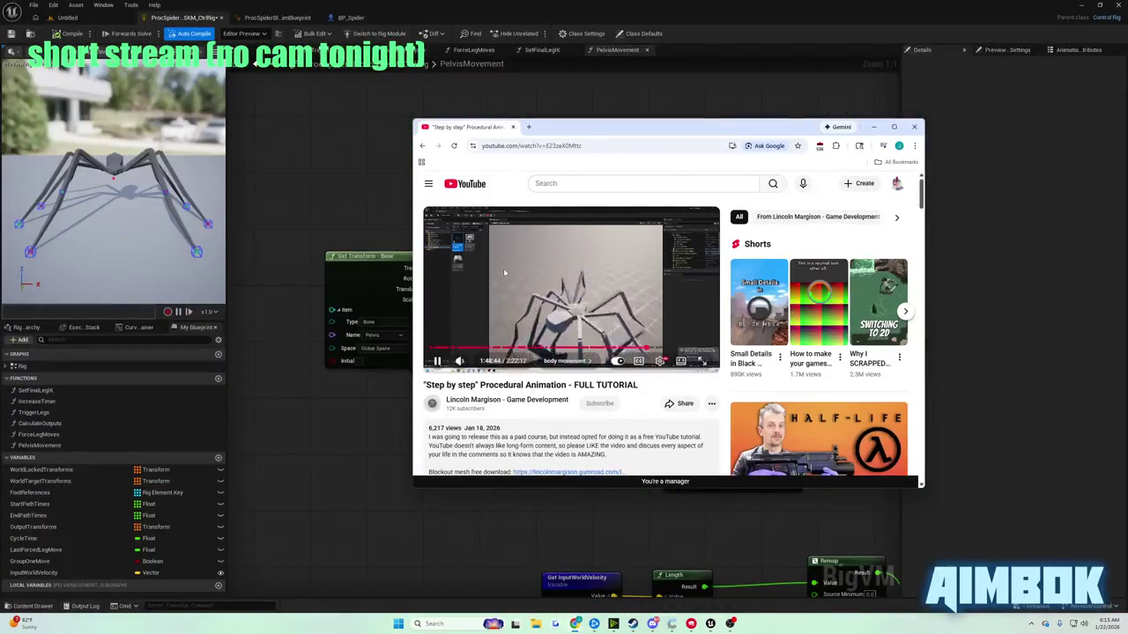
# - Watch the tutorial's Spring Interpolate strength and damping settings fullscreen, then return to the PelvisMovement graph
pyautogui.doubleClick(503, 269)
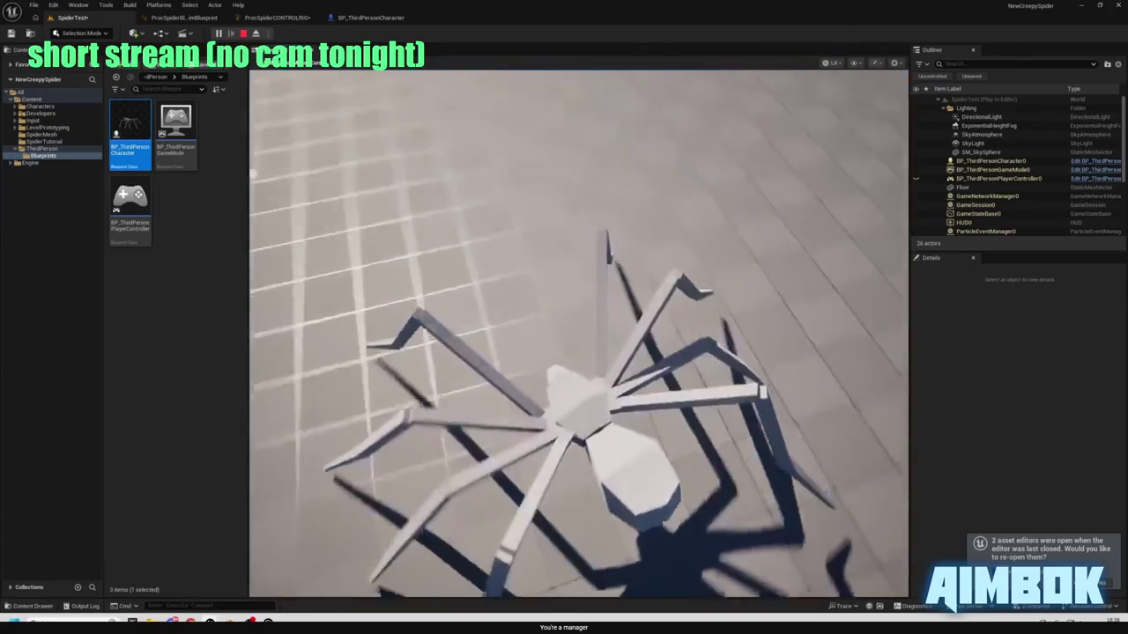
pyautogui.moveTo(428, 173)
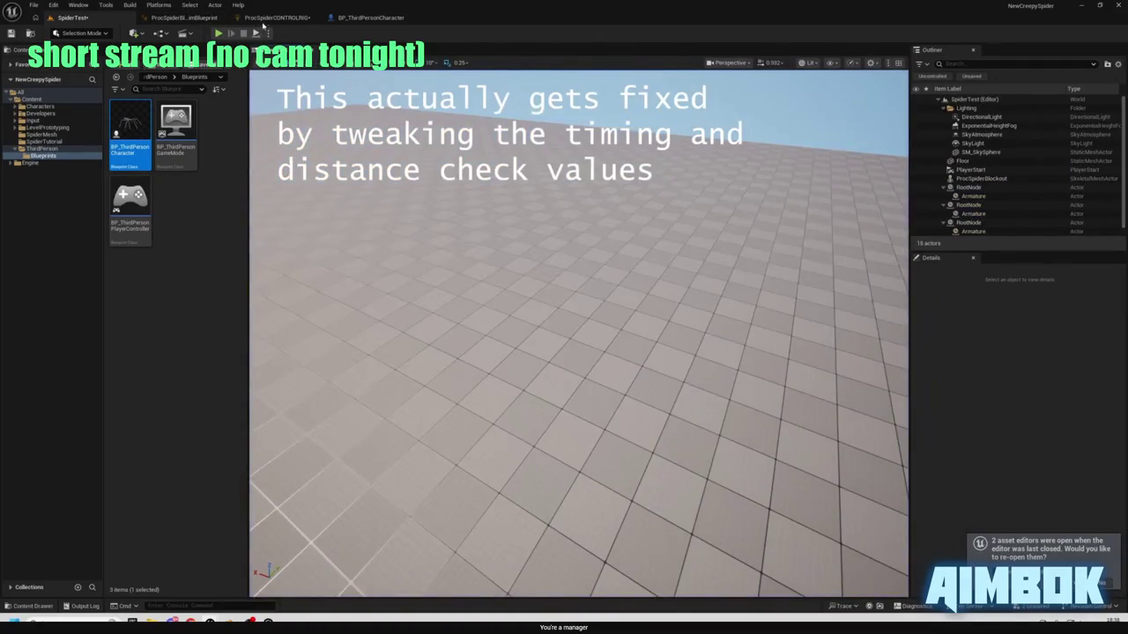
pyautogui.click(264, 18)
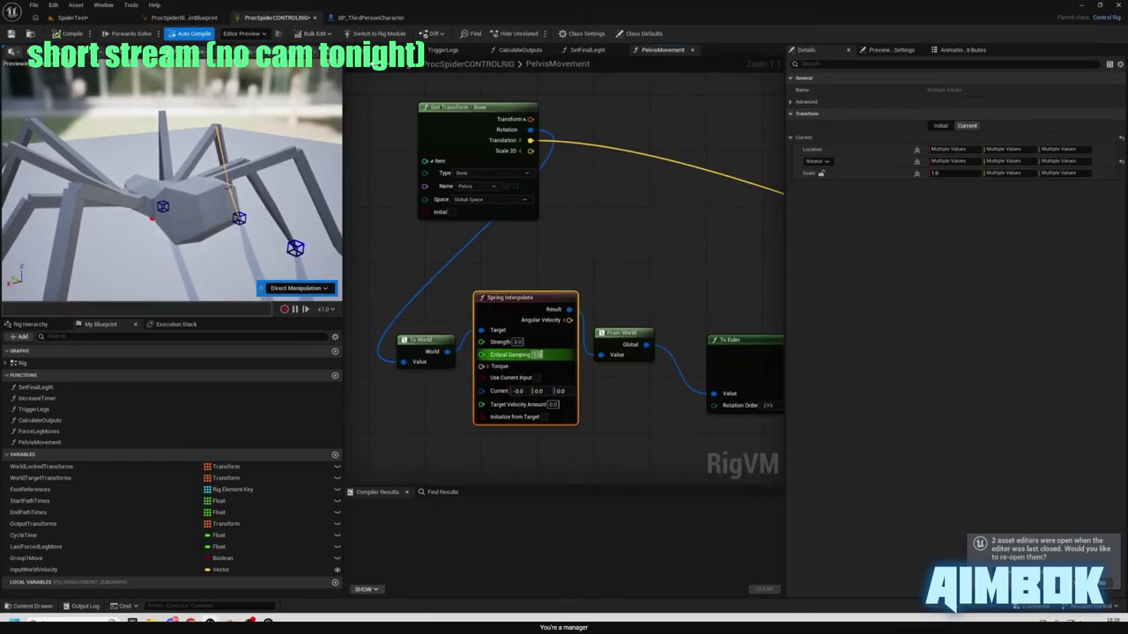
pyautogui.moveTo(437, 150)
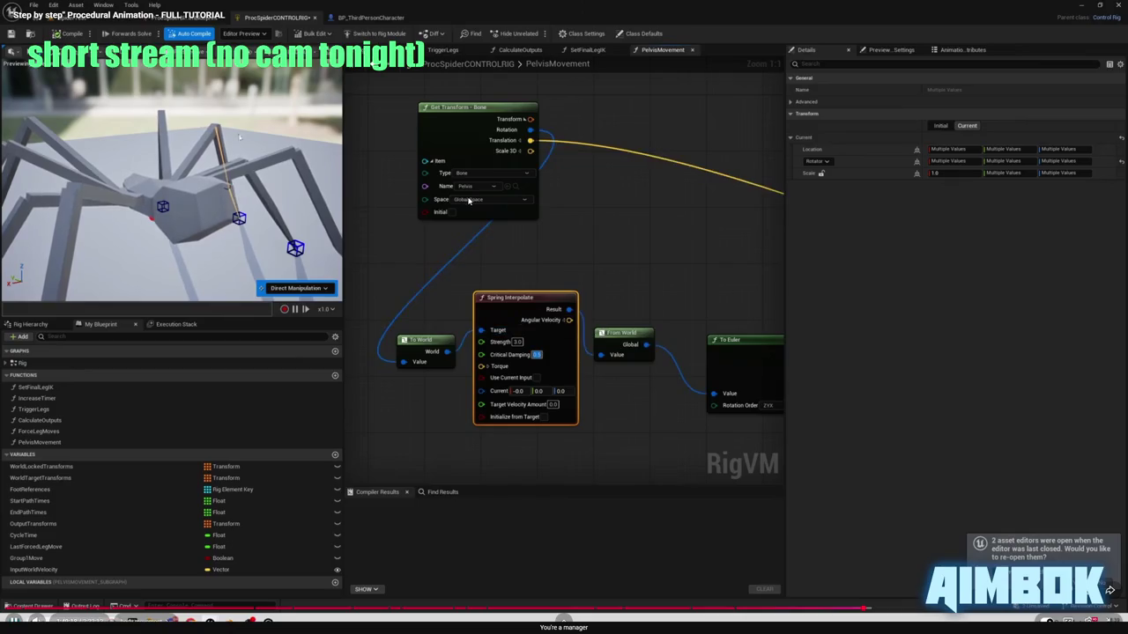
pyautogui.press('Escape')
pyautogui.click(347, 176)
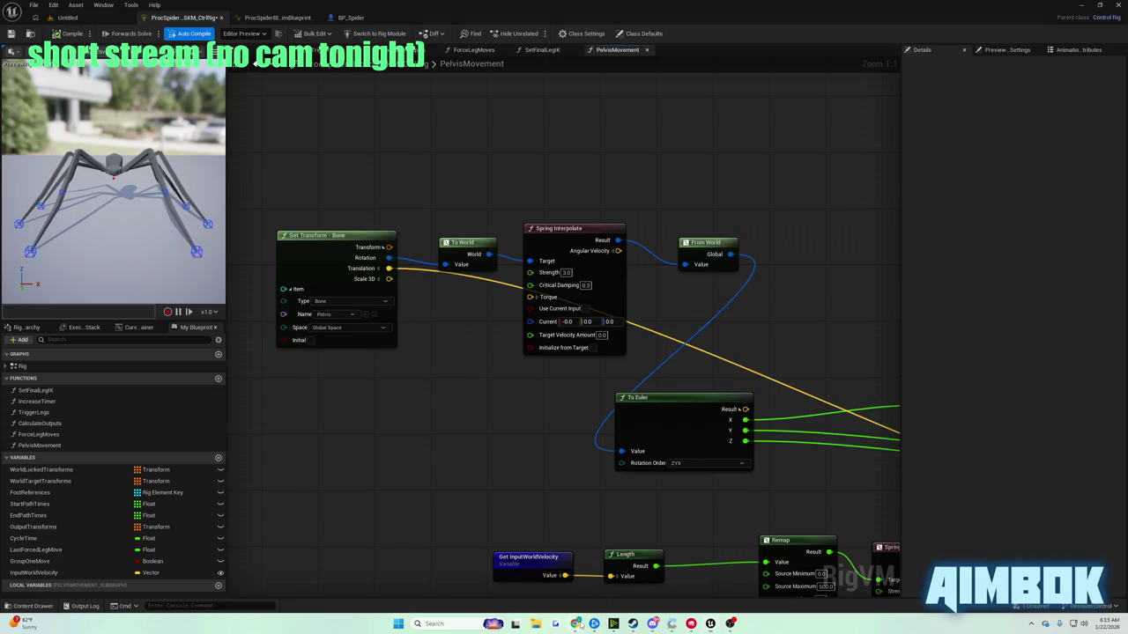
# - Check the Spring Interpolate values in the fullscreen tutorial, then return to the rig graph
pyautogui.click(576, 624)
pyautogui.doubleClick(503, 294)
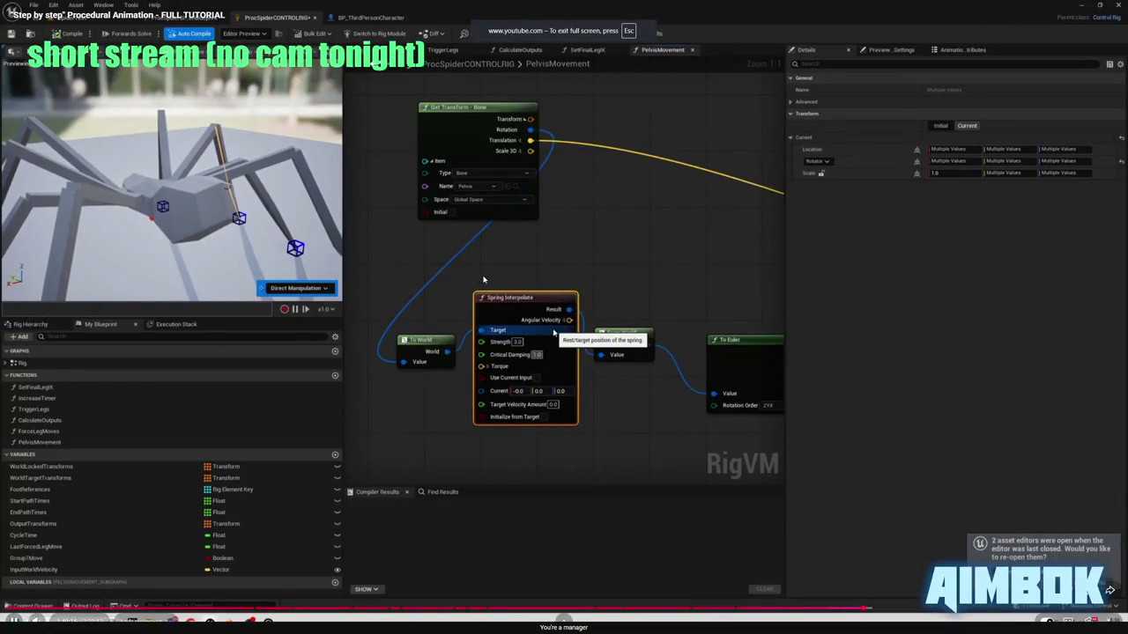
pyautogui.press('Escape')
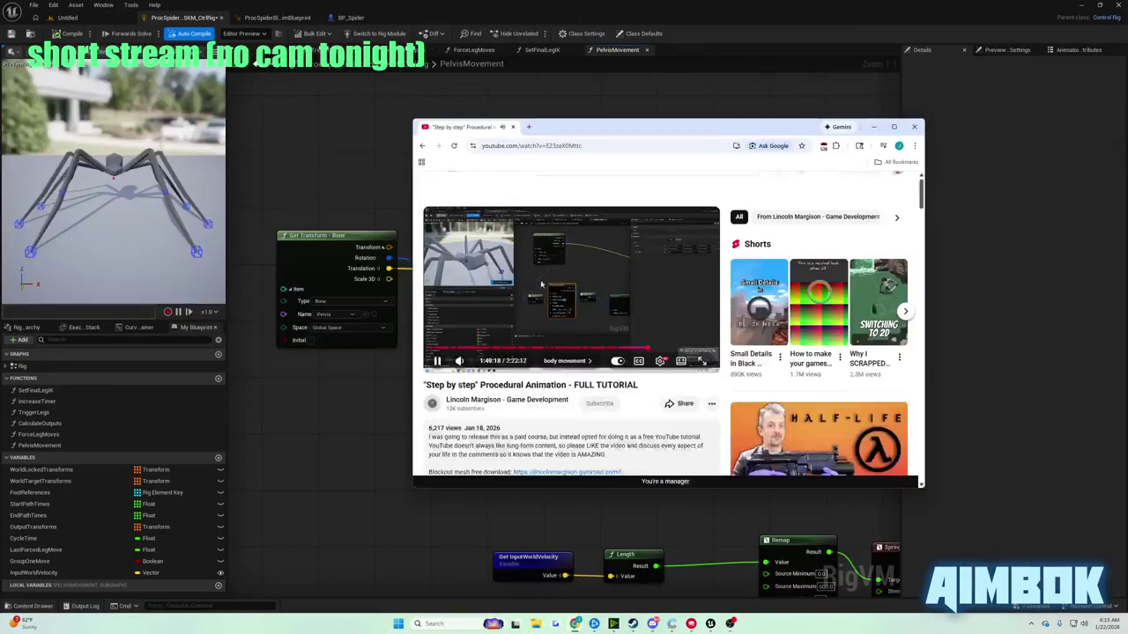
pyautogui.click(388, 191)
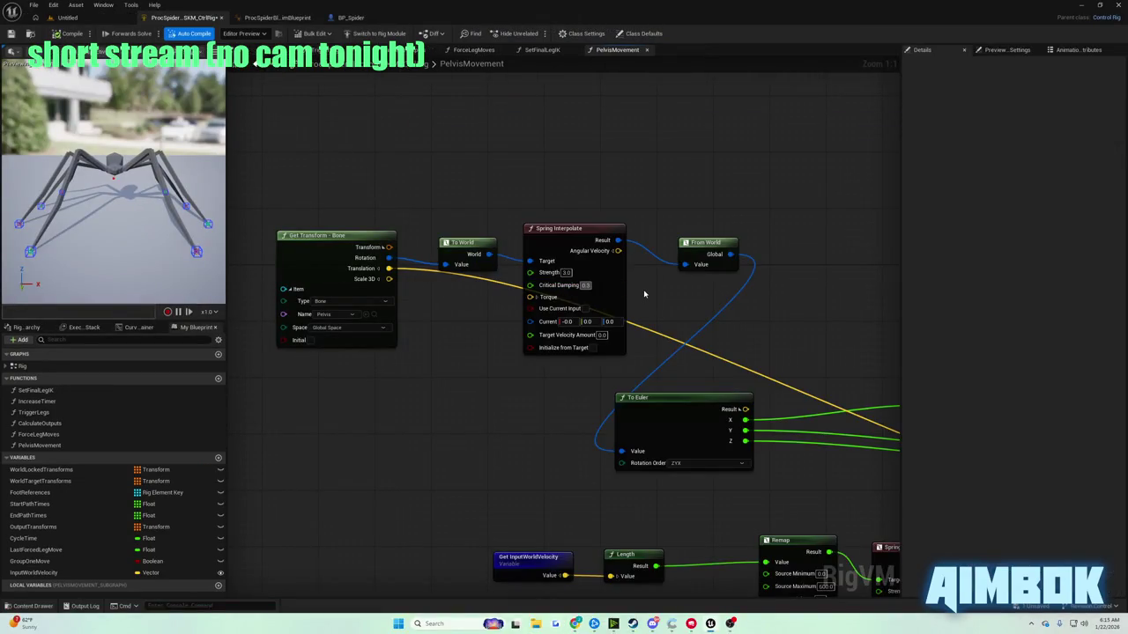
# - Compile the control rig and play-test the spider in the Untitled level
pyautogui.click(68, 33)
pyautogui.click(67, 18)
pyautogui.click(218, 32)
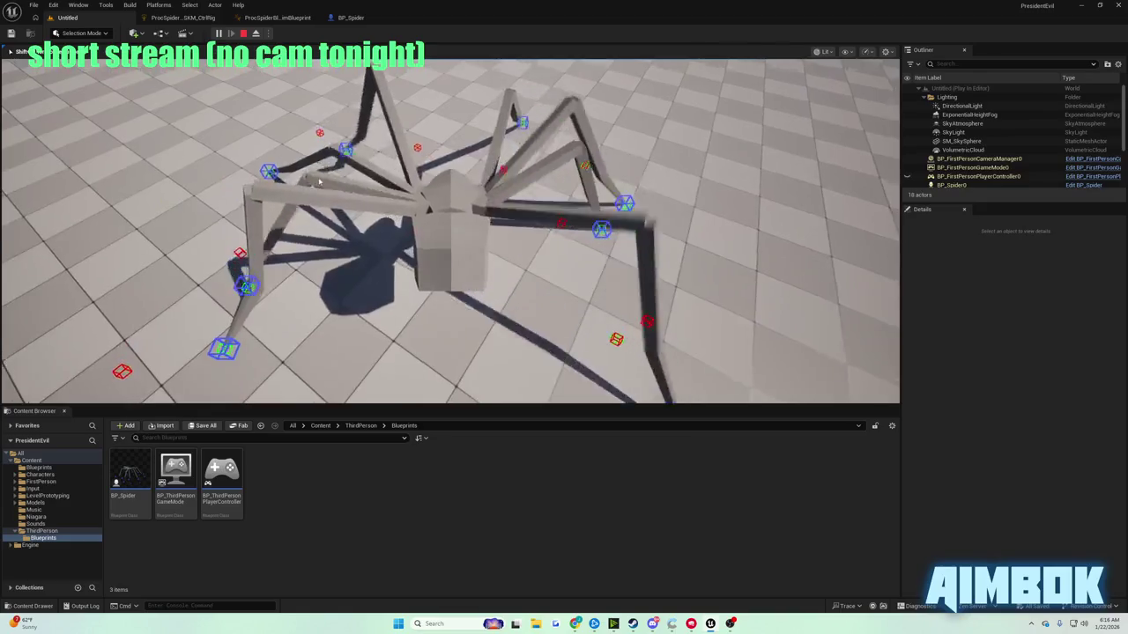
pyautogui.press('Escape')
# - Review and pause the tutorial again, then reopen the ProcSpider control rig graph
pyautogui.moveTo(576, 623)
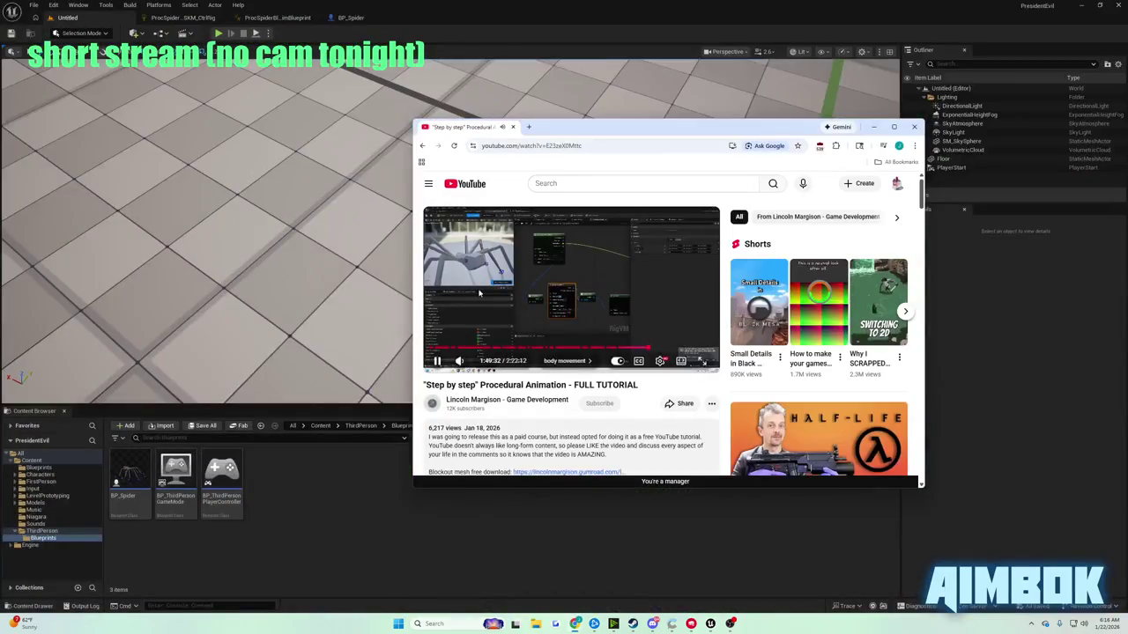
pyautogui.click(542, 573)
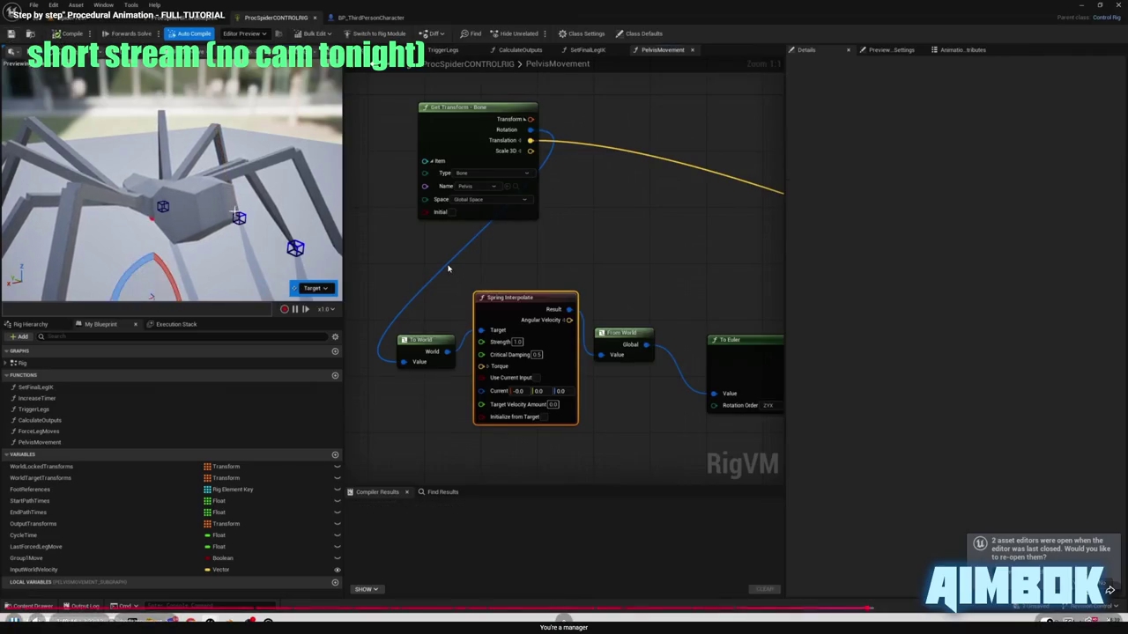
pyautogui.click(436, 253)
pyautogui.press('Escape')
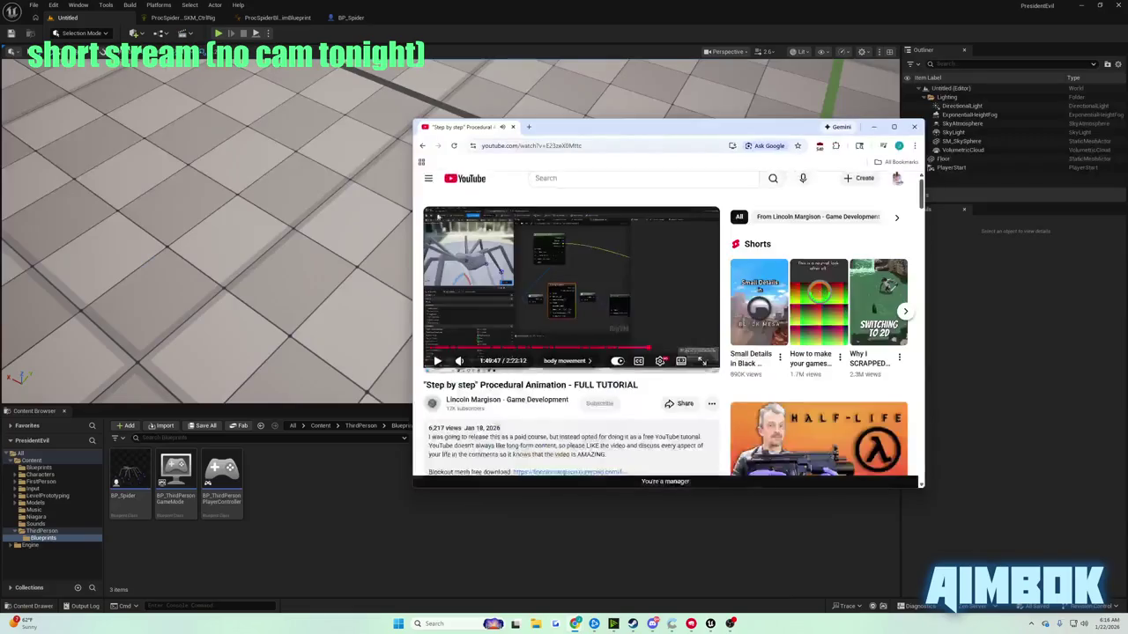
pyautogui.click(179, 20)
pyautogui.click(178, 20)
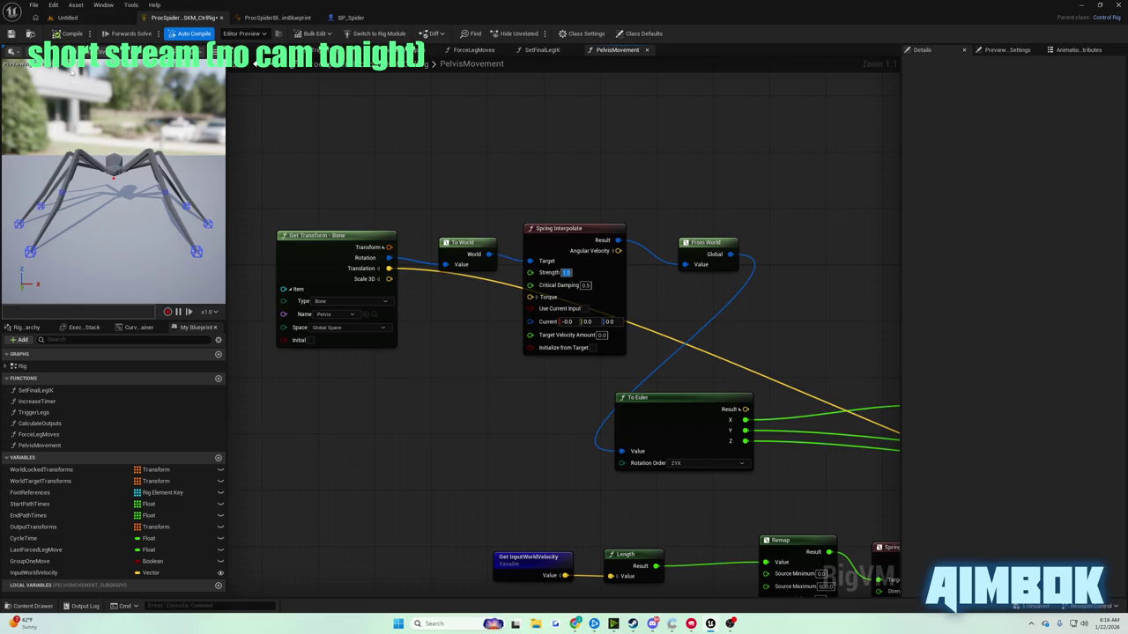
# - Bring the tutorial back fullscreen at its Set Transform – Bone pelvis step
pyautogui.moveTo(575, 624)
pyautogui.click(539, 586)
pyautogui.doubleClick(518, 295)
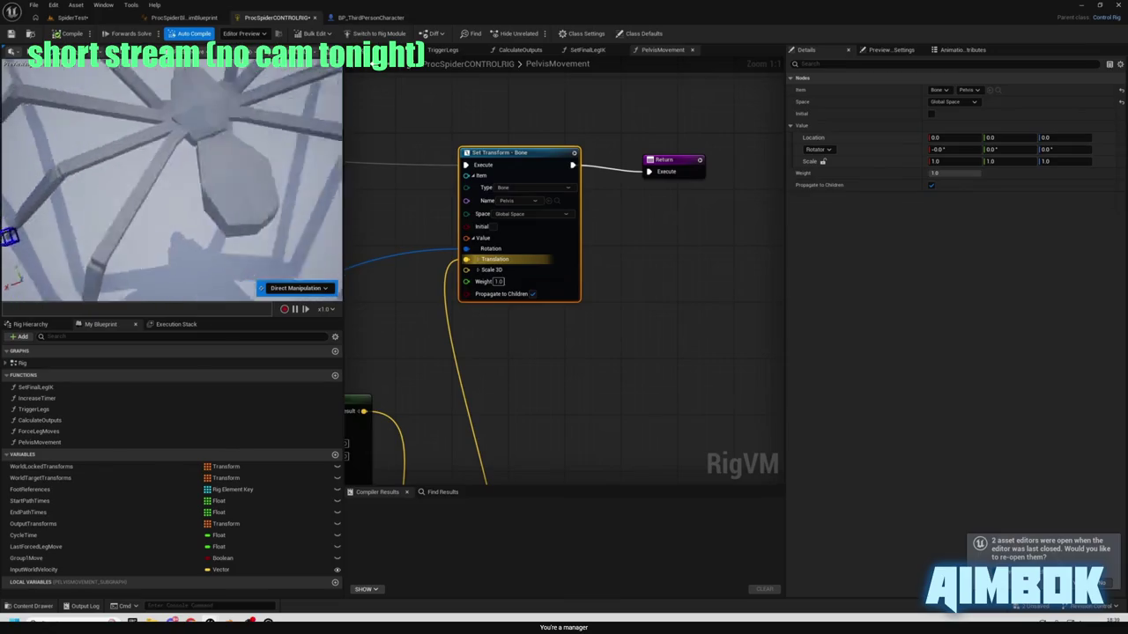
# - Watch the tutorial's Set Transform step in the fullscreen video, pausing and resuming playback
pyautogui.click(33, 326)
pyautogui.scroll(-5, 53, 476)
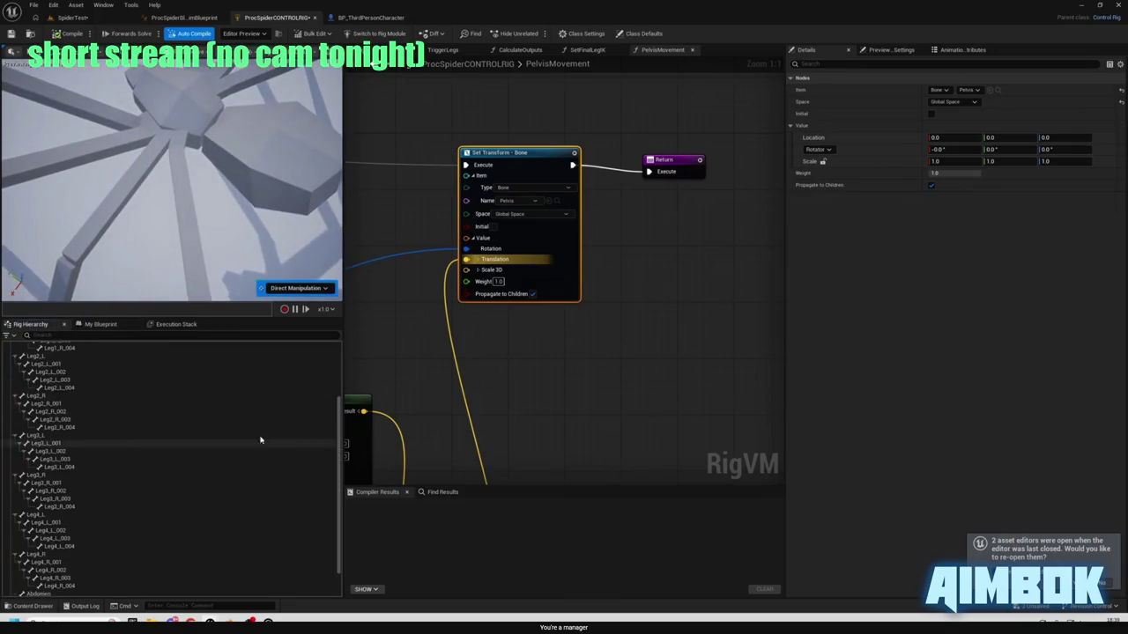
pyautogui.click(40, 561)
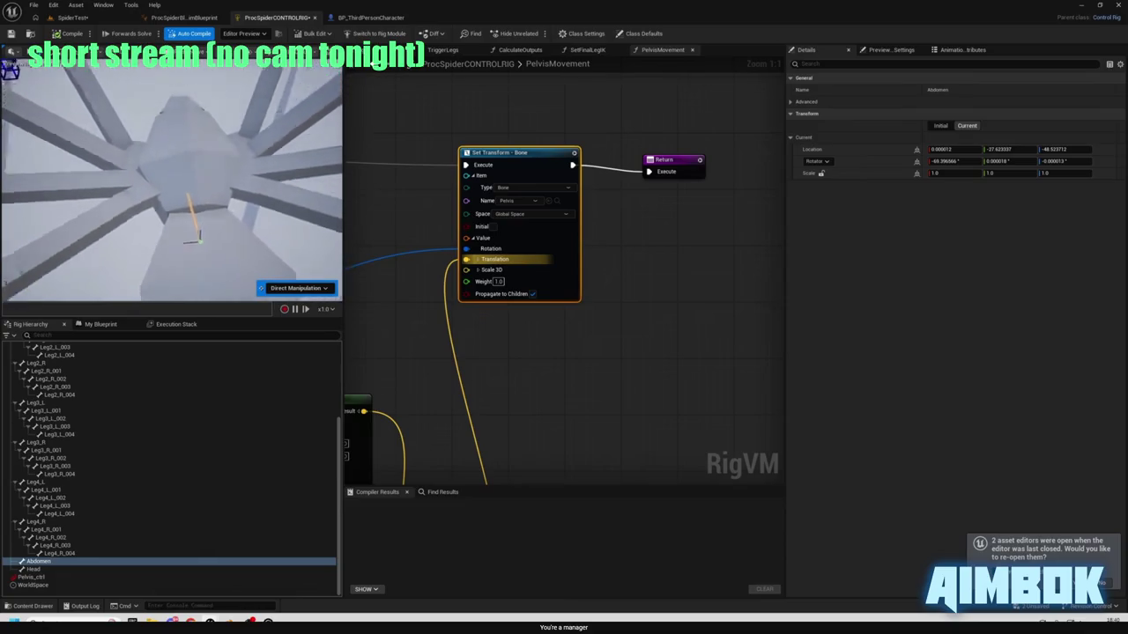
pyautogui.moveTo(557, 237)
pyautogui.mouseDown()
pyautogui.moveTo(653, 442)
pyautogui.moveTo(613, 273)
pyautogui.mouseUp()
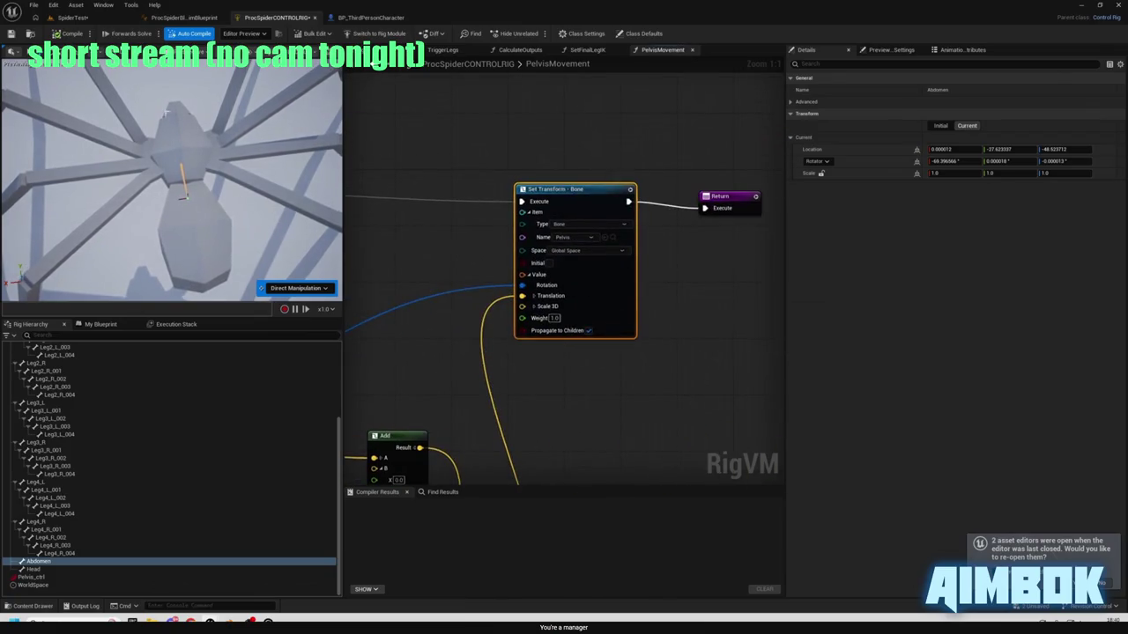
pyautogui.click(460, 236)
pyautogui.click(460, 236)
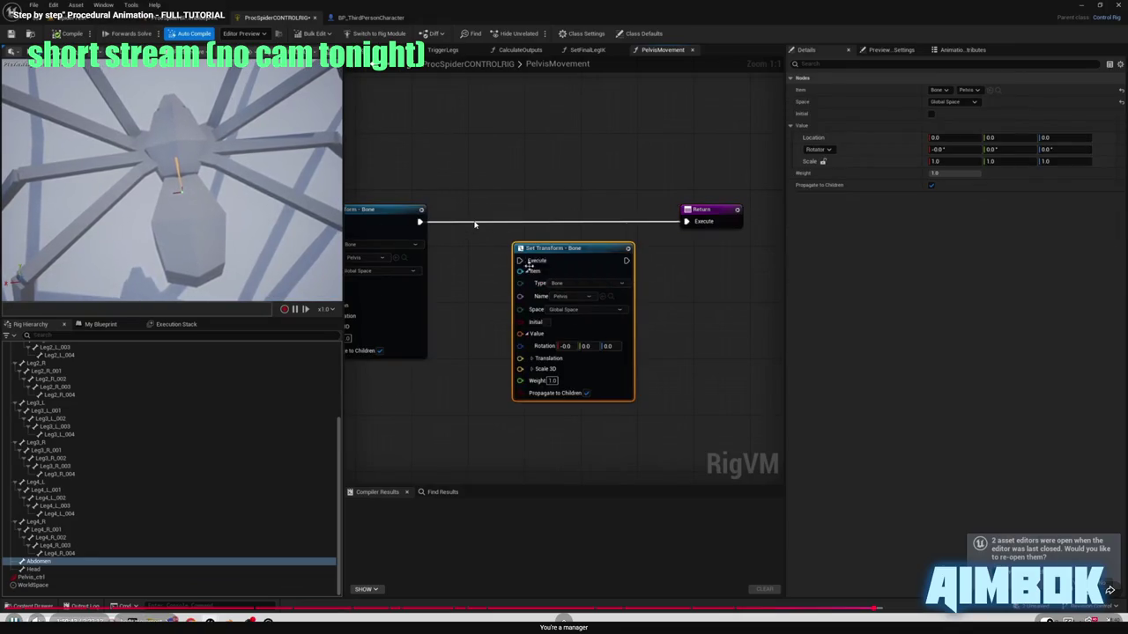
pyautogui.press('Escape')
# - In the Unreal graph, select the Set Transform – Bone pelvis node and shift Return further right
pyautogui.click(370, 171)
pyautogui.scroll(-3, 520, 221)
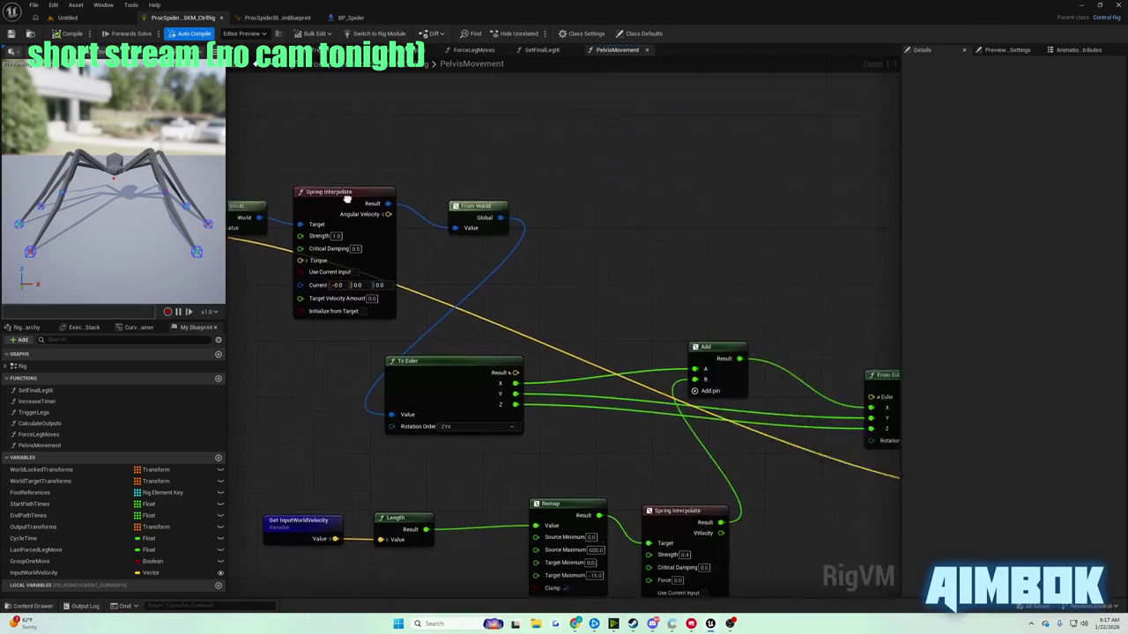
pyautogui.scroll(5, 705, 229)
pyautogui.click(370, 193)
pyautogui.moveTo(493, 201); pyautogui.dragTo(647, 201)
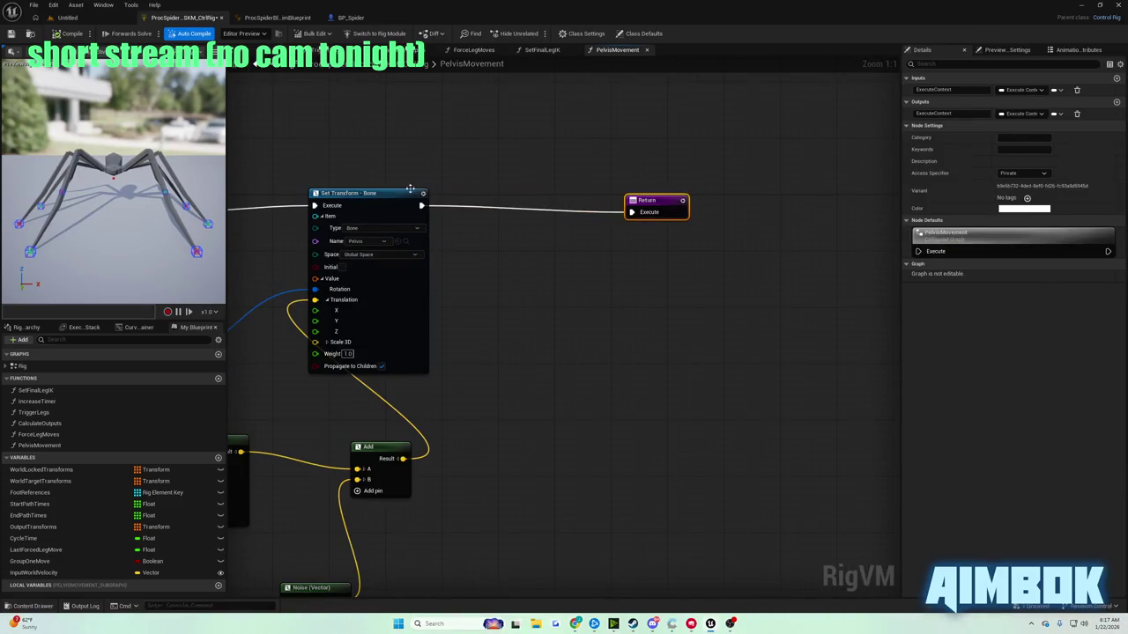